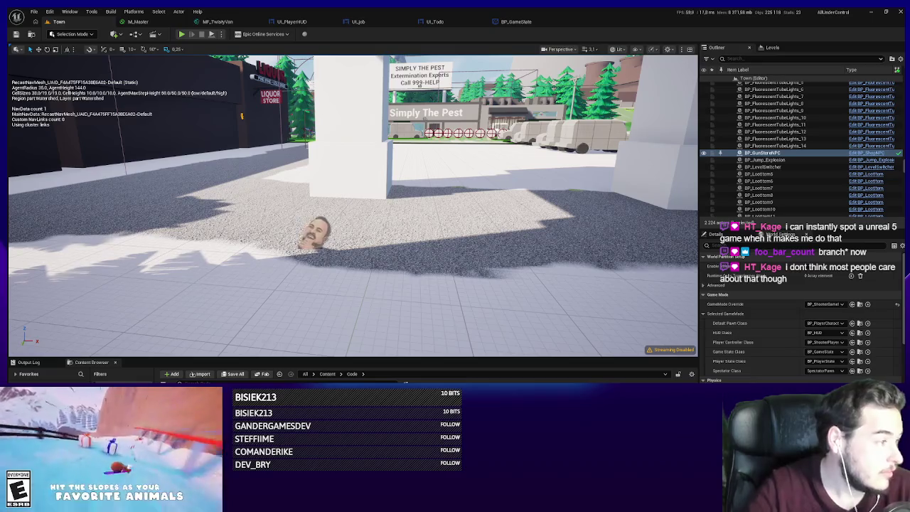
# - Fly the viewport camera up over the town, then bring up the Windows Start menu search
pyautogui.moveTo(349, 213)
pyautogui.mouseDown()
pyautogui.moveTo(41, 241)
pyautogui.moveTo(10, 192)
pyautogui.moveTo(421, 197)
pyautogui.mouseUp()
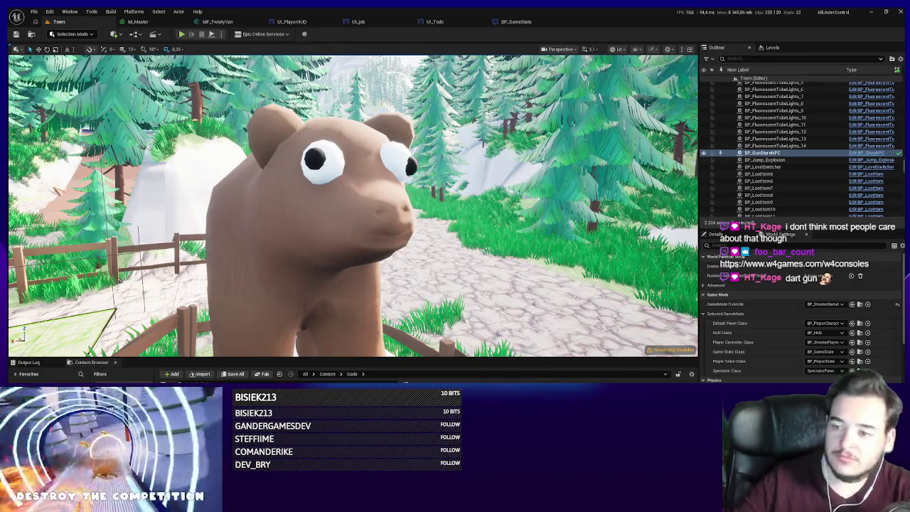
pyautogui.press('super')
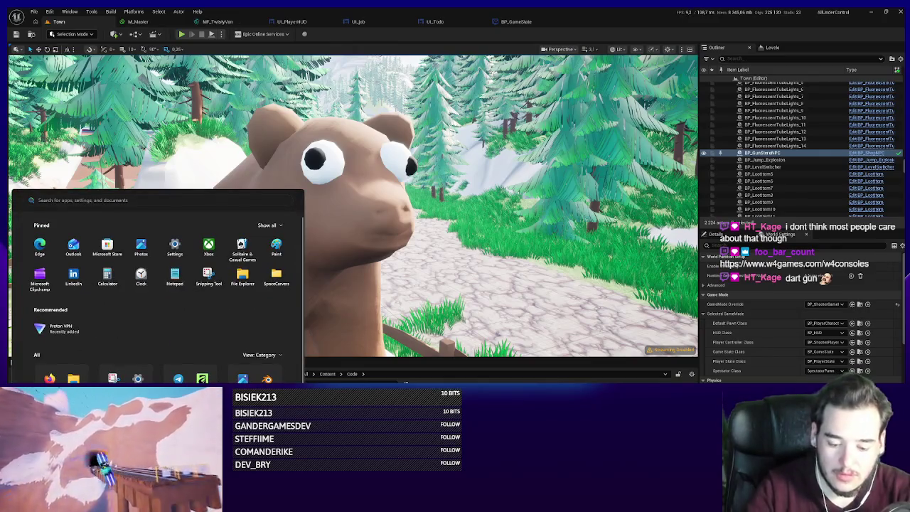
# - Launch Opera GX via 'op' search and browse the W4 Consoles page back to the W4 Games home page
pyautogui.write('op')
pyautogui.click(73, 249)
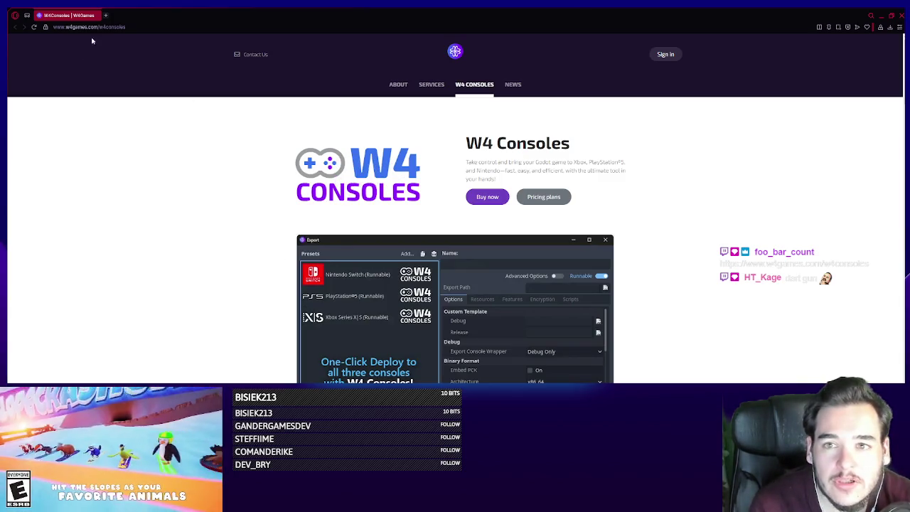
pyautogui.scroll(-5, 335, 81)
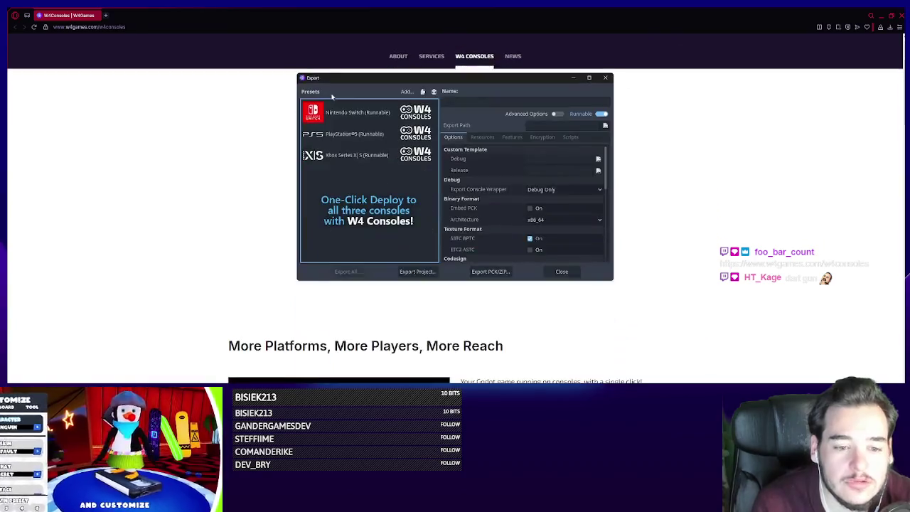
pyautogui.scroll(5, 280, 131)
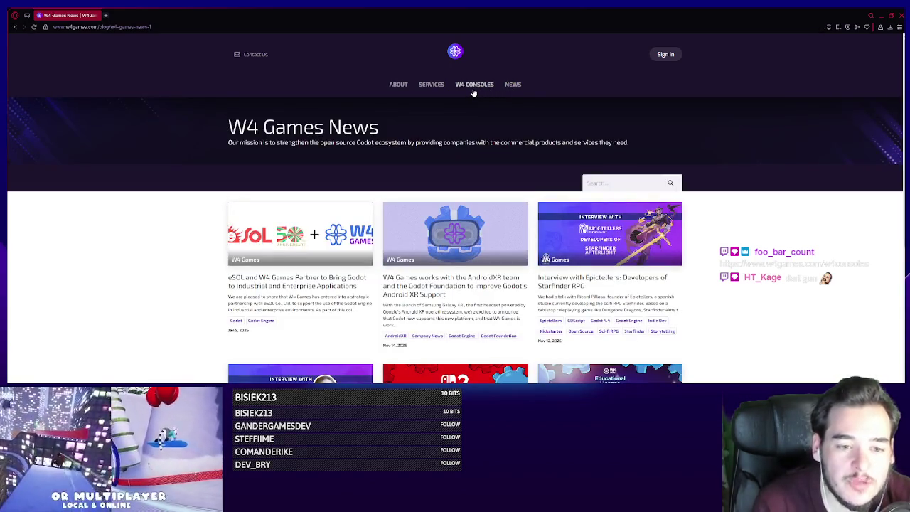
pyautogui.click(473, 89)
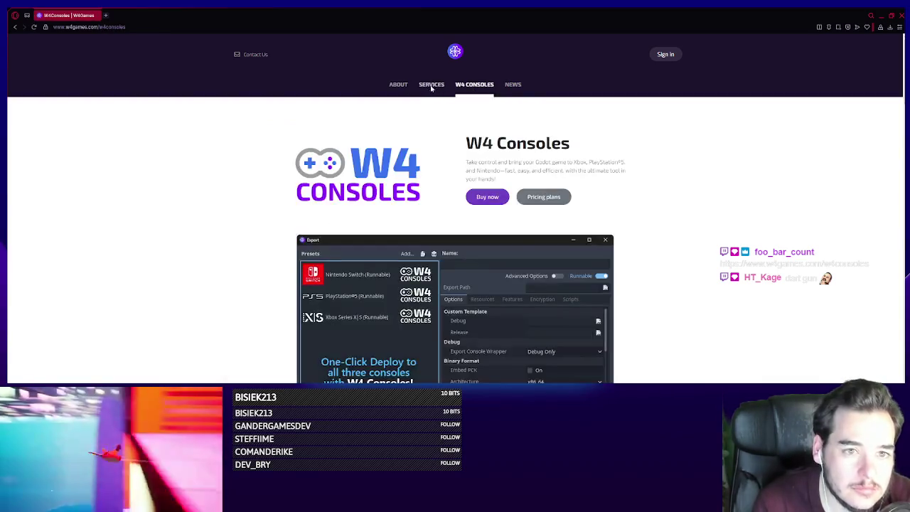
pyautogui.click(403, 85)
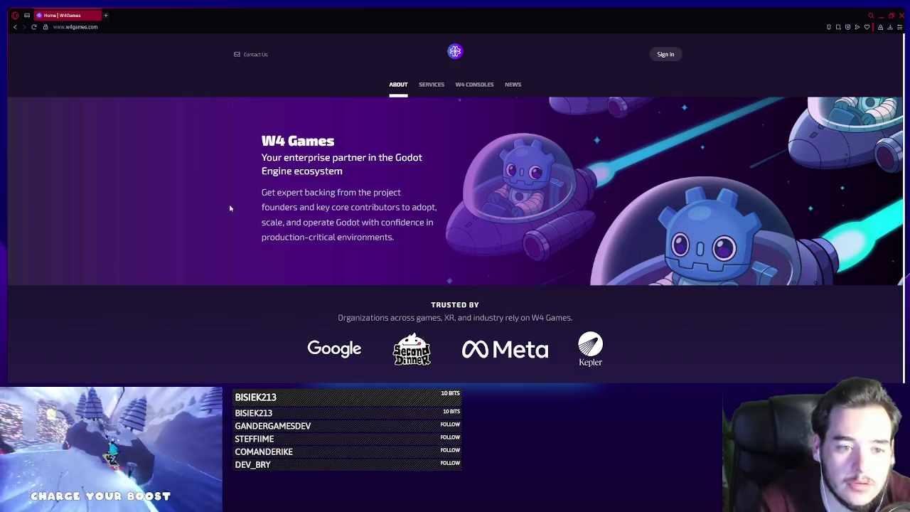
# - Scroll down through the W4 Games home page content, clearing an accidental caption selection
pyautogui.scroll(-1, 229, 208)
pyautogui.scroll(-3, 347, 333)
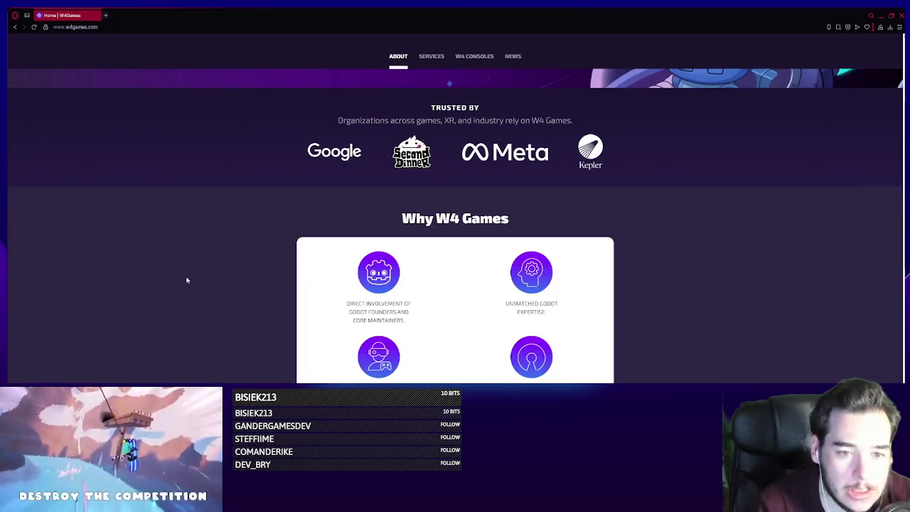
pyautogui.scroll(-1, 201, 280)
pyautogui.moveTo(315, 231)
pyautogui.mouseDown()
pyautogui.moveTo(398, 246)
pyautogui.moveTo(408, 261)
pyautogui.mouseUp()
pyautogui.scroll(-3, 194, 327)
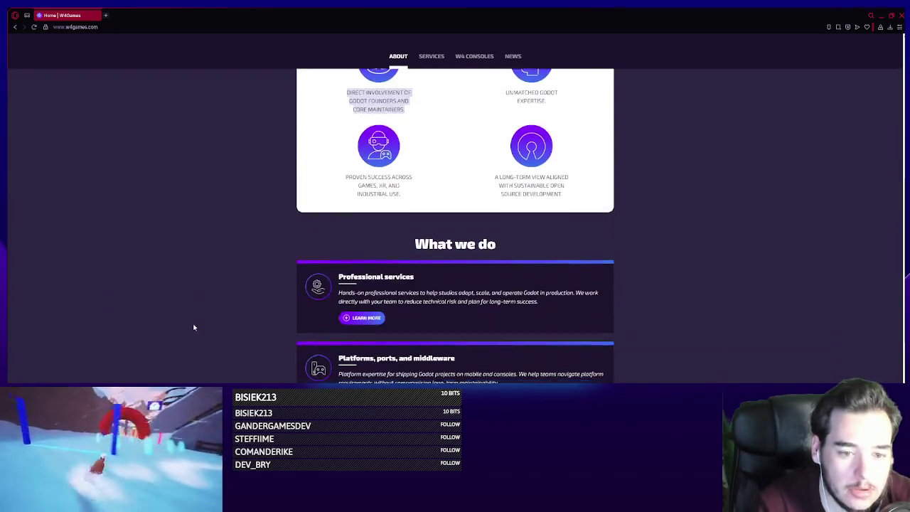
pyautogui.click(194, 327)
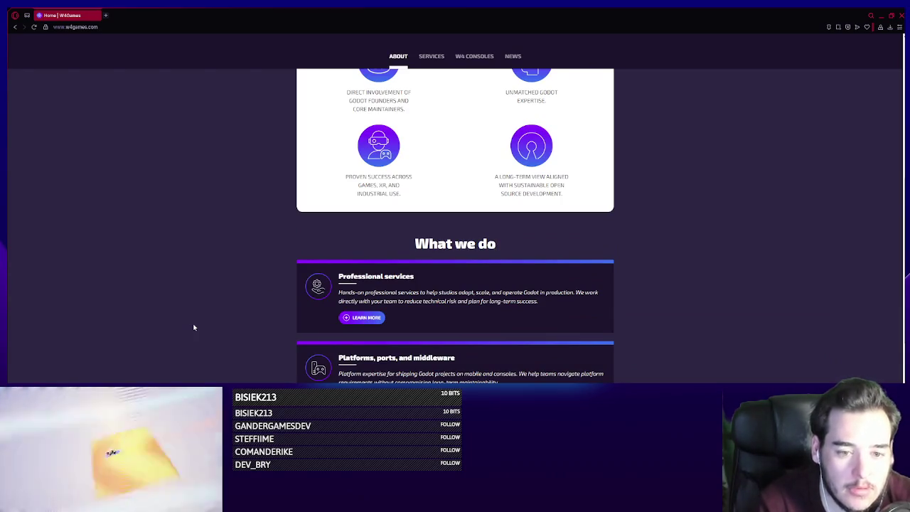
pyautogui.scroll(-1, 194, 327)
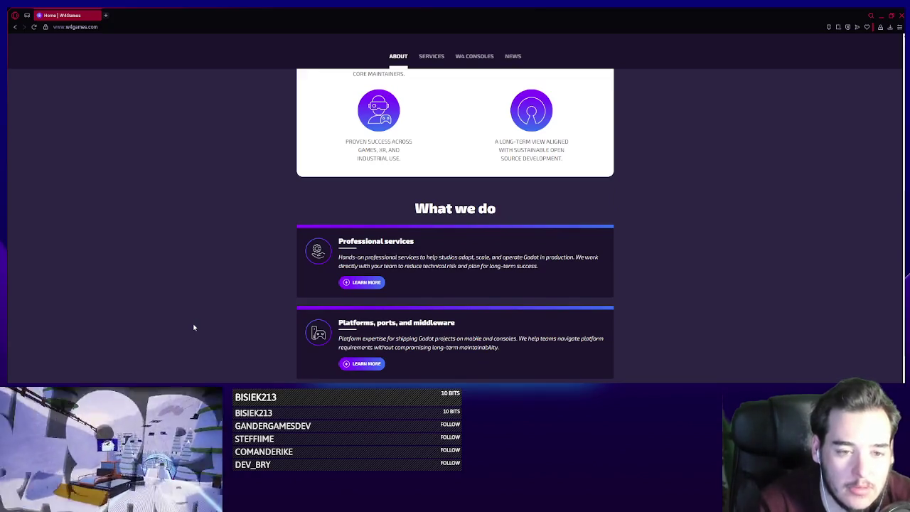
pyautogui.scroll(-1, 193, 327)
pyautogui.scroll(-1, 192, 320)
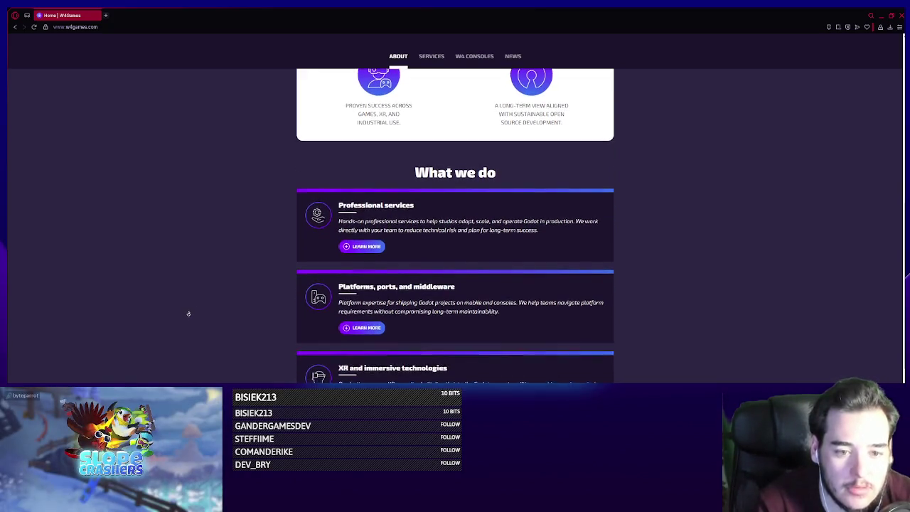
pyautogui.scroll(-1, 188, 316)
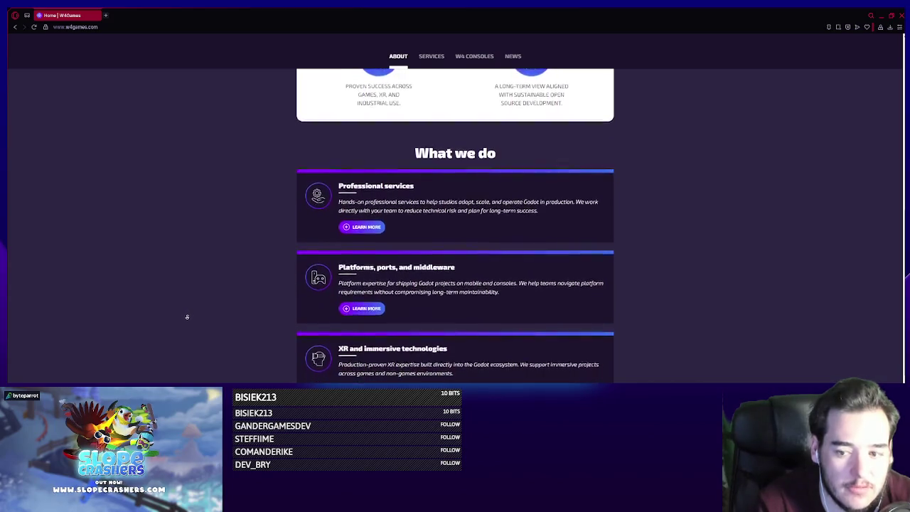
pyautogui.scroll(-5, 187, 320)
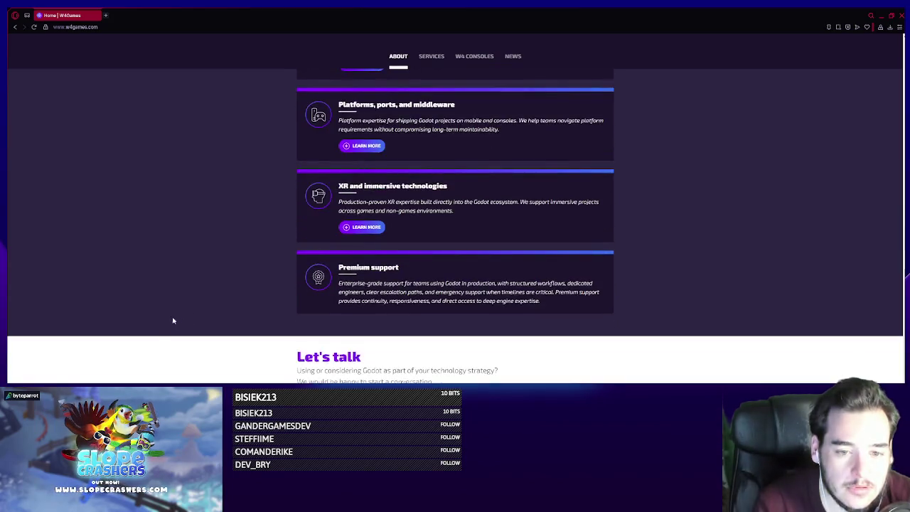
# - Skim back and forth through the Services page, then go to the W4 Consoles page
pyautogui.scroll(5, 189, 152)
pyautogui.scroll(5, 189, 155)
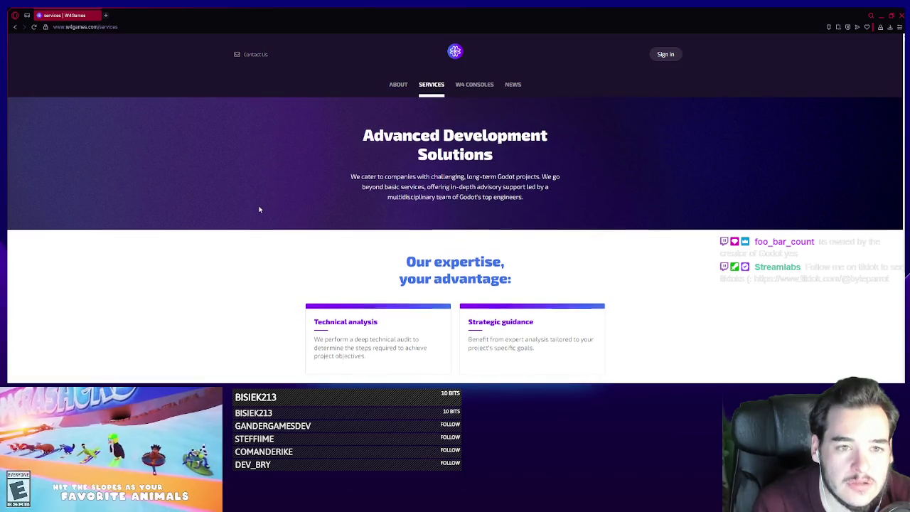
pyautogui.scroll(-2, 259, 209)
pyautogui.scroll(-4, 260, 239)
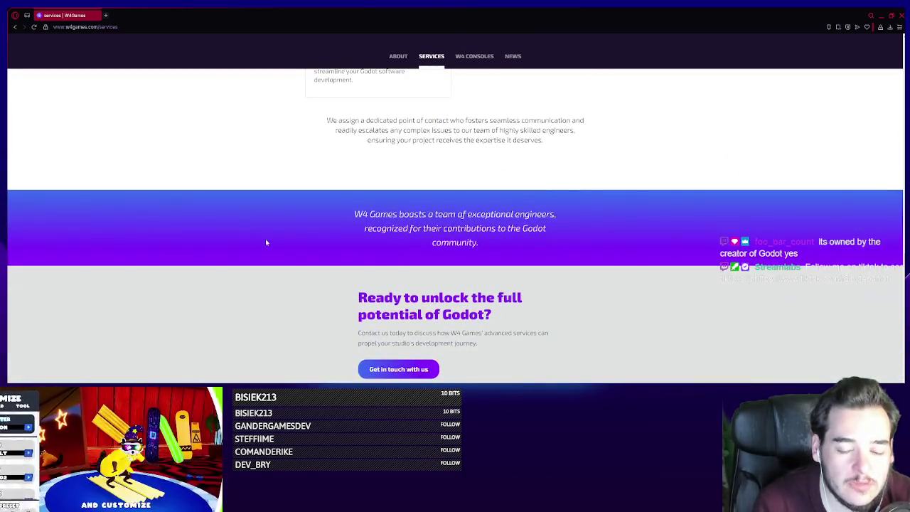
pyautogui.scroll(1, 264, 244)
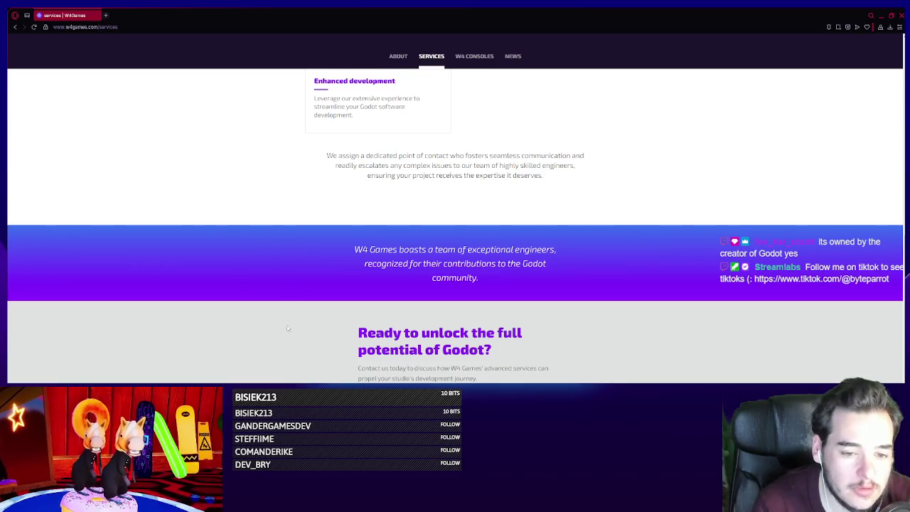
pyautogui.scroll(5, 241, 248)
pyautogui.scroll(-3, 240, 246)
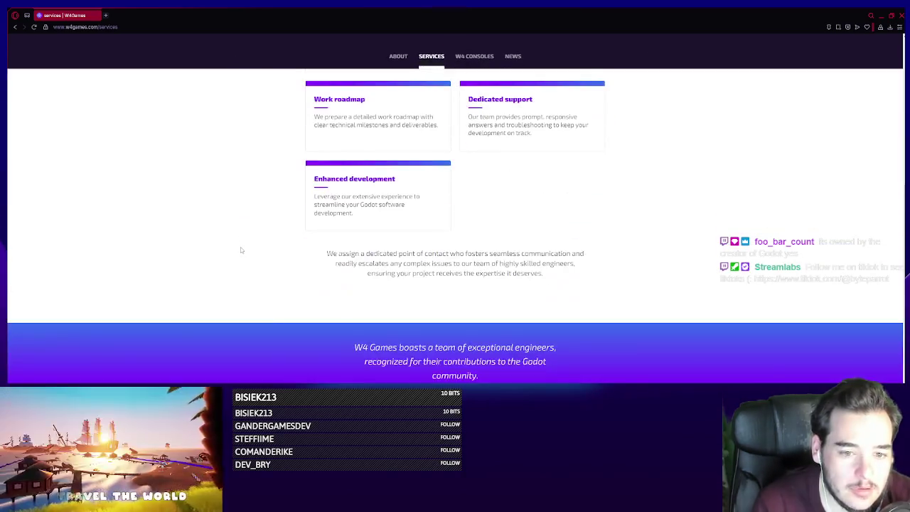
pyautogui.scroll(-2, 240, 250)
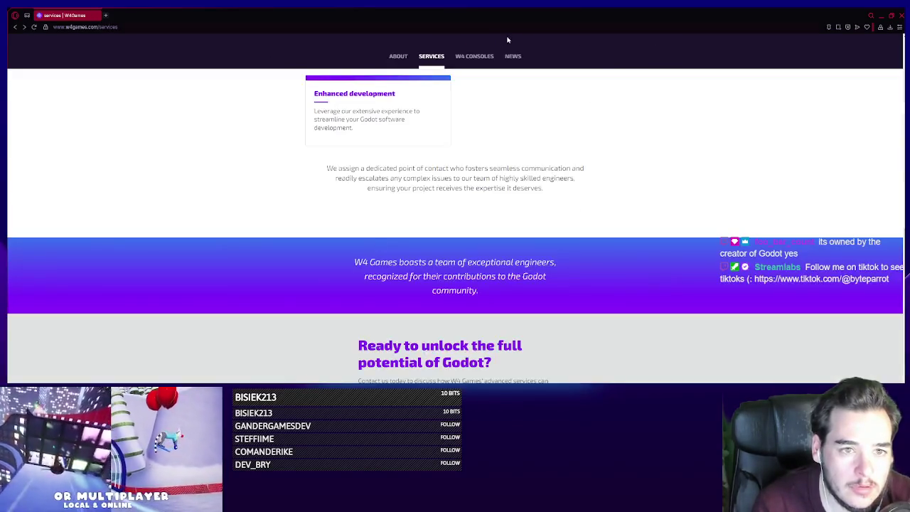
pyautogui.click(479, 56)
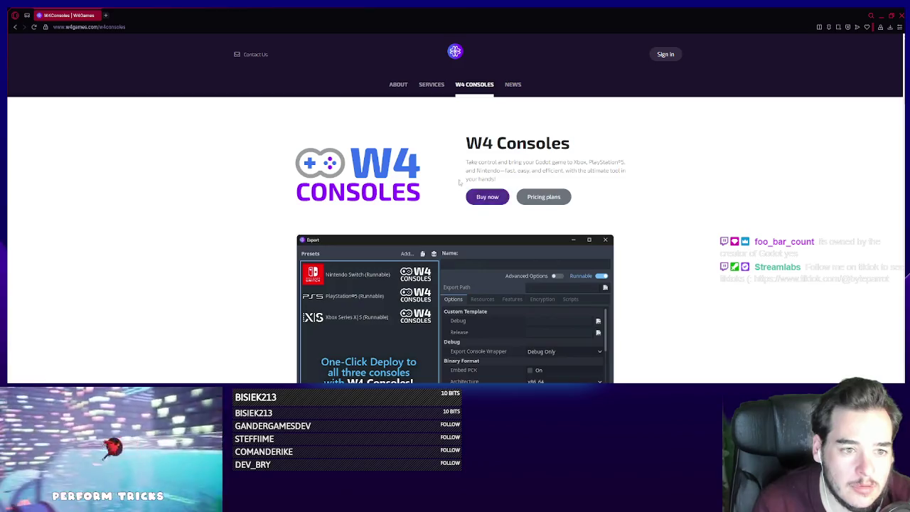
# - Jump to the W4 Consoles pricing plans and compare the Starter, Pro and Enterprise tiers
pyautogui.click(544, 197)
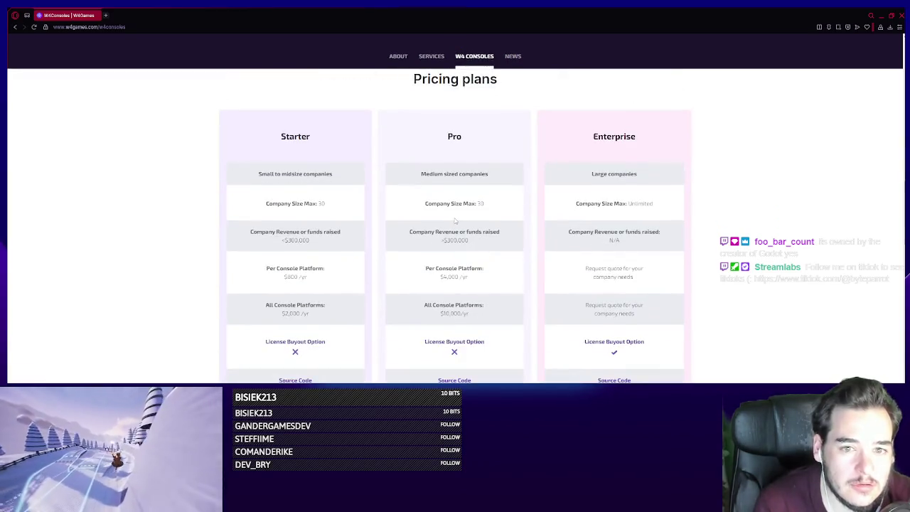
pyautogui.scroll(-3, 262, 211)
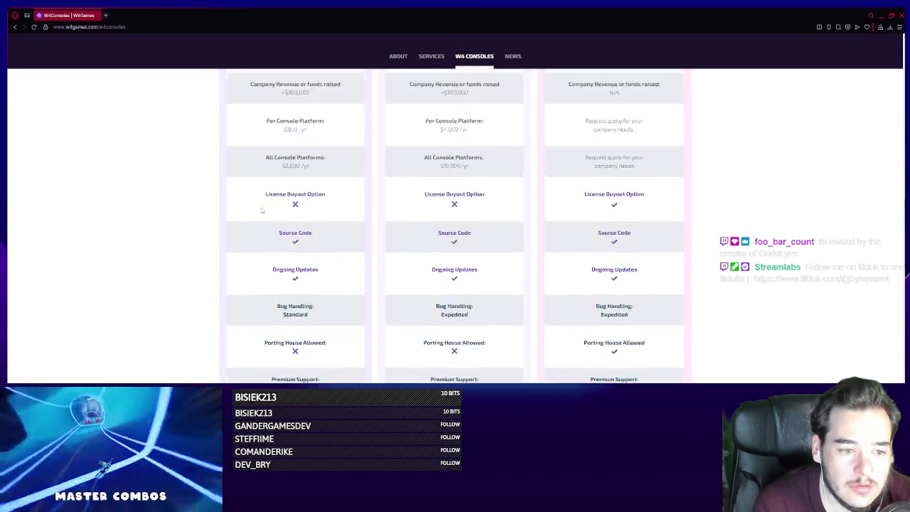
pyautogui.scroll(2, 262, 210)
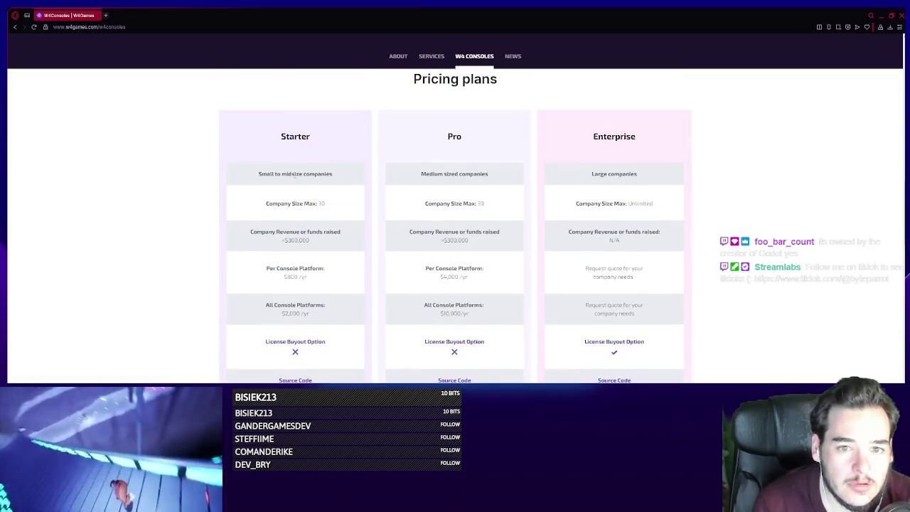
pyautogui.scroll(-1, 273, 169)
pyautogui.scroll(-1, 282, 177)
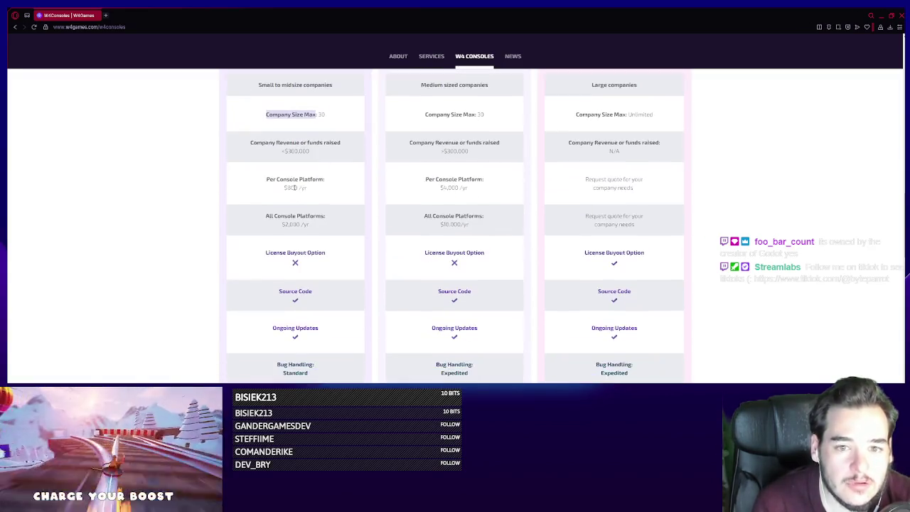
pyautogui.scroll(-1, 281, 177)
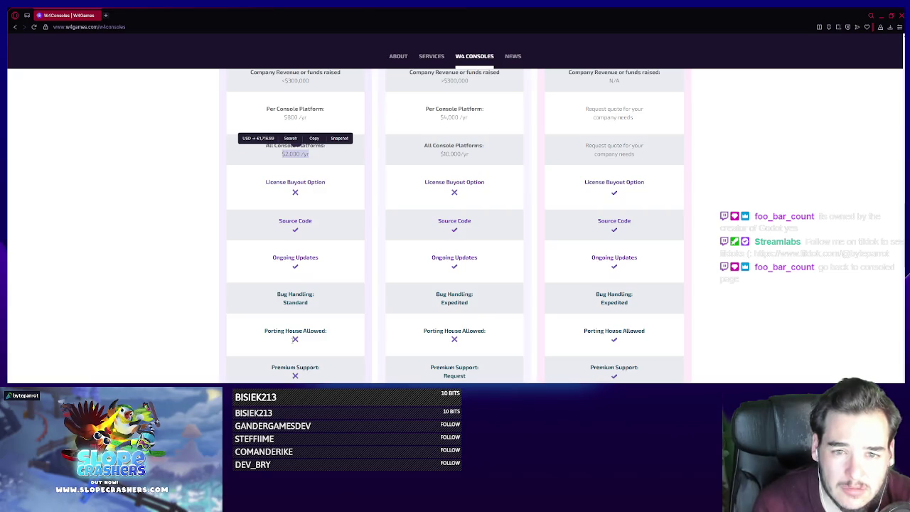
# - Look at the request-a-quote form, then go back twice to the GX Corner start page
pyautogui.click(276, 306)
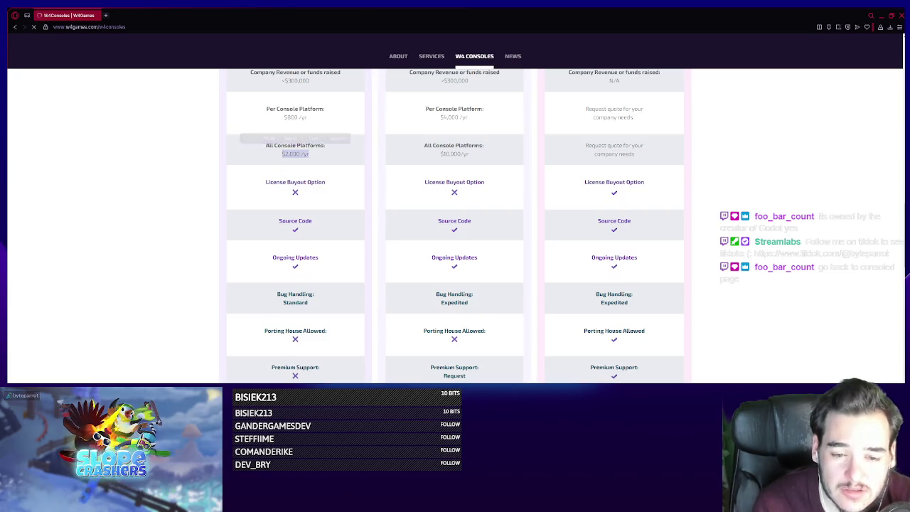
pyautogui.scroll(-5, 275, 303)
pyautogui.hotkey('alt', 'Left')
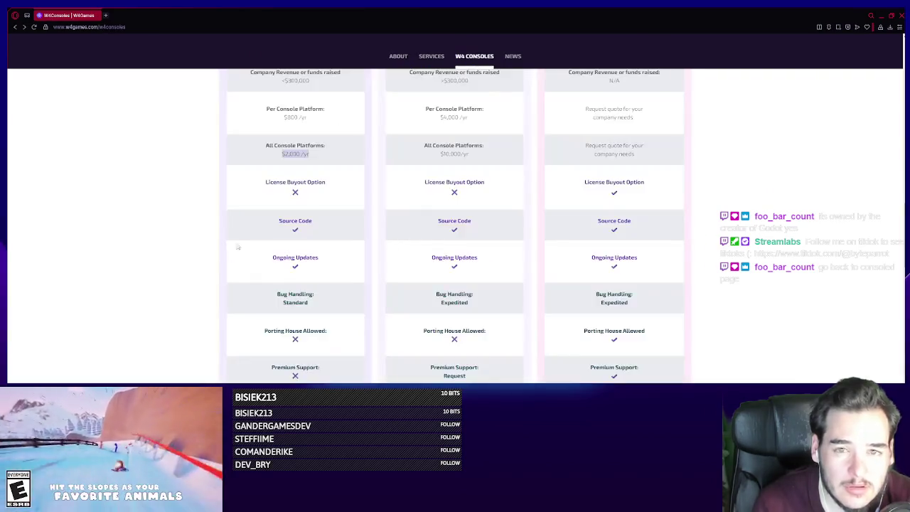
pyautogui.hotkey('alt', 'Left')
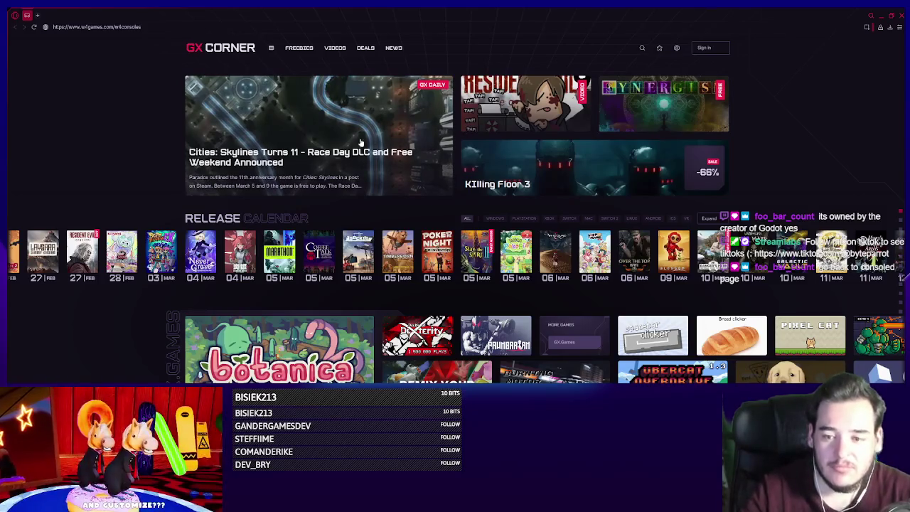
# - Go forward to the Services page, then open W4 Consoles and scroll through its pricing plans
pyautogui.hotkey('alt', 'Right')
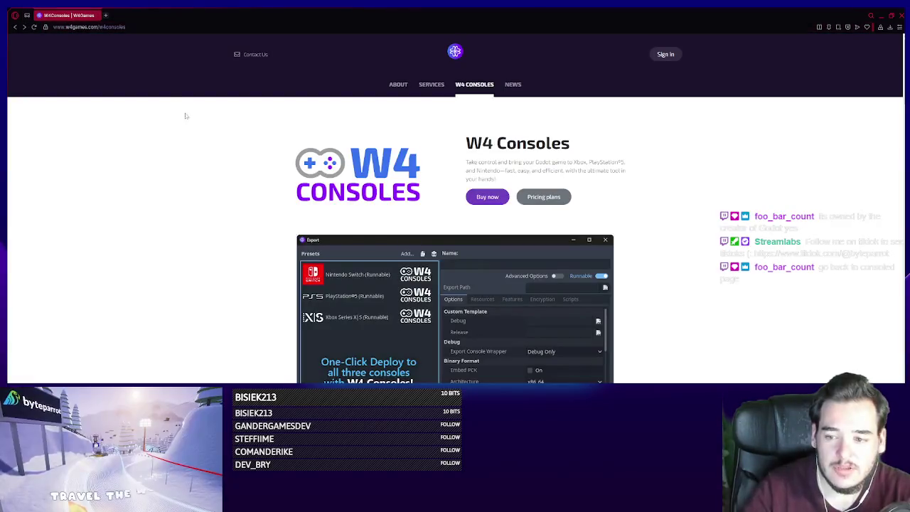
pyautogui.hotkey('alt', 'Right')
pyautogui.scroll(-10, 252, 135)
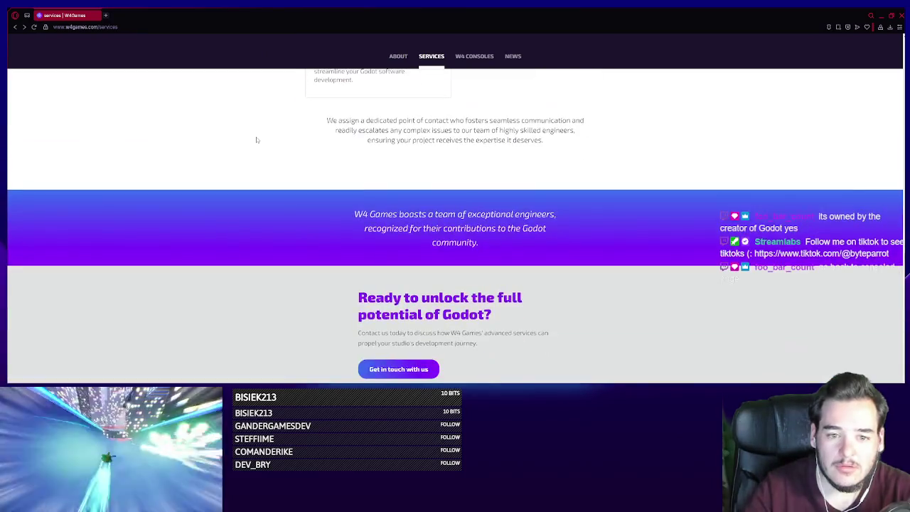
pyautogui.click(470, 60)
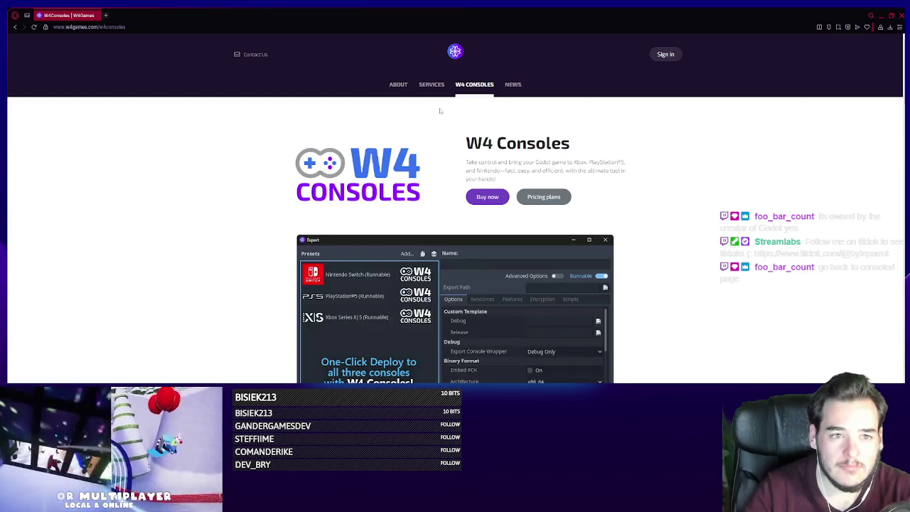
pyautogui.scroll(-5, 313, 213)
pyautogui.scroll(-10, 292, 231)
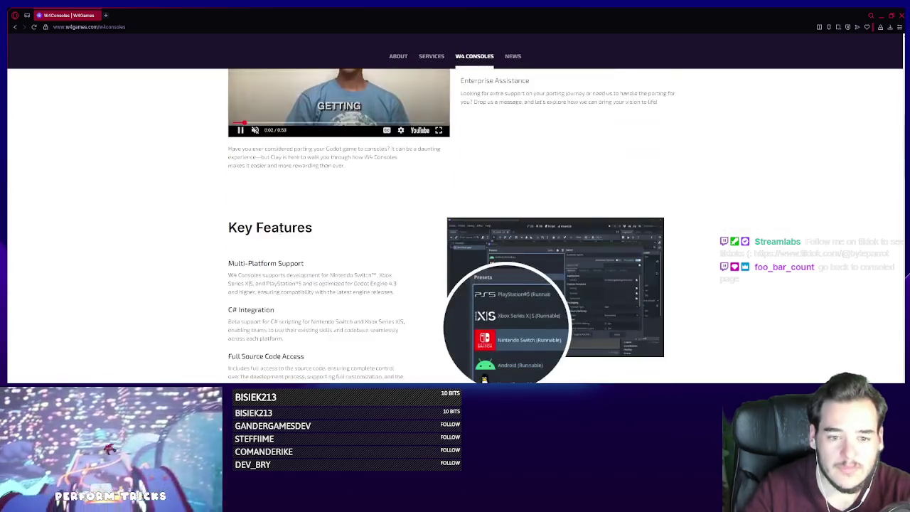
pyautogui.scroll(-4, 255, 249)
pyautogui.scroll(2, 253, 251)
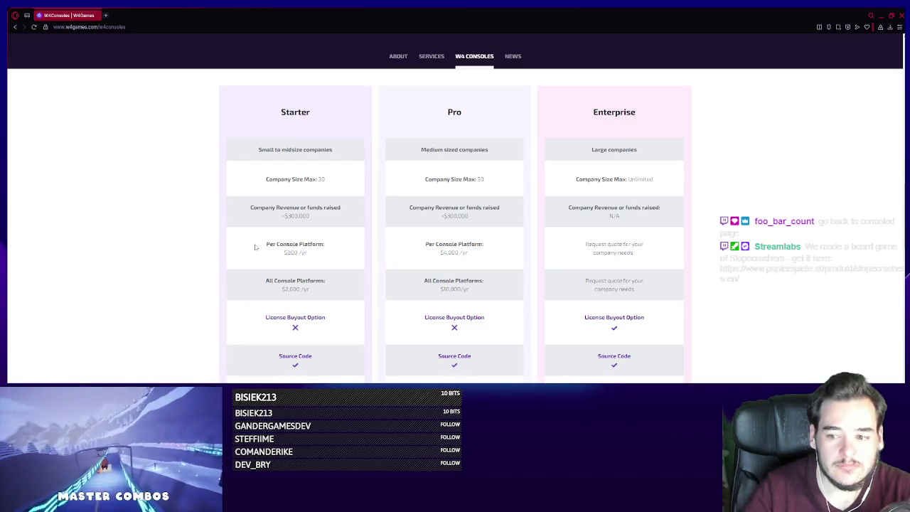
pyautogui.scroll(-5, 254, 247)
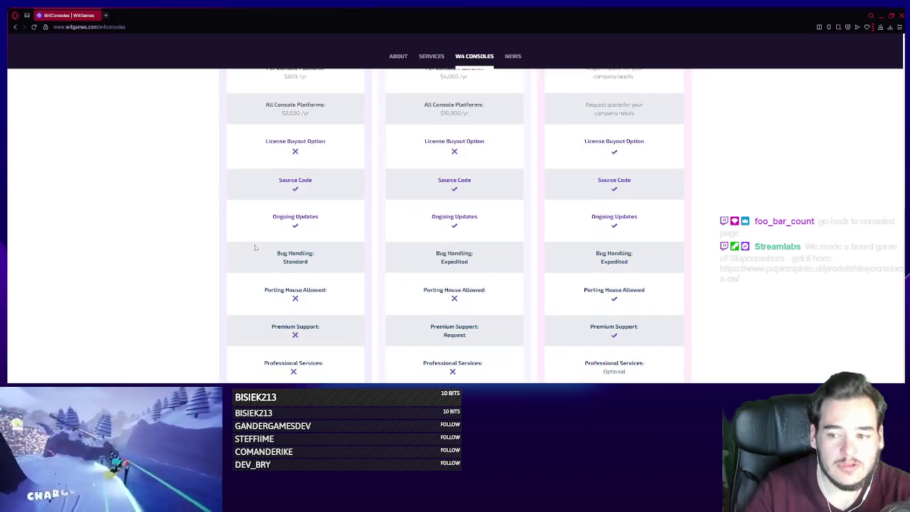
pyautogui.scroll(-3, 254, 247)
pyautogui.scroll(-3, 255, 247)
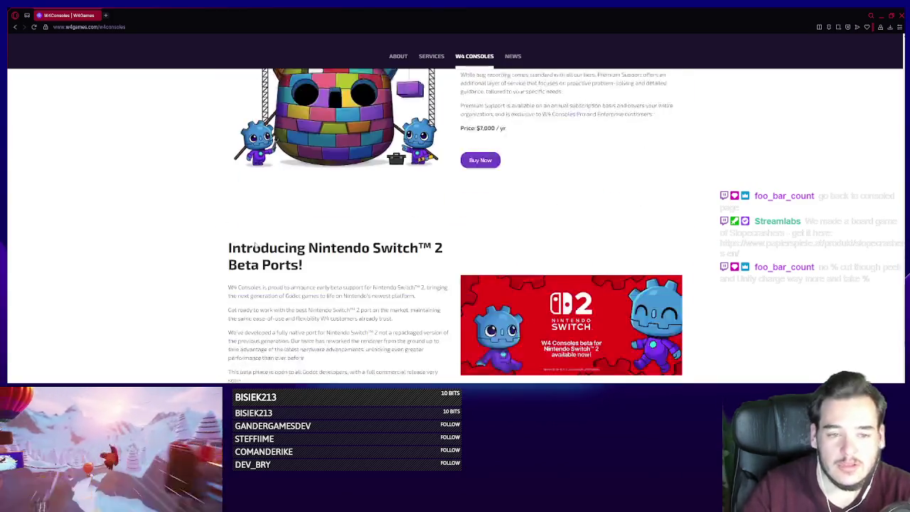
pyautogui.scroll(3, 254, 248)
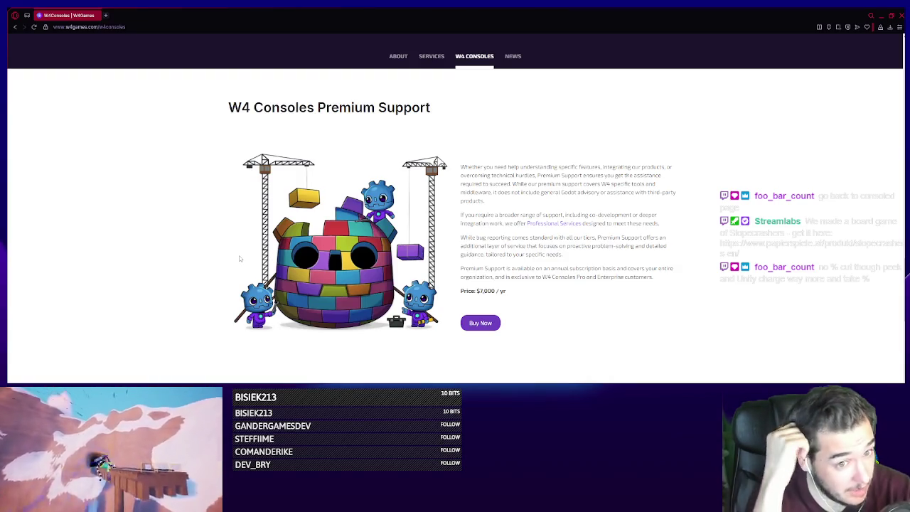
# - Read down to the FAQ, close the W4 Consoles tab and quit Opera GX
pyautogui.scroll(-1, 241, 299)
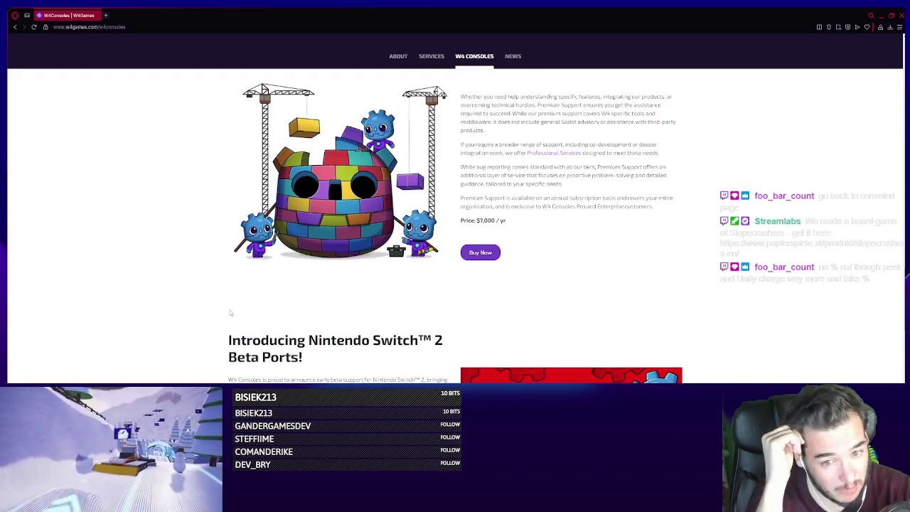
pyautogui.scroll(-1, 228, 318)
pyautogui.scroll(-2, 228, 319)
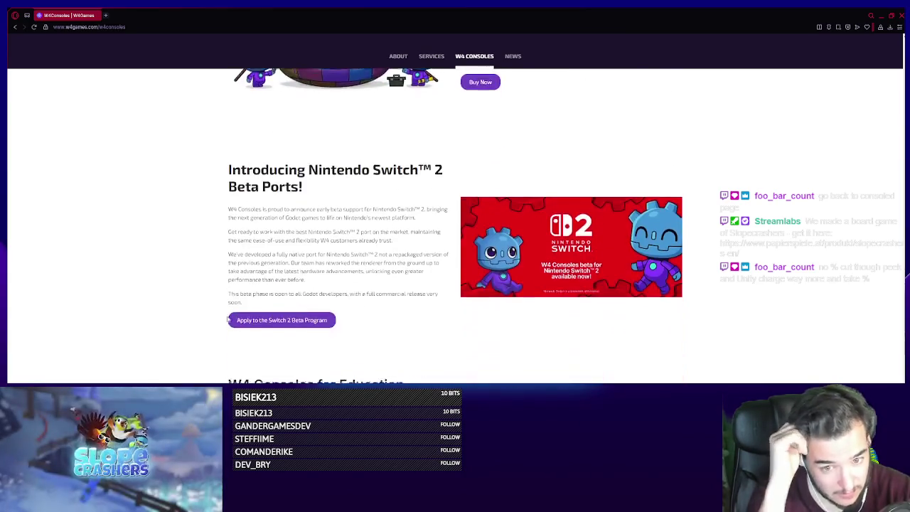
pyautogui.scroll(-1, 228, 318)
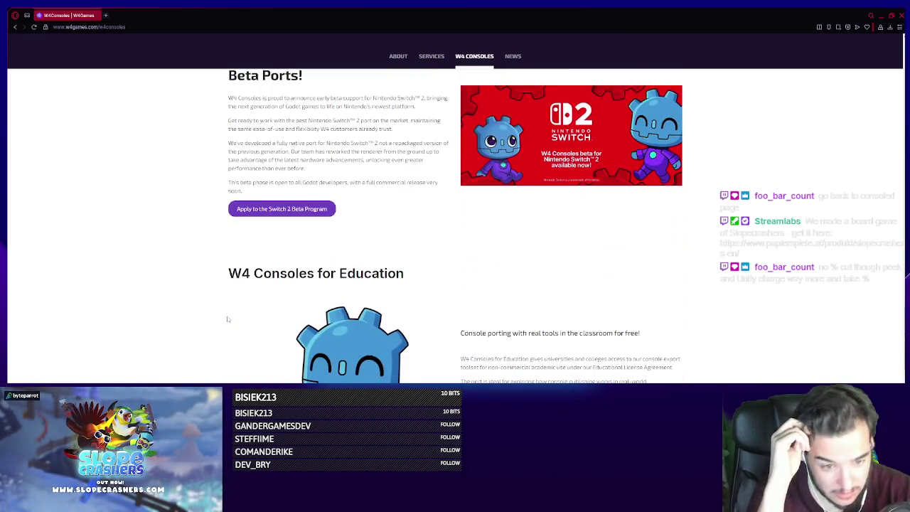
pyautogui.scroll(-2, 227, 319)
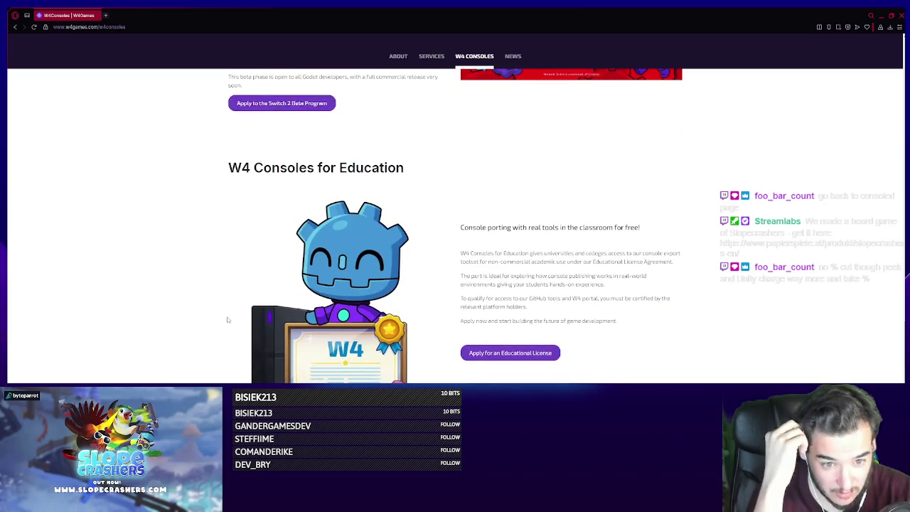
pyautogui.scroll(-2, 228, 319)
pyautogui.scroll(-2, 223, 321)
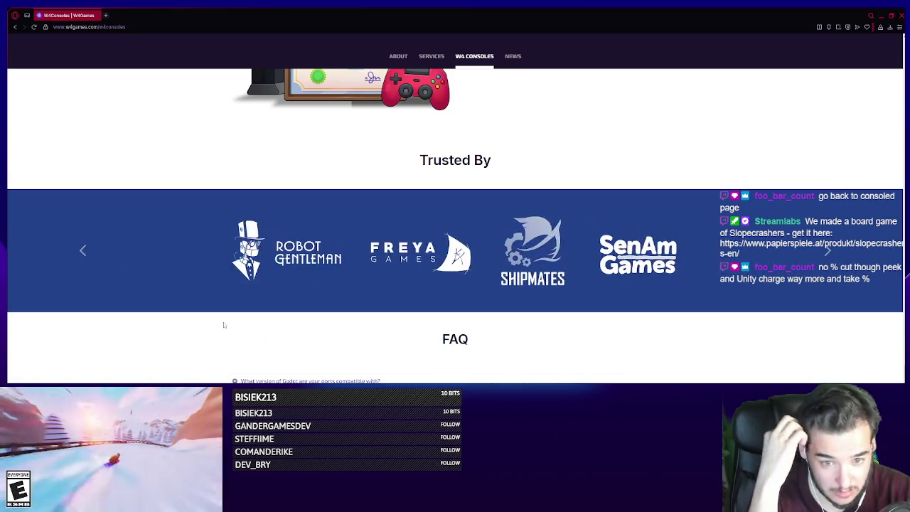
pyautogui.scroll(-5, 224, 325)
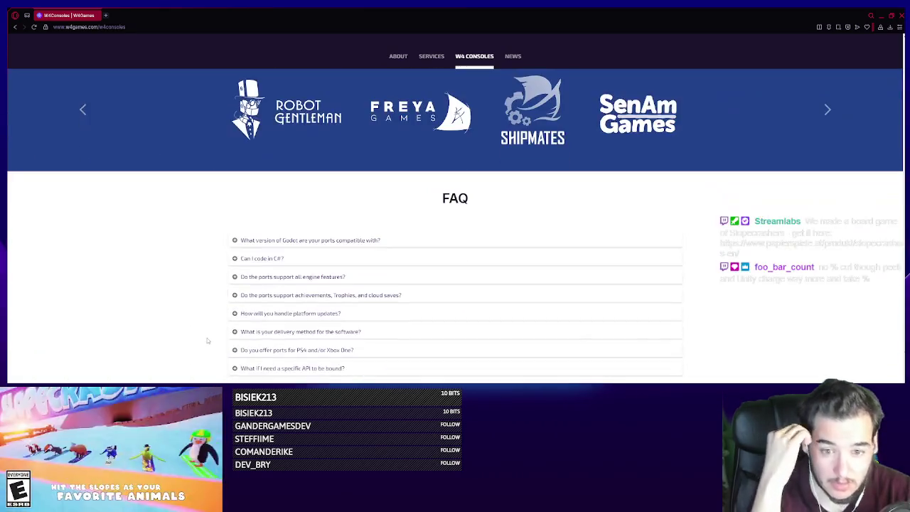
pyautogui.scroll(-1, 196, 334)
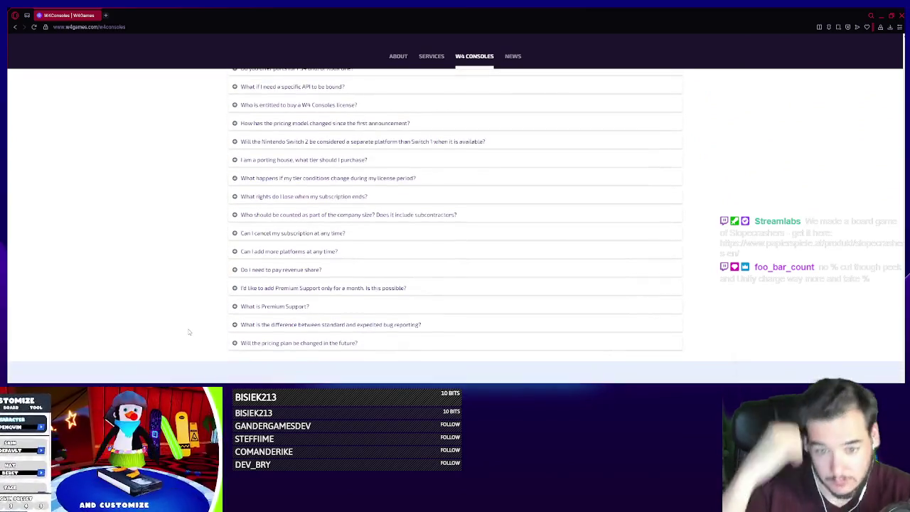
pyautogui.scroll(15, 189, 331)
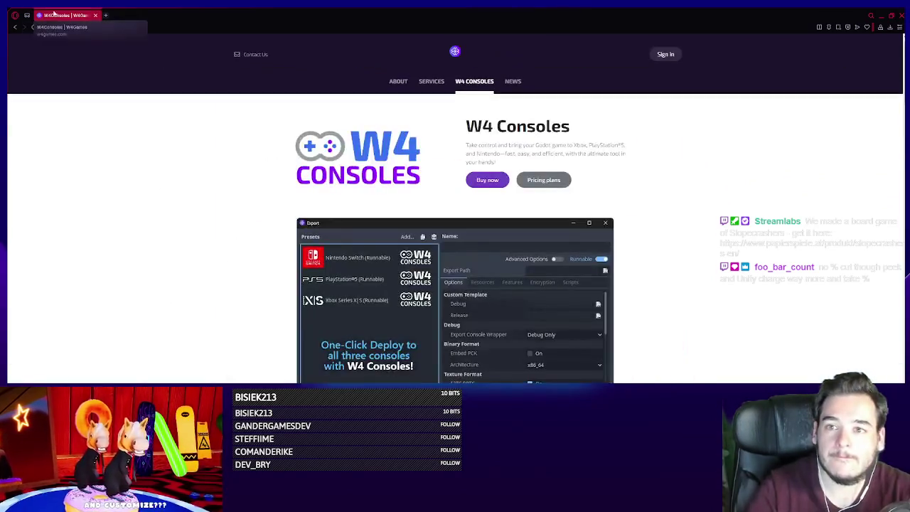
pyautogui.middleClick(55, 13)
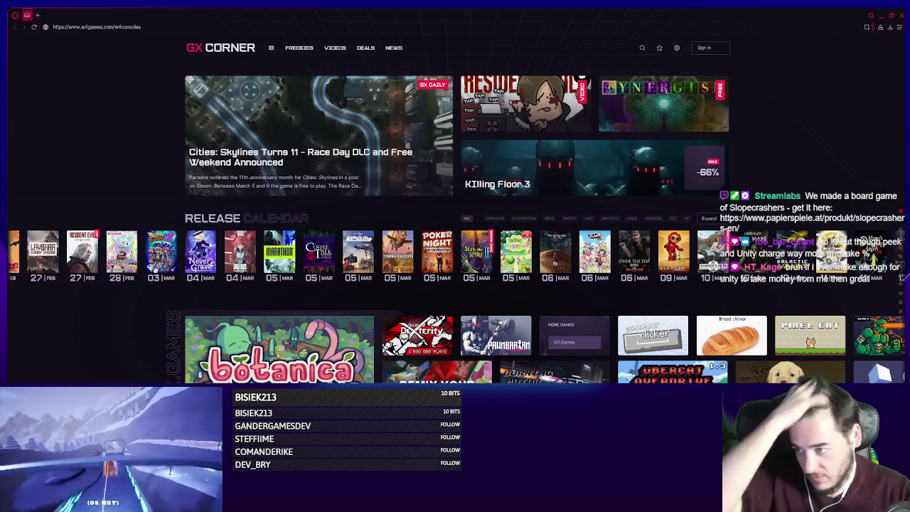
pyautogui.click(901, 15)
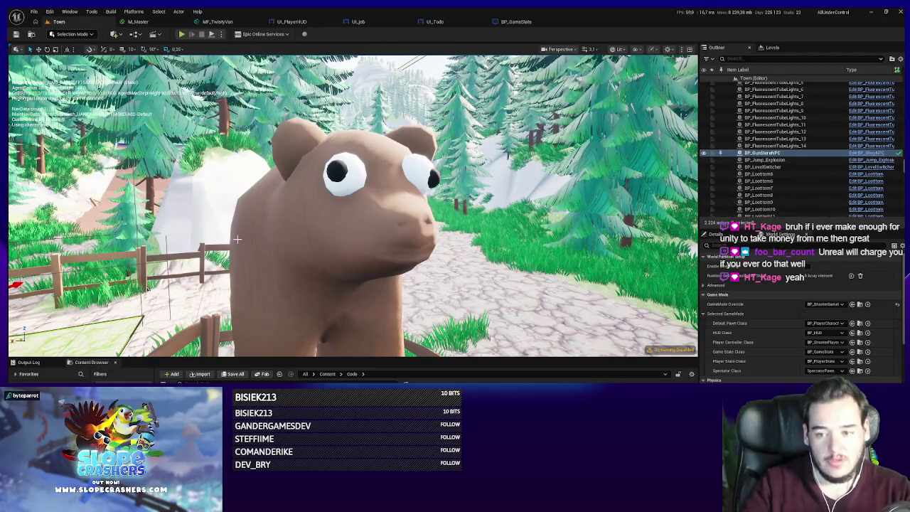
# - Swing the view to the van, start Play In Editor and walk around behind the grey van
pyautogui.moveTo(238, 238); pyautogui.dragTo(377, 206)
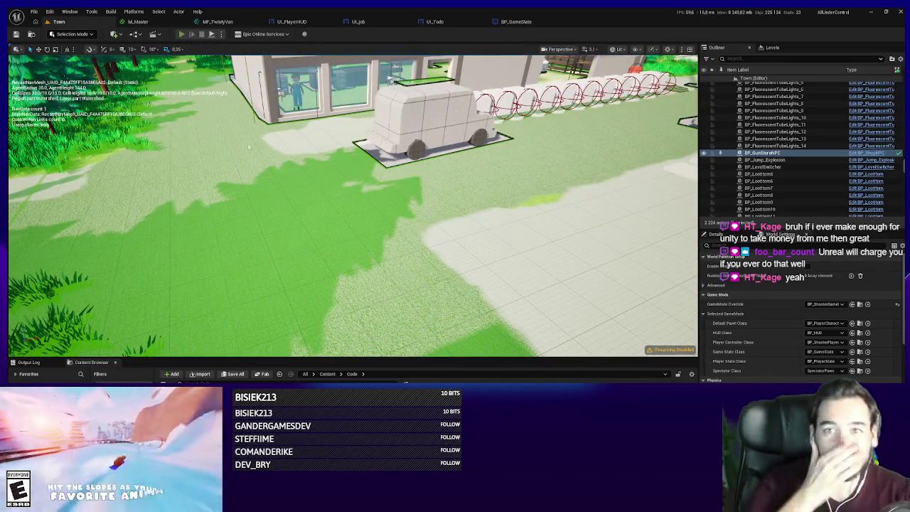
pyautogui.hotkey('alt', 'p')
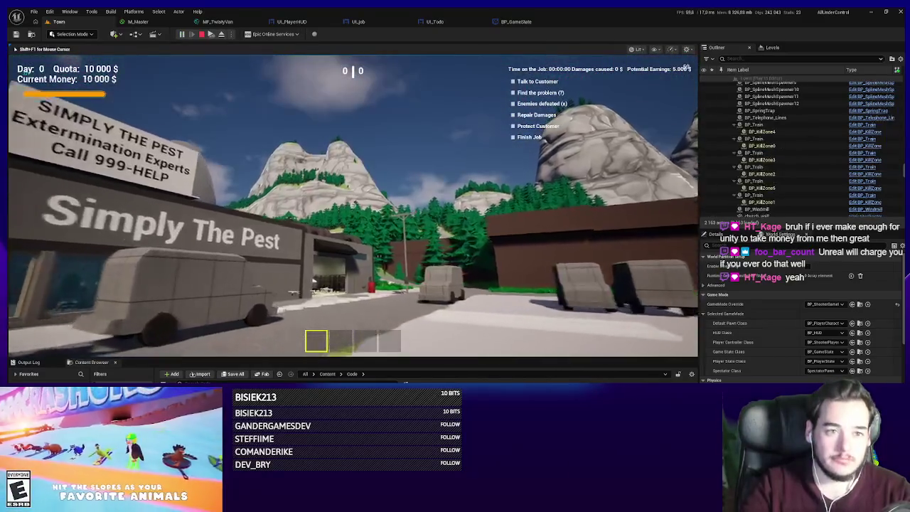
pyautogui.press('w')
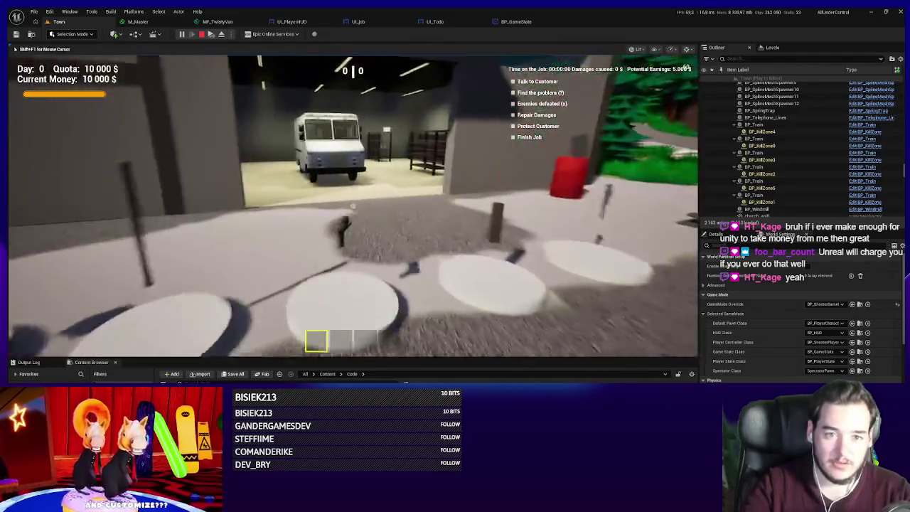
pyautogui.press('w')
pyautogui.press('w')
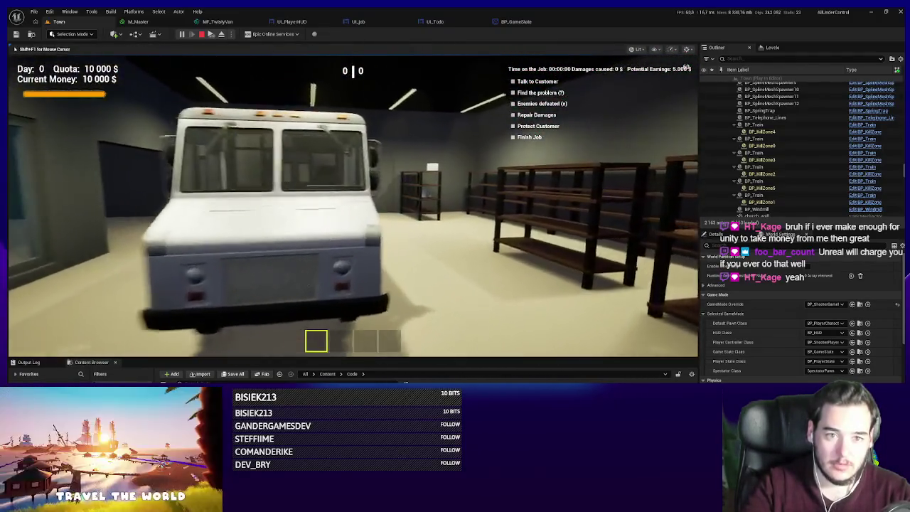
pyautogui.press('w')
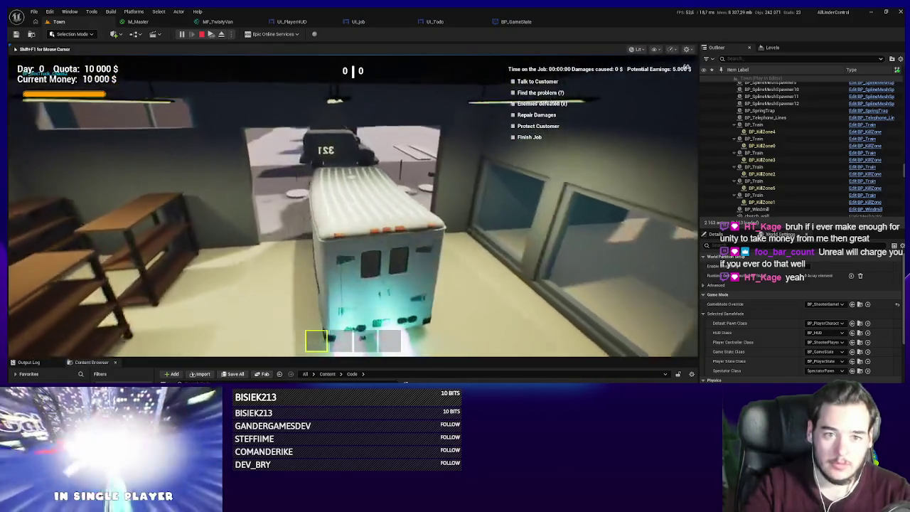
pyautogui.press('w')
pyautogui.press('w')
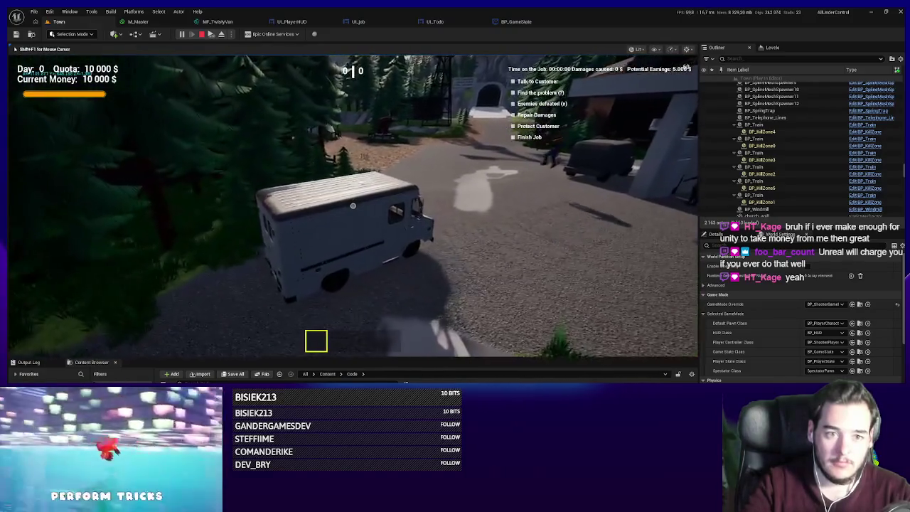
# - Boost the van down the road, turn left onto the bridge road, then stop the session
pyautogui.press('w')
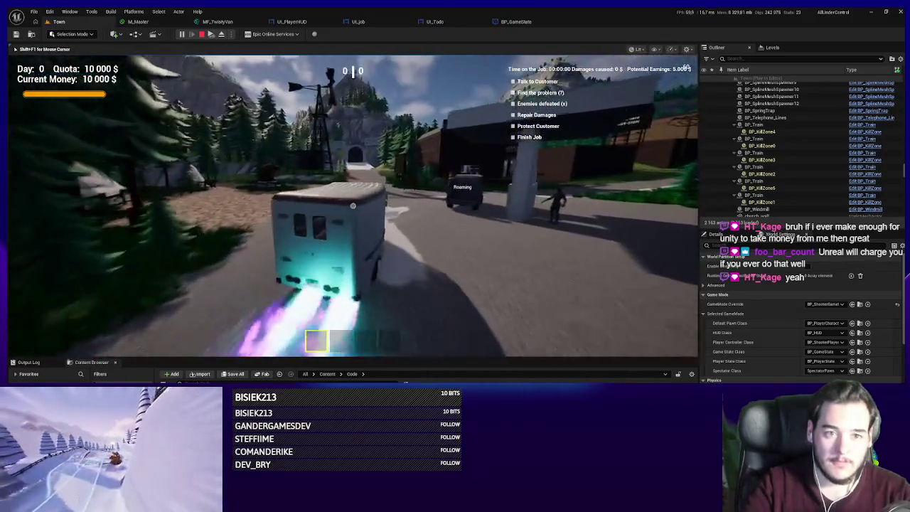
pyautogui.press('w')
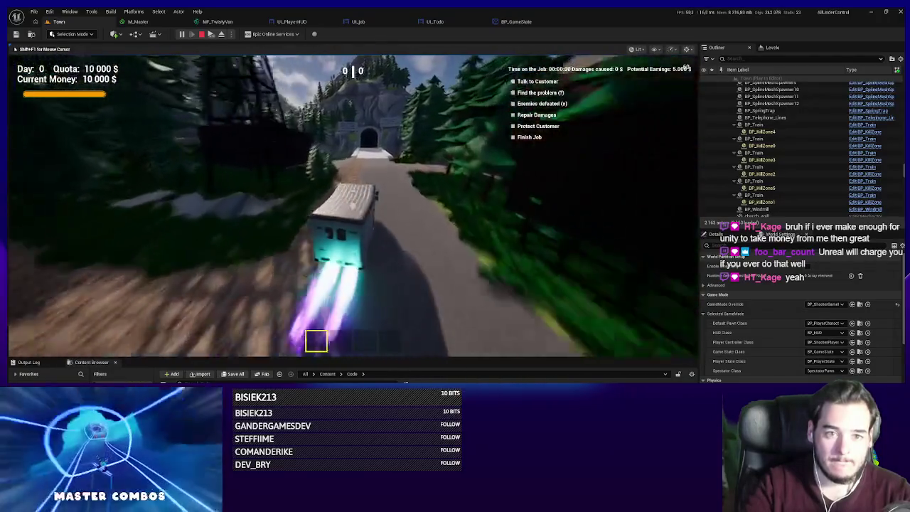
pyautogui.press('a')
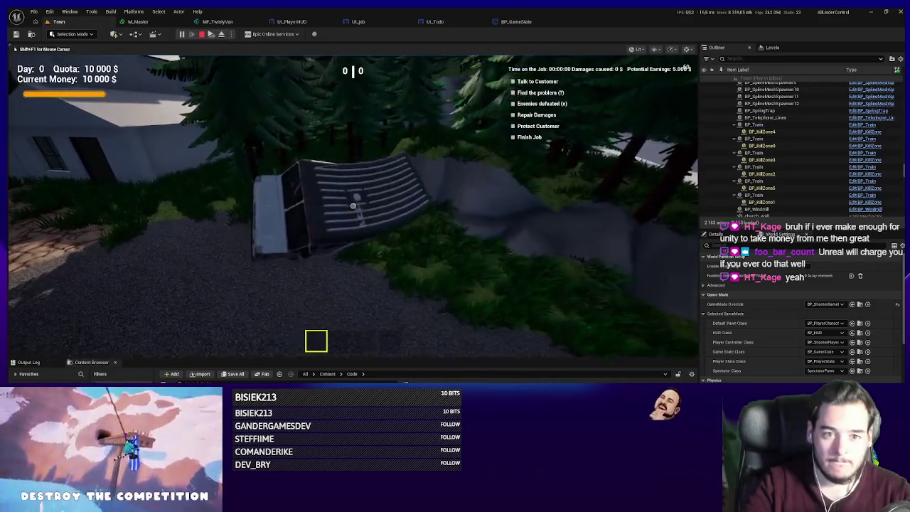
pyautogui.press('w')
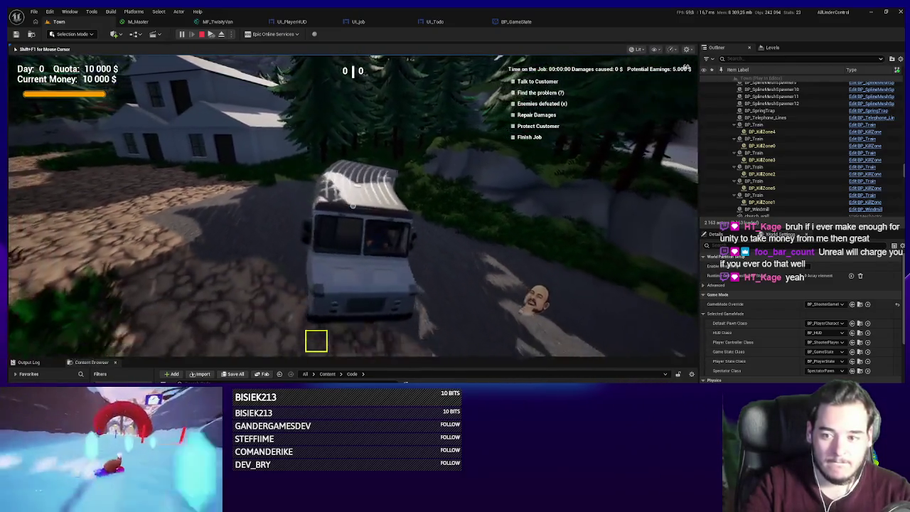
pyautogui.press('a')
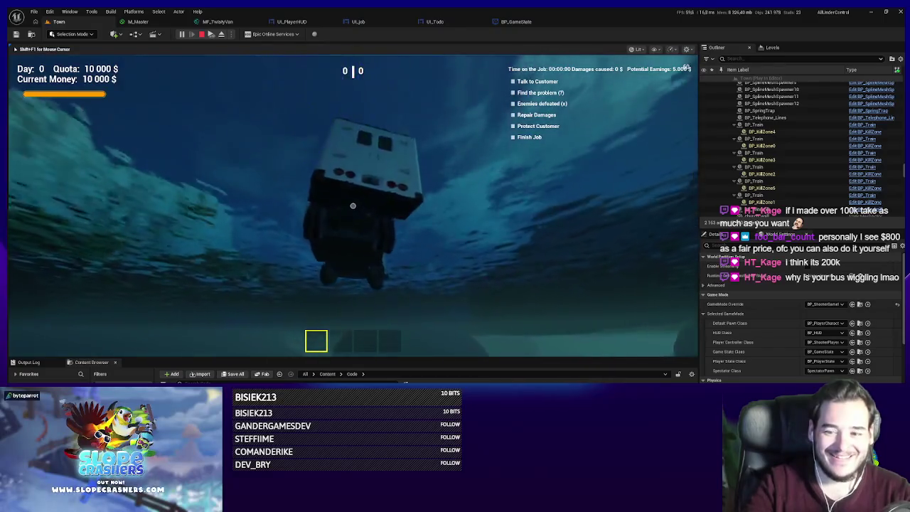
pyautogui.press('Escape')
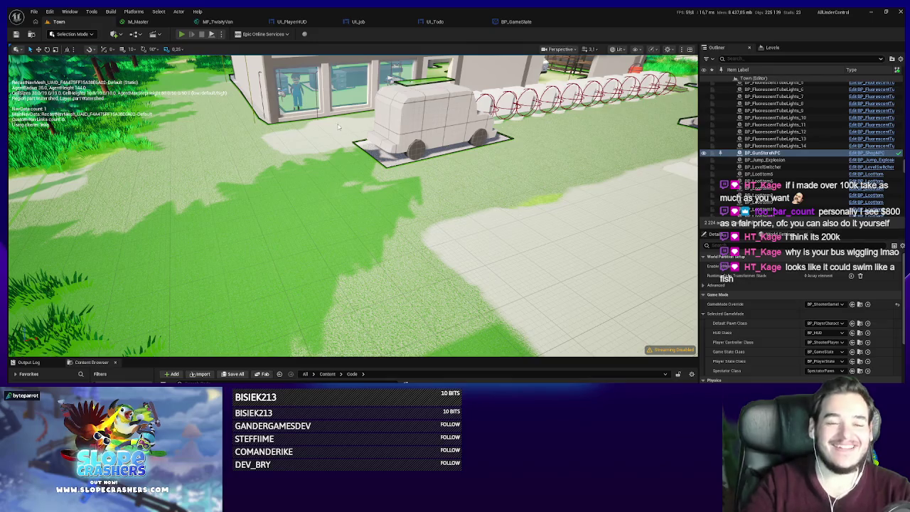
# - In a new play session, buy the rifle for 1 000 $ and shoot the NPC beside the building
pyautogui.hotkey('alt', 'p')
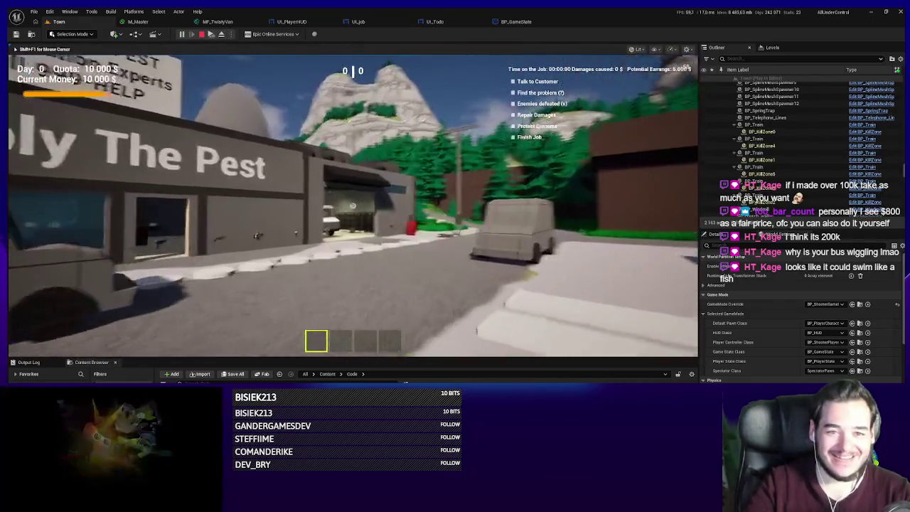
pyautogui.press('w')
pyautogui.press('s')
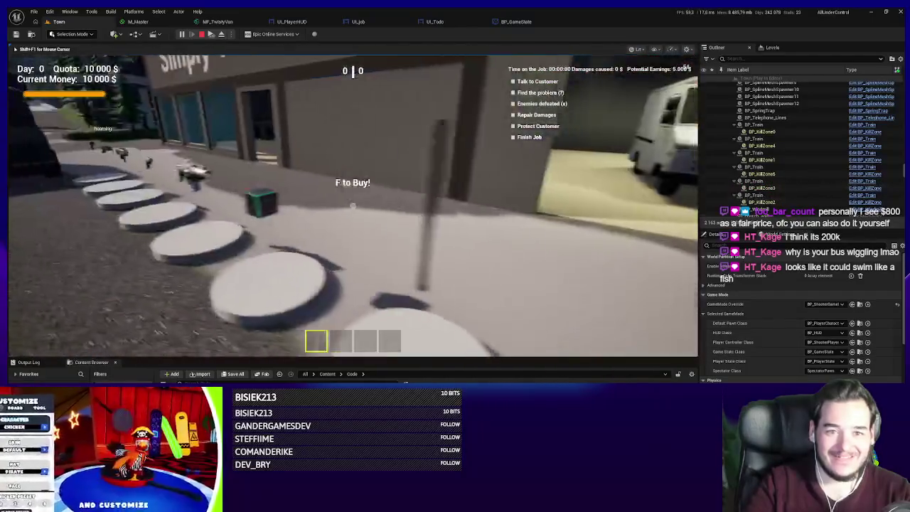
pyautogui.press('w')
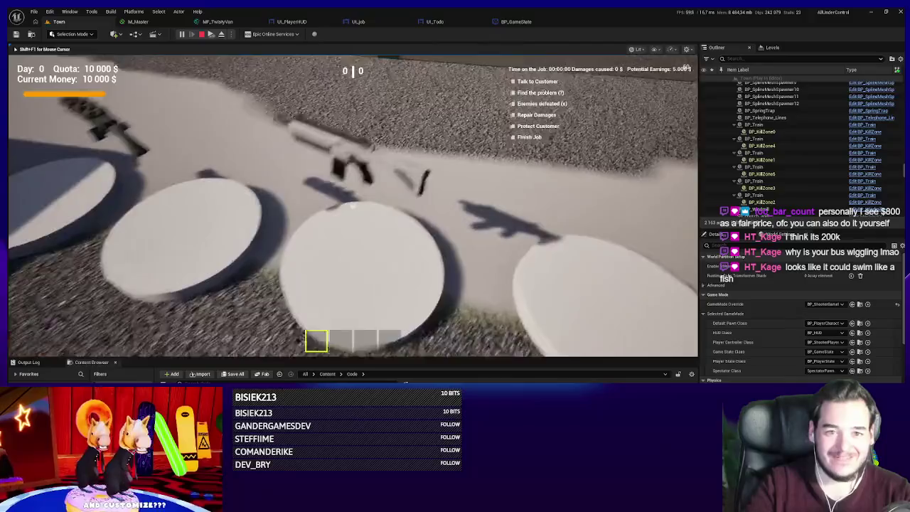
pyautogui.press('w')
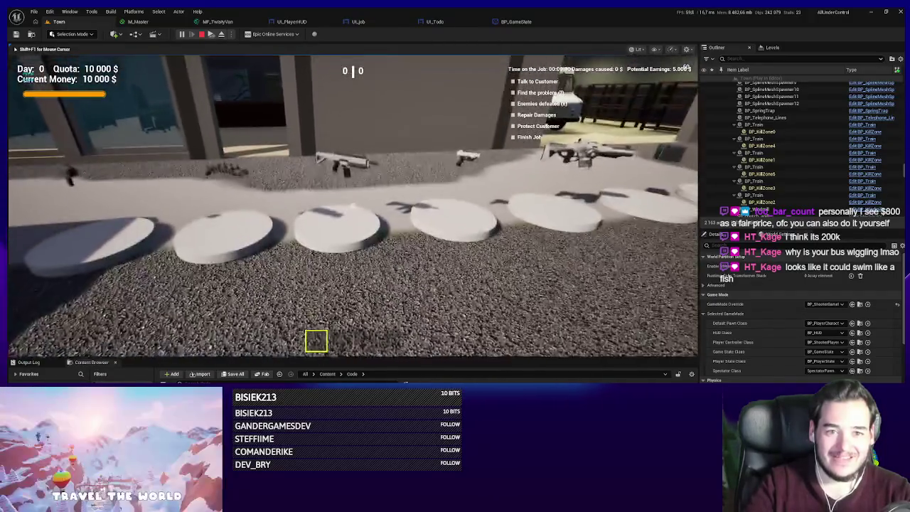
pyautogui.press('f')
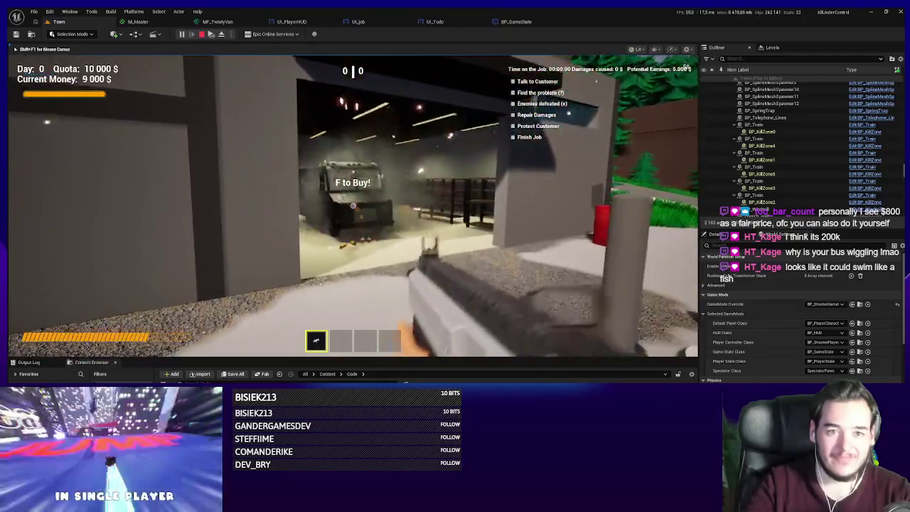
pyautogui.click(353, 205)
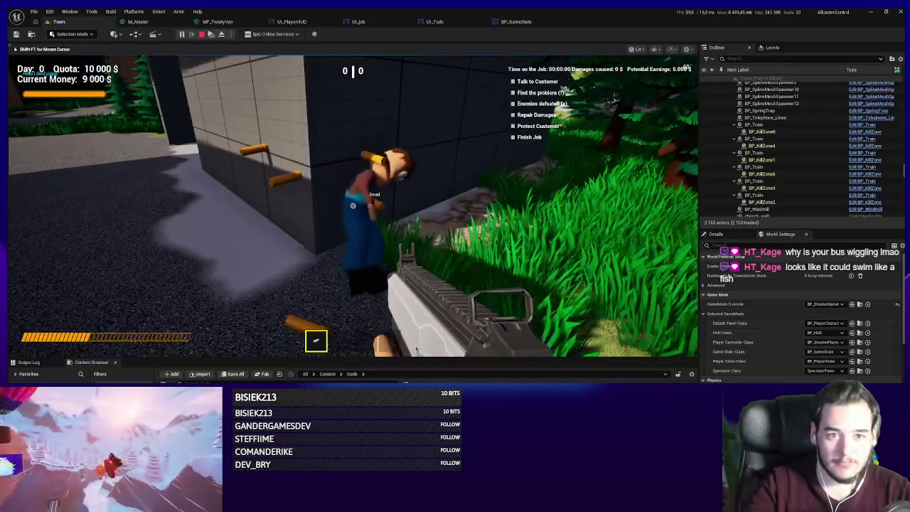
pyautogui.click(352, 206)
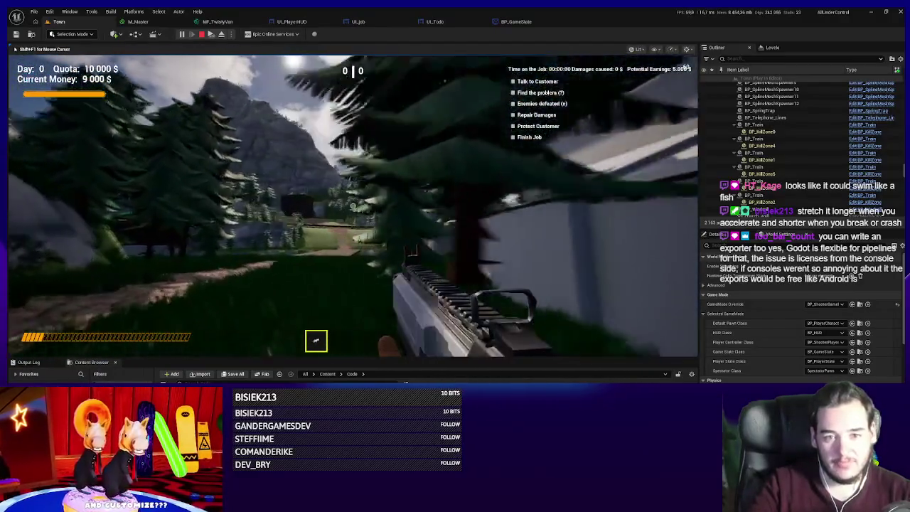
# - Walk the dirt path past the low wall into the corn field, then stop the play session
pyautogui.press('w')
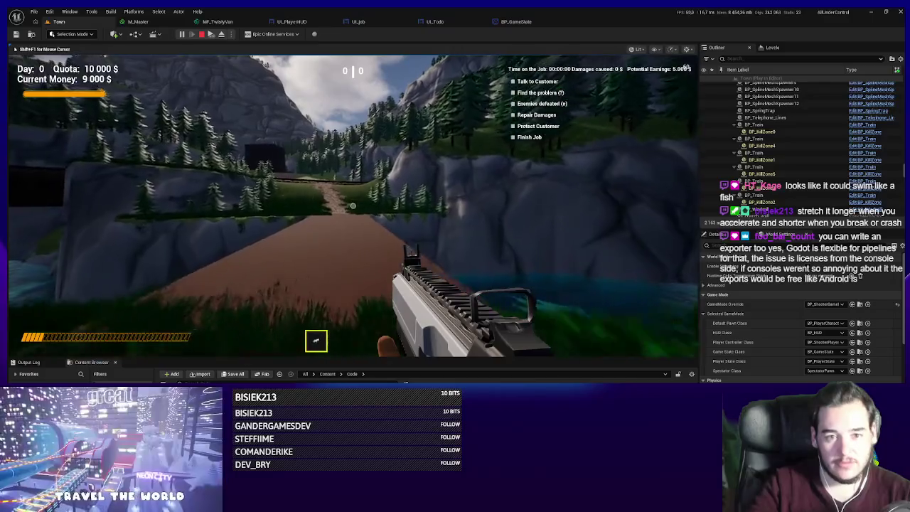
pyautogui.press('w')
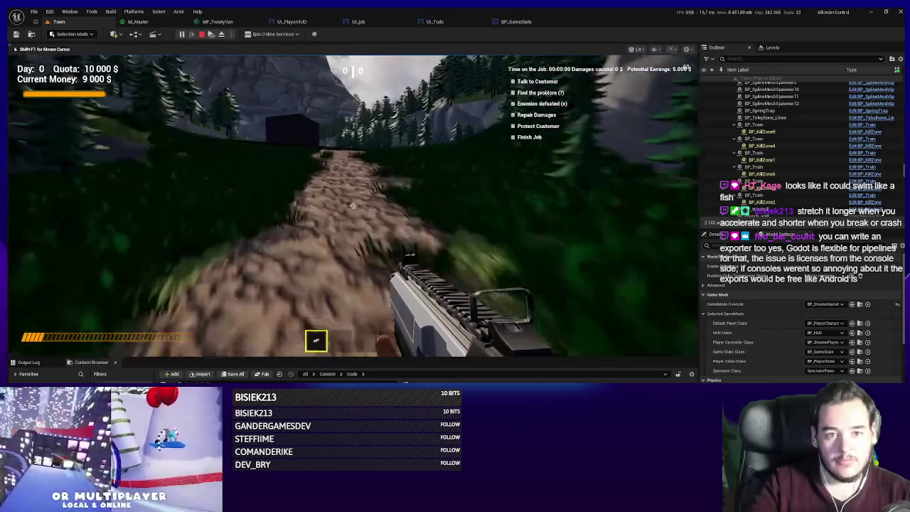
pyautogui.press('w')
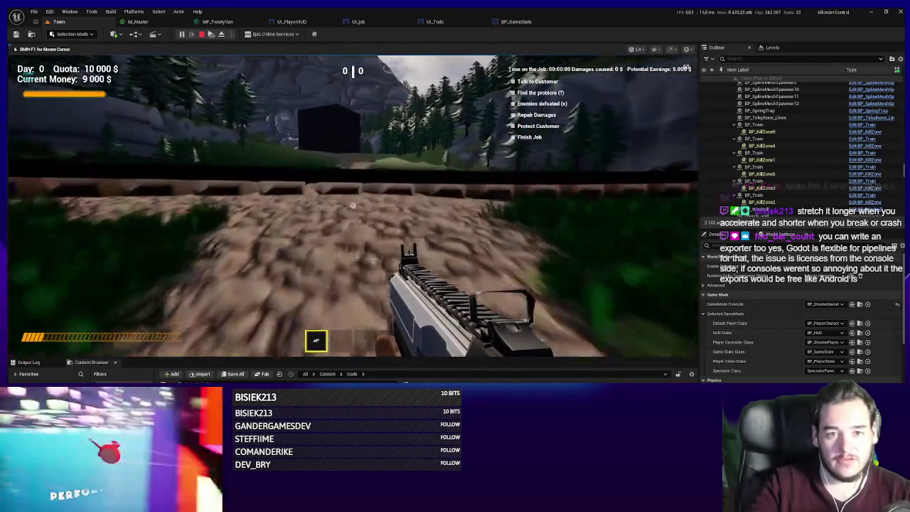
pyautogui.press('w')
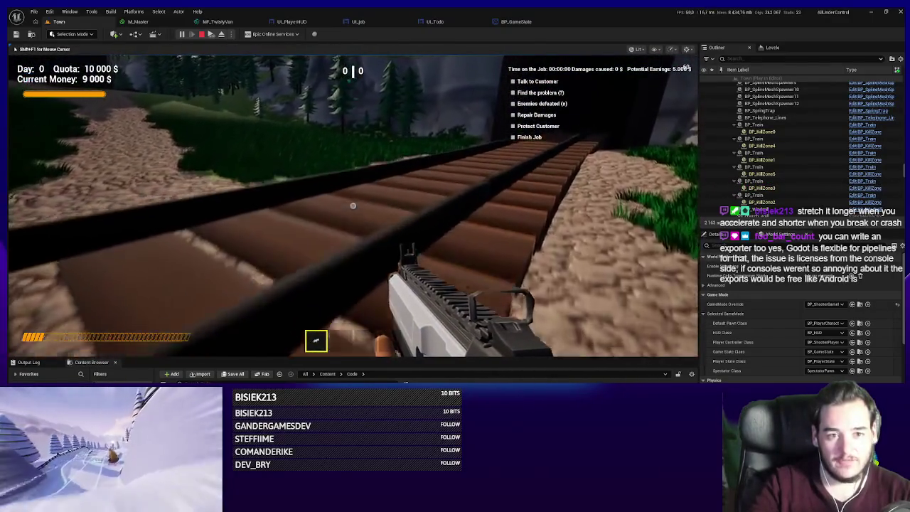
pyautogui.press('w')
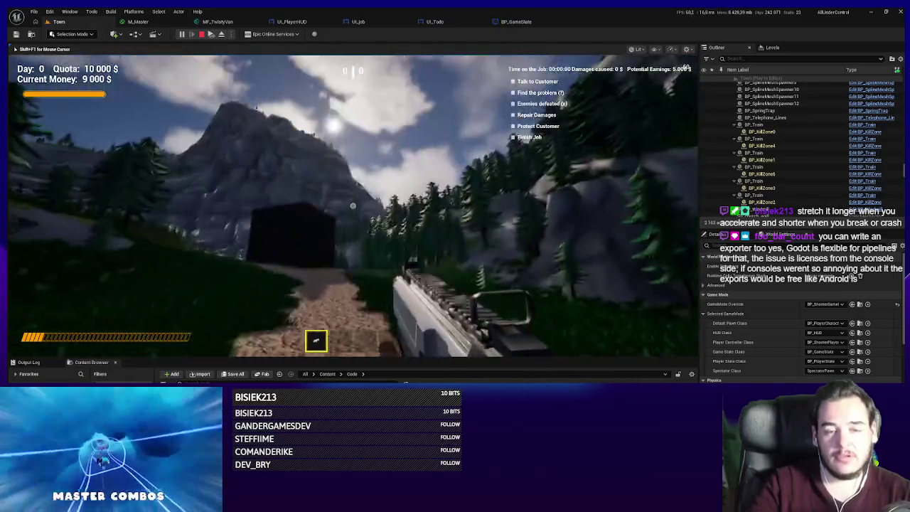
pyautogui.press('w')
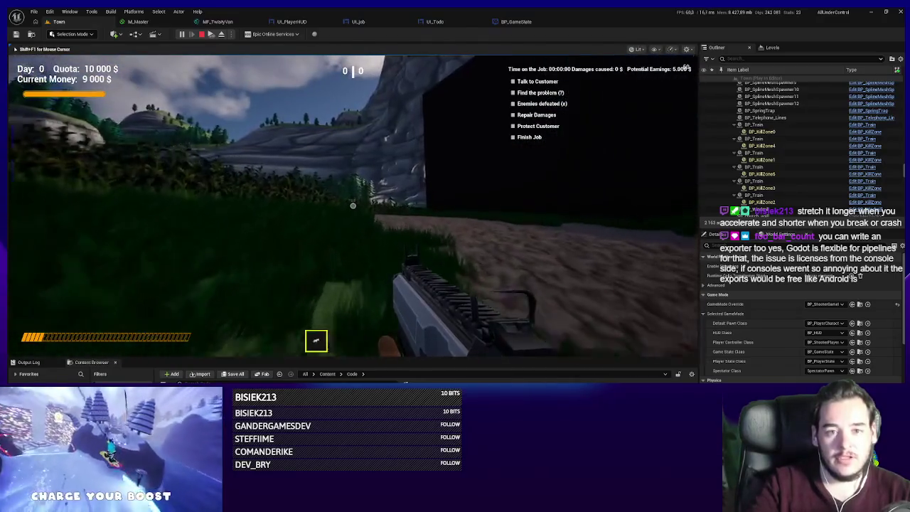
pyautogui.press('w')
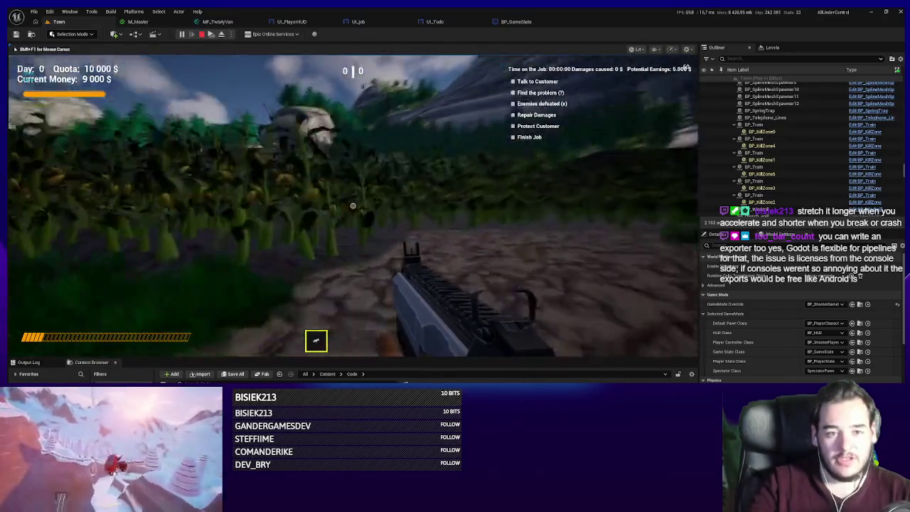
pyautogui.press('w')
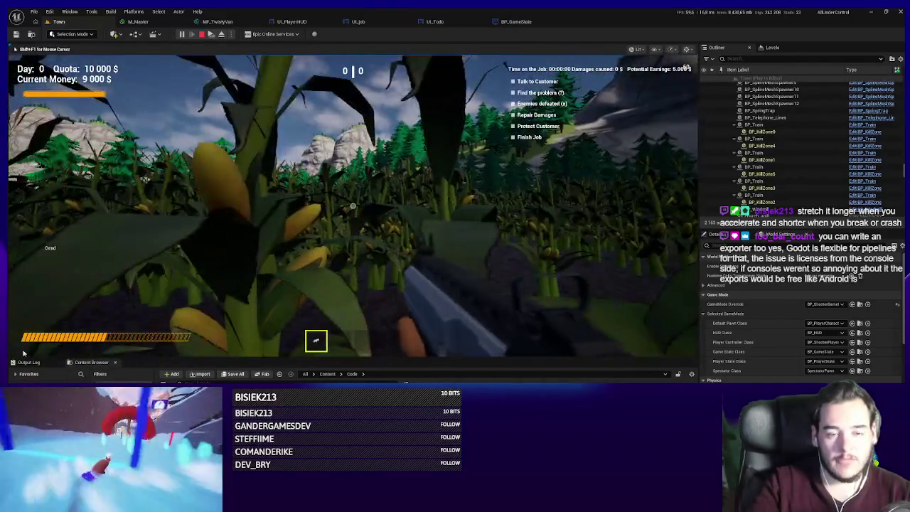
pyautogui.press('Escape')
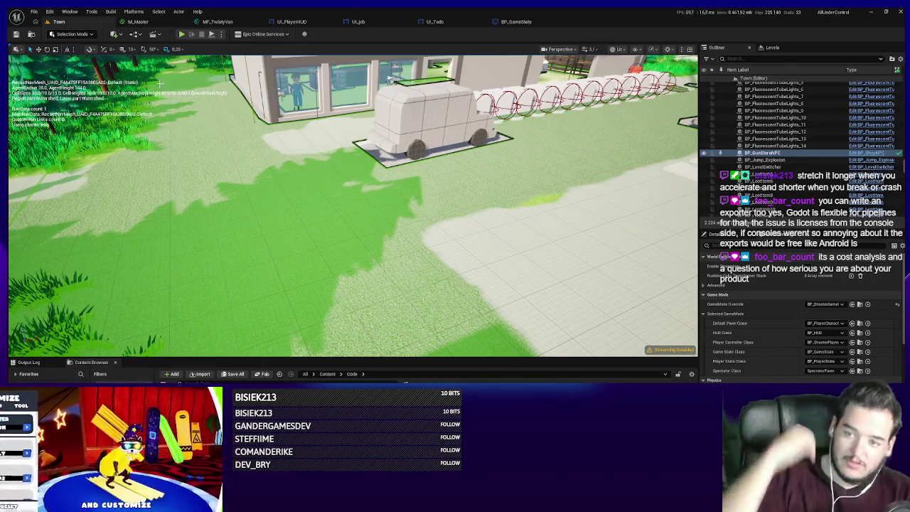
# - Lower the editor camera, start play, use the red tool until money reads 8 500 $, then eject with F8
pyautogui.moveTo(348, 213)
pyautogui.mouseDown()
pyautogui.moveTo(348, 228)
pyautogui.moveTo(349, 184)
pyautogui.mouseUp()
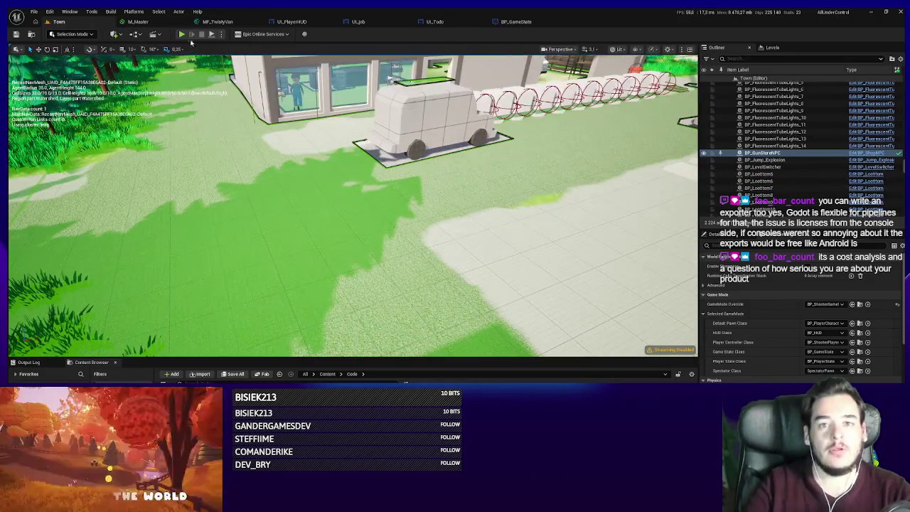
pyautogui.hotkey('alt', 'p')
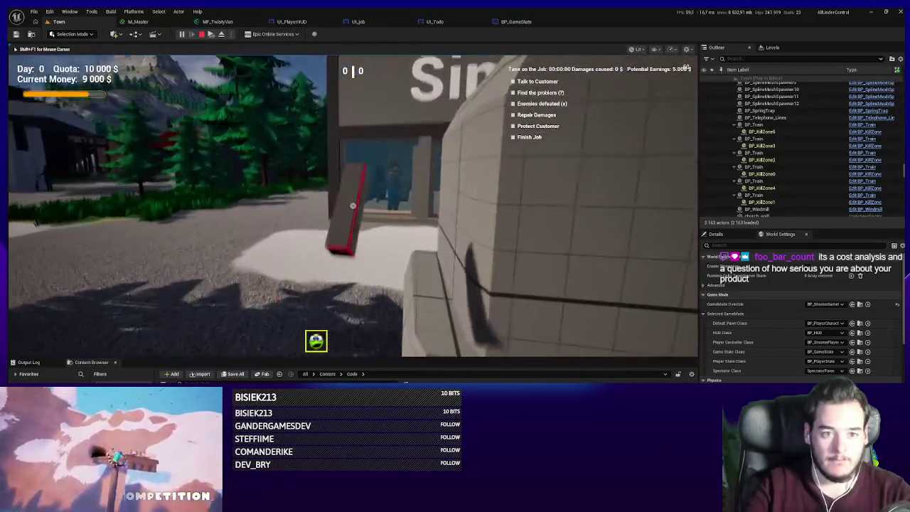
pyautogui.click(353, 206)
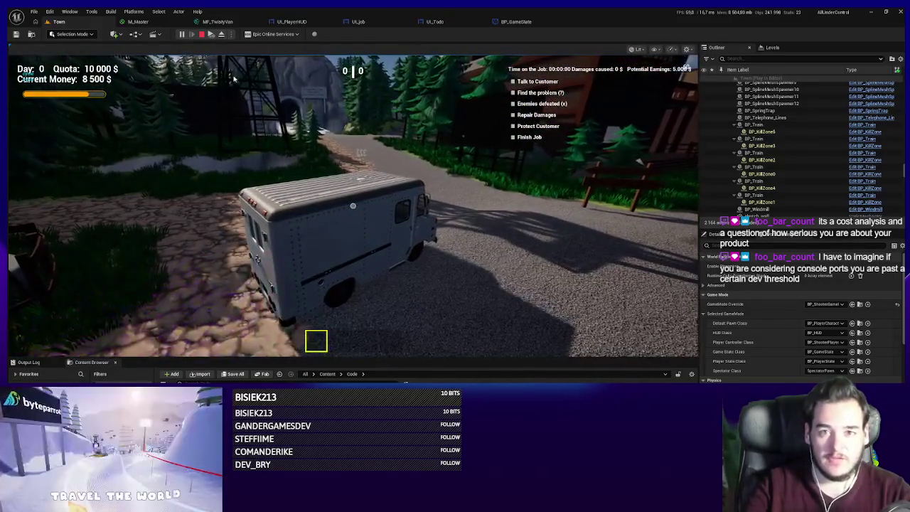
pyautogui.press('F8')
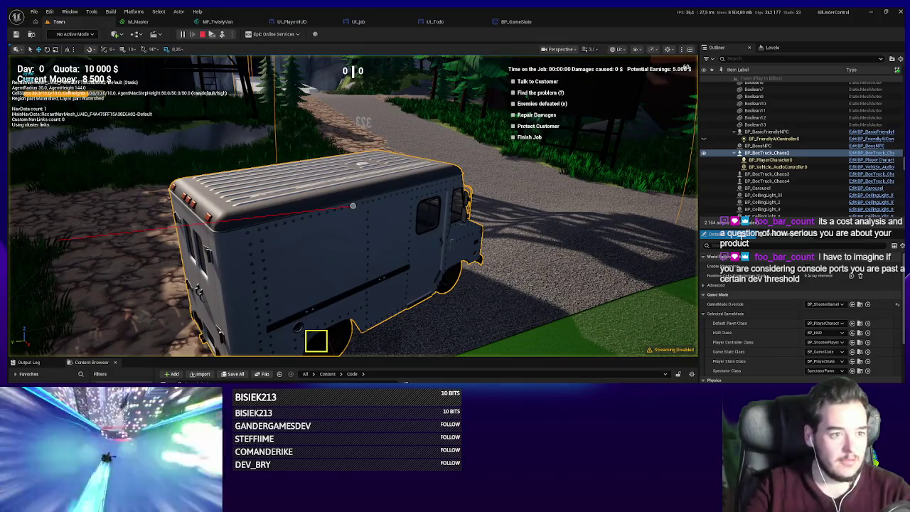
# - Open the box truck's material instance, parent material and MF_TwistyVan function in a floating window
pyautogui.click(740, 237)
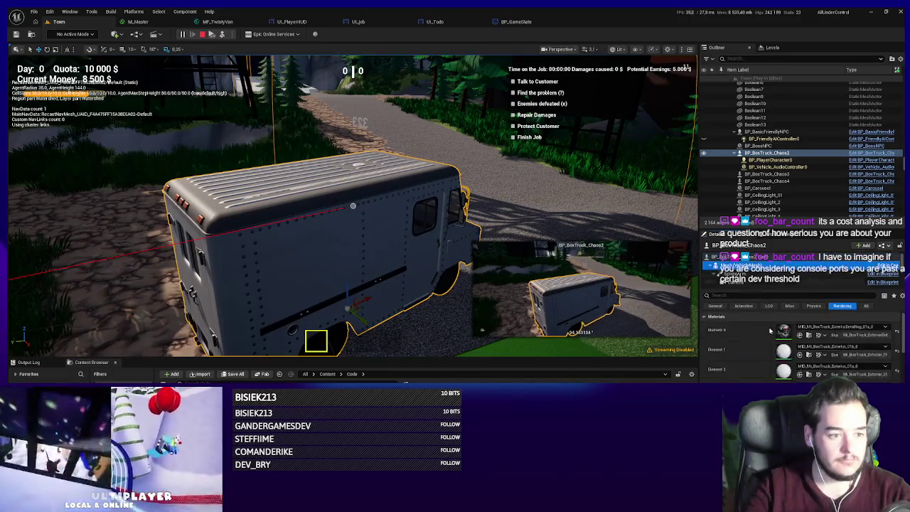
pyautogui.doubleClick(779, 331)
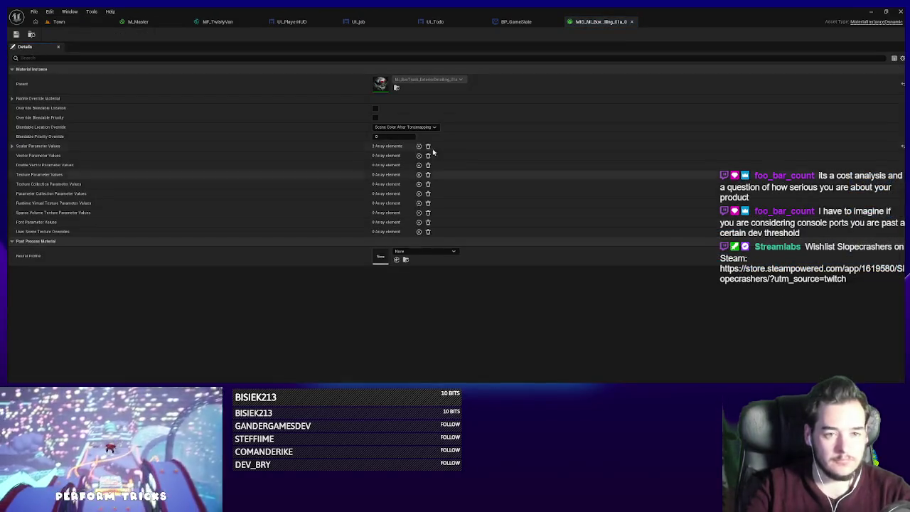
pyautogui.doubleClick(382, 91)
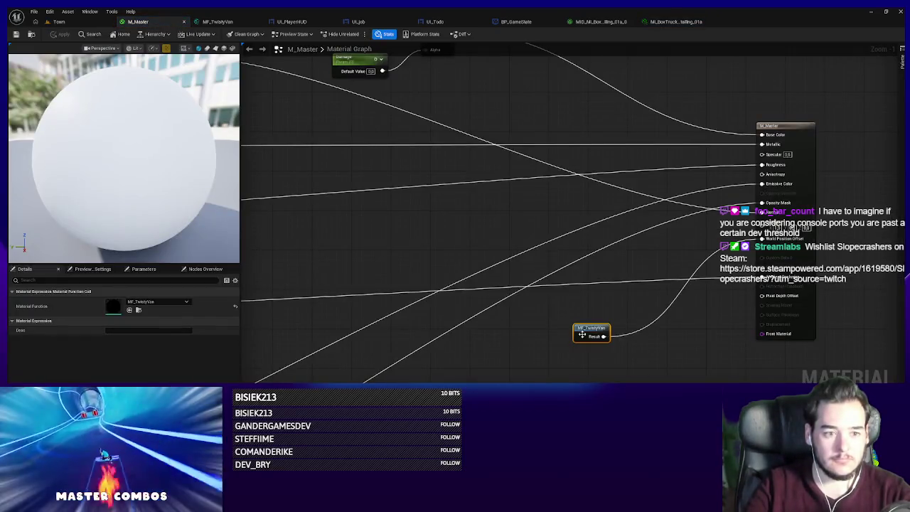
pyautogui.doubleClick(582, 333)
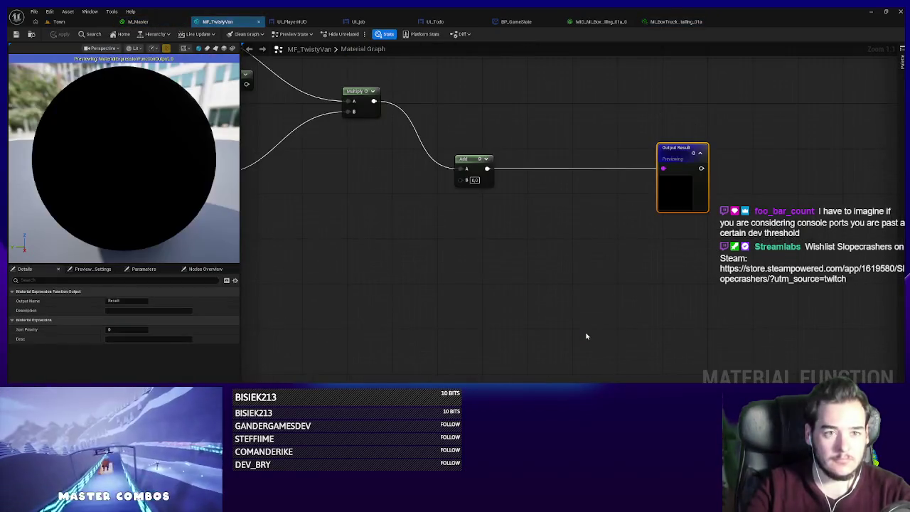
pyautogui.moveTo(217, 21); pyautogui.dragTo(462, 213)
pyautogui.click(59, 22)
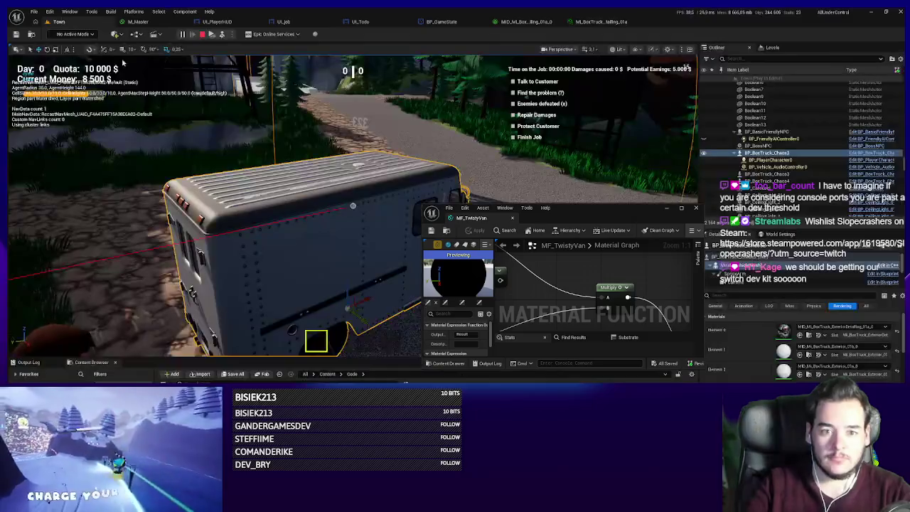
# - Move a small node in MF_TwistyVan, apply the change, and possess the player to resume play
pyautogui.click(546, 208)
pyautogui.moveTo(633, 208)
pyautogui.mouseDown()
pyautogui.moveTo(661, 204)
pyautogui.moveTo(757, 153)
pyautogui.moveTo(780, 168)
pyautogui.moveTo(768, 74)
pyautogui.mouseUp()
pyautogui.scroll(-7, 704, 243)
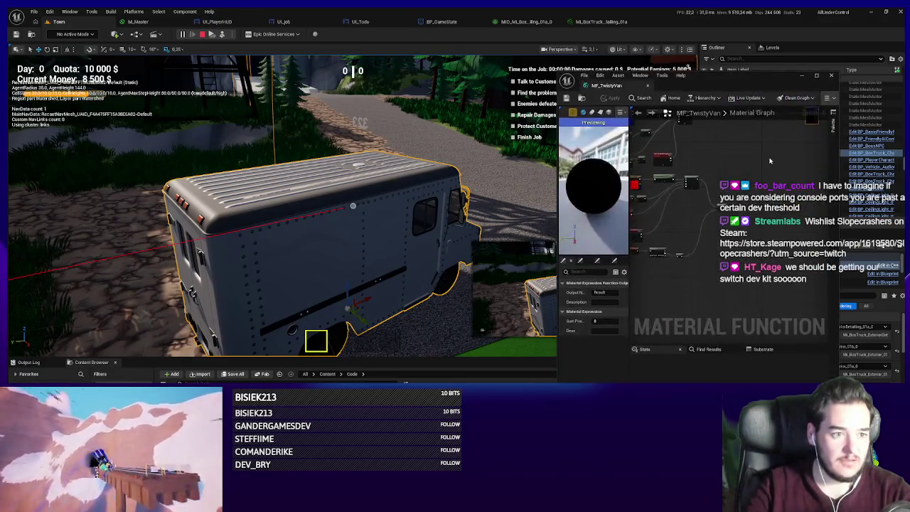
pyautogui.scroll(4, 761, 174)
pyautogui.moveTo(761, 174)
pyautogui.mouseDown()
pyautogui.moveTo(747, 235)
pyautogui.moveTo(619, 206)
pyautogui.moveTo(640, 210)
pyautogui.moveTo(680, 256)
pyautogui.mouseUp()
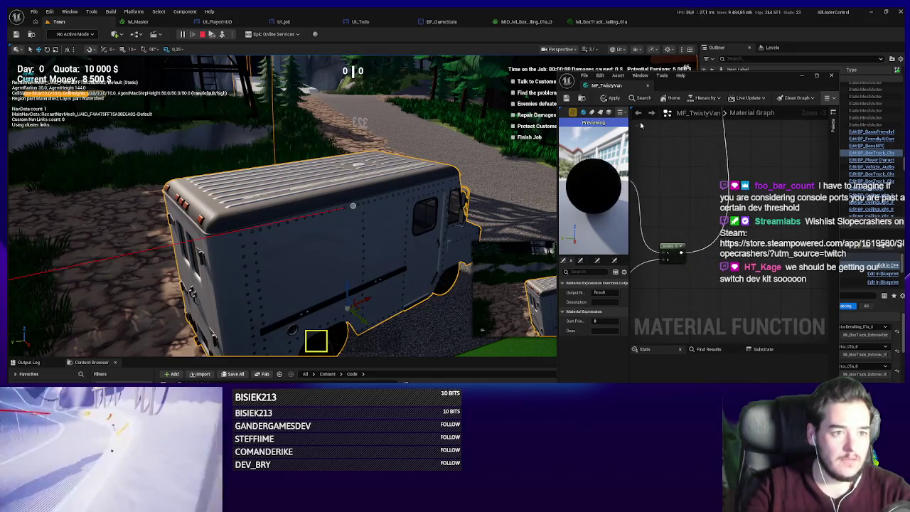
pyautogui.click(610, 97)
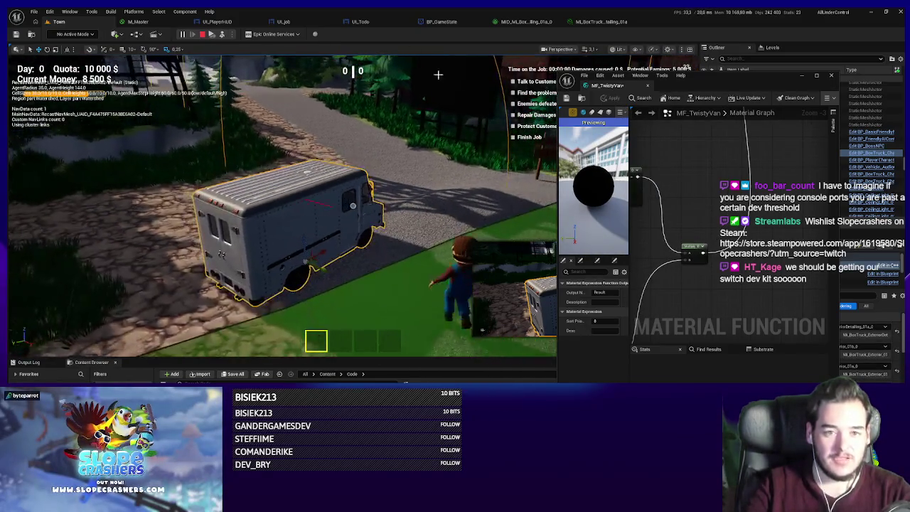
pyautogui.click(212, 34)
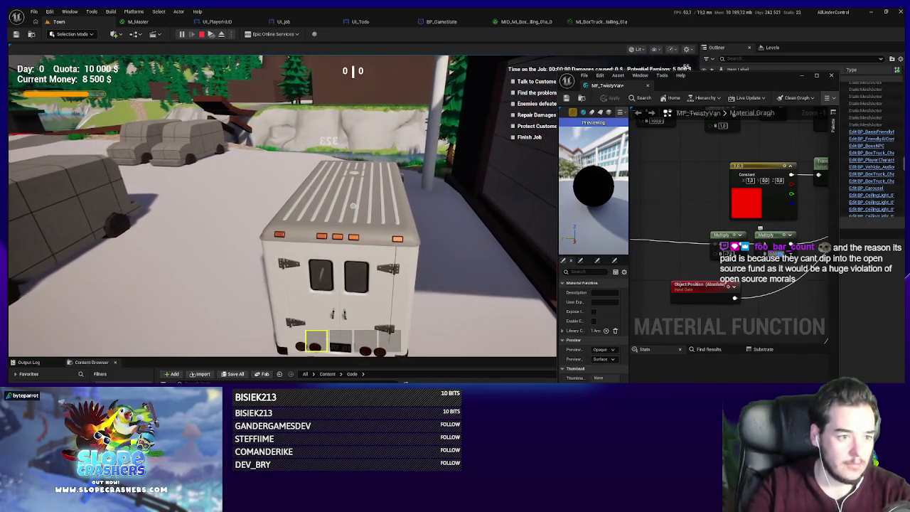
pyautogui.click(285, 206)
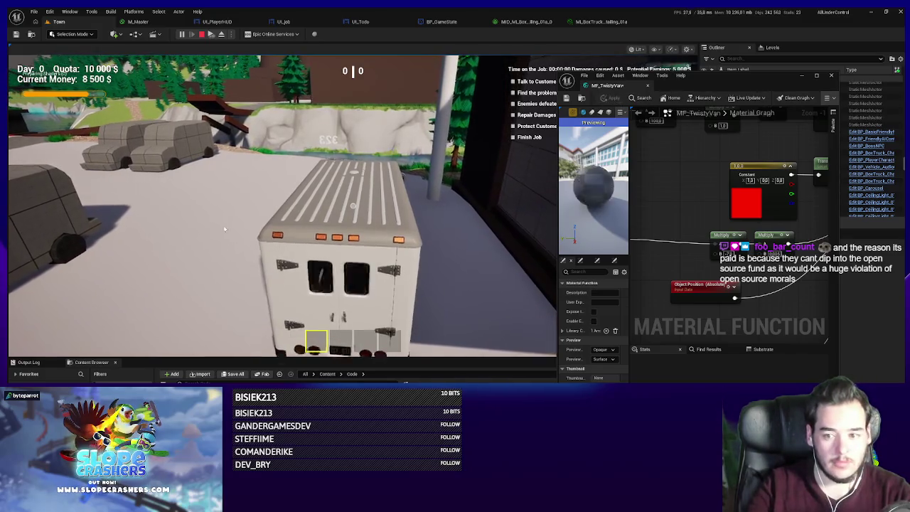
# - Boost-drive the van right past the parked vans, then swing it toward the fence and back left
pyautogui.press('w')
pyautogui.press('d')
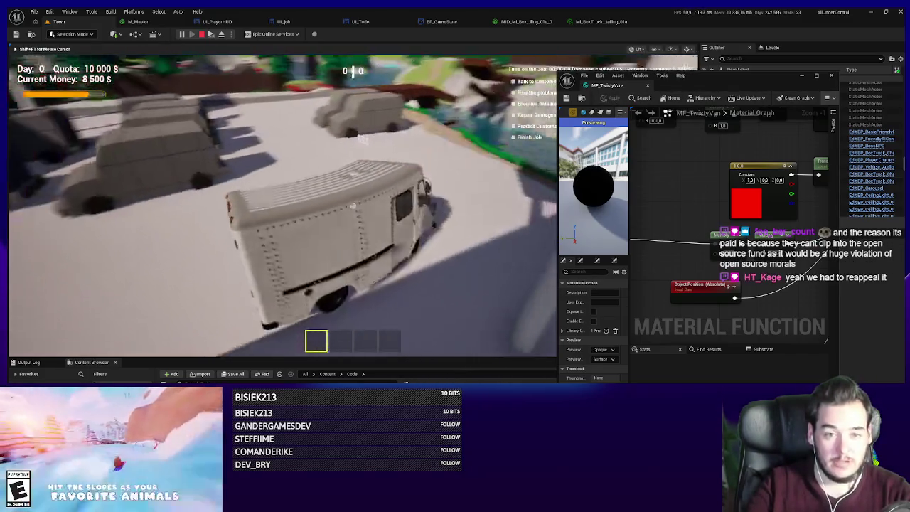
pyautogui.press('a')
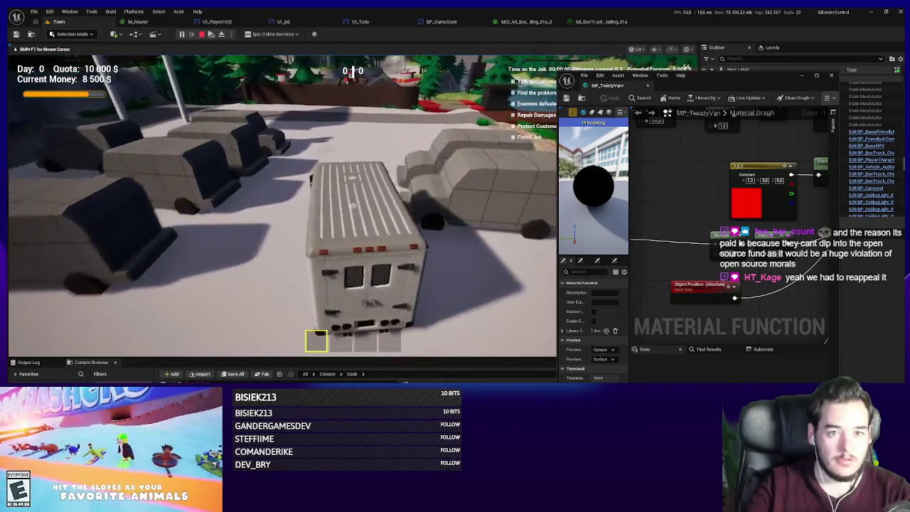
pyautogui.press('d')
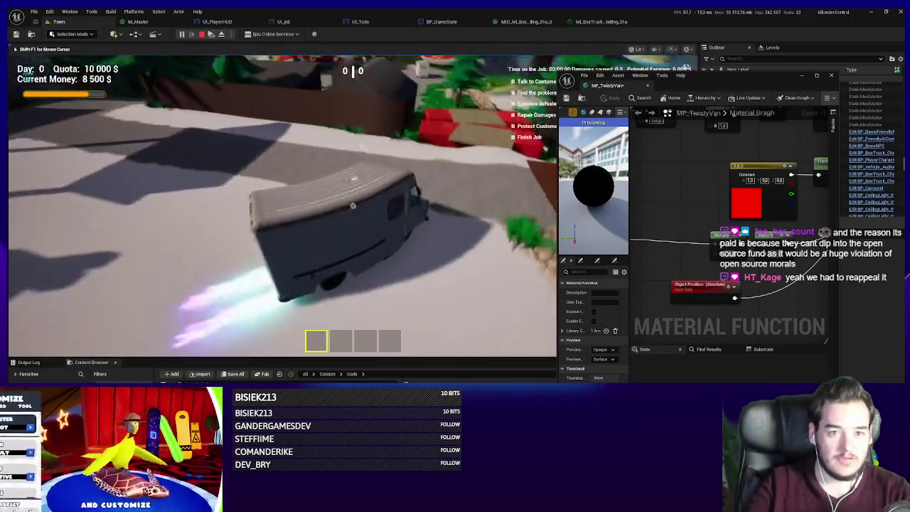
pyautogui.press('d')
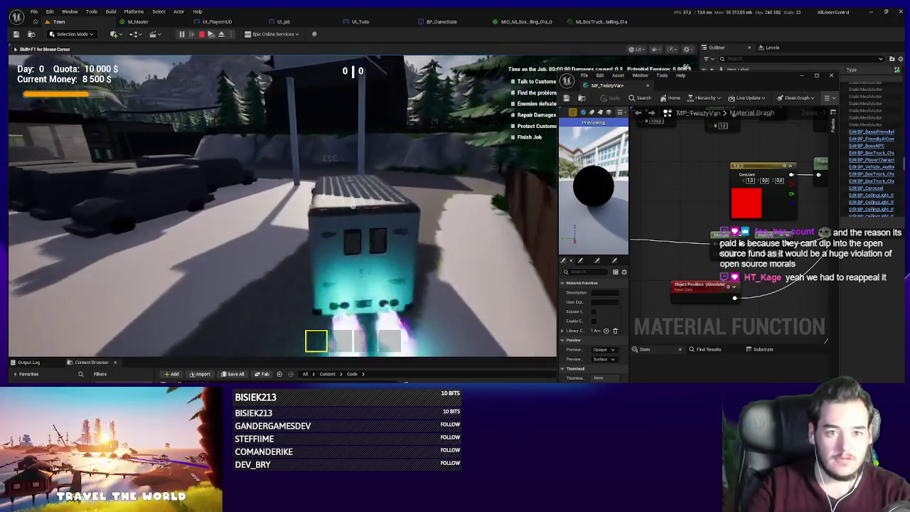
pyautogui.press('a')
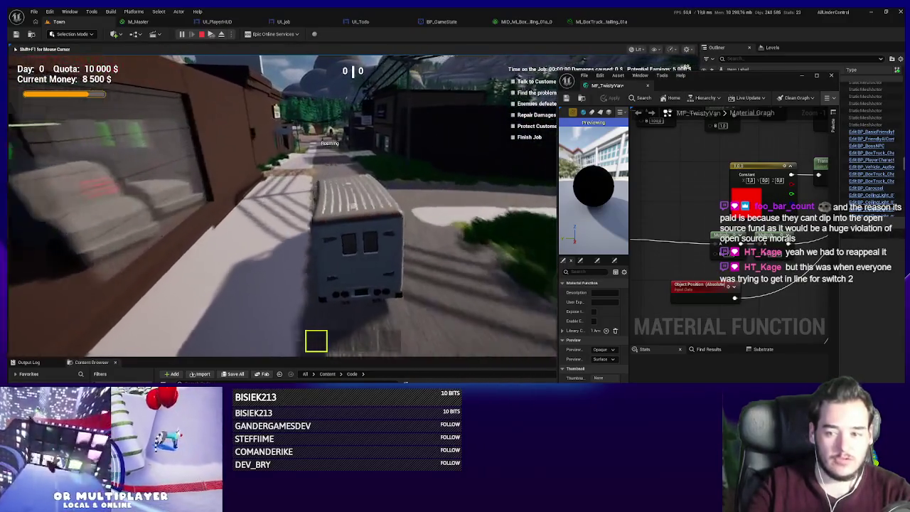
# - Drive the van down the street toward the gas station until it overturns, then stop PIE
pyautogui.press('w')
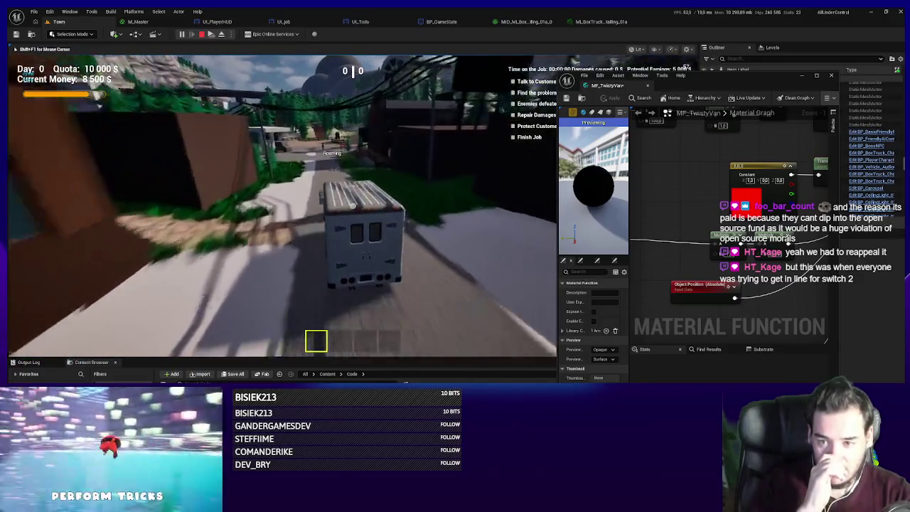
pyautogui.press('w')
pyautogui.press('a')
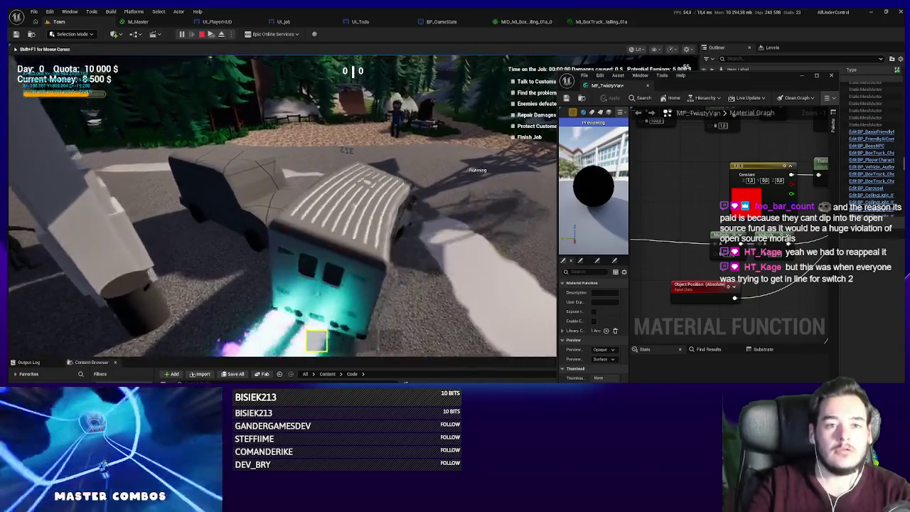
pyautogui.press('d')
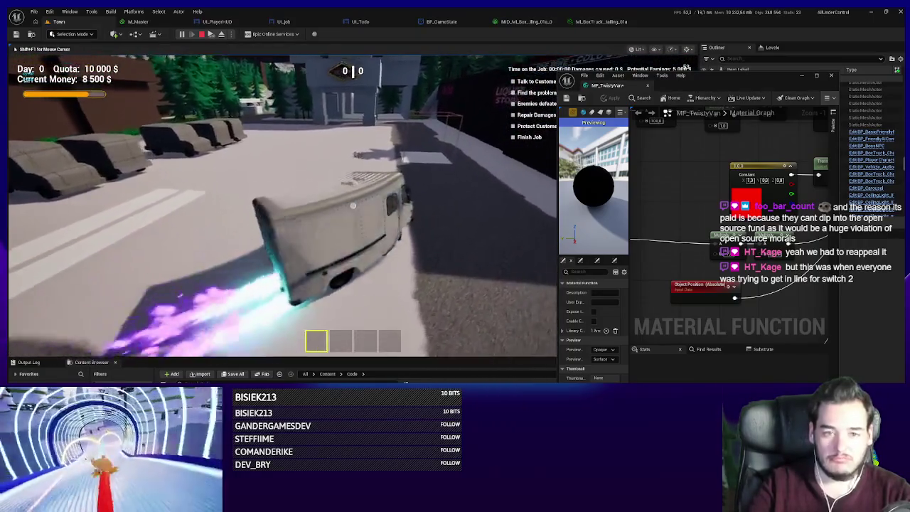
pyautogui.press('a')
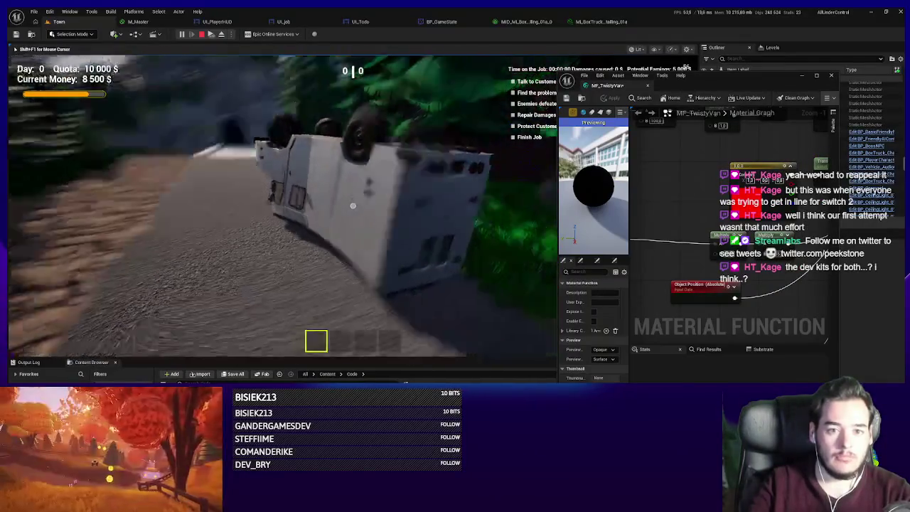
pyautogui.press('Escape')
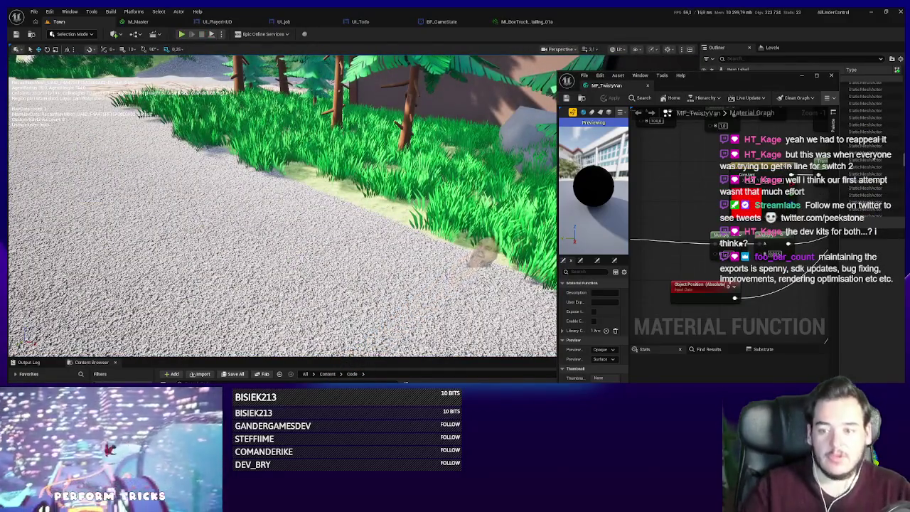
# - Send the floating MF_TwistyVan editor behind the main editor window
pyautogui.scroll(-10, 426, 213)
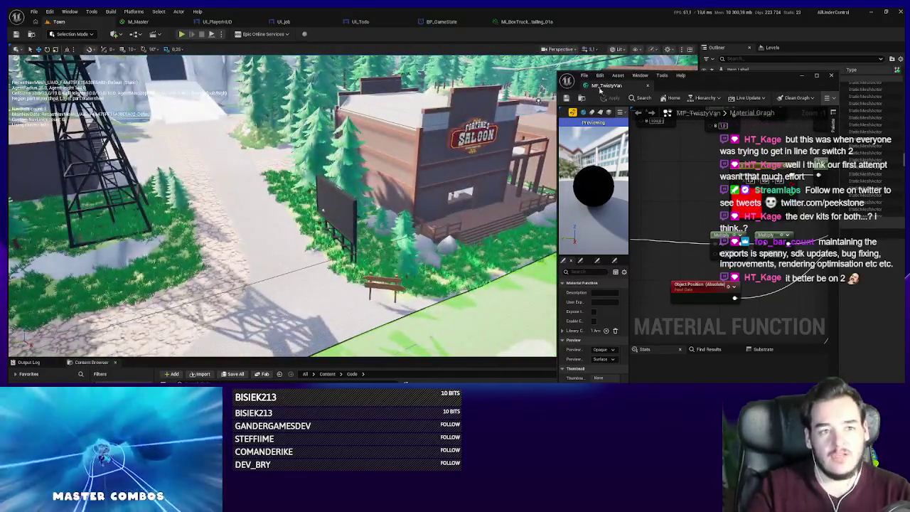
pyautogui.click(313, 190)
pyautogui.scroll(10, 313, 191)
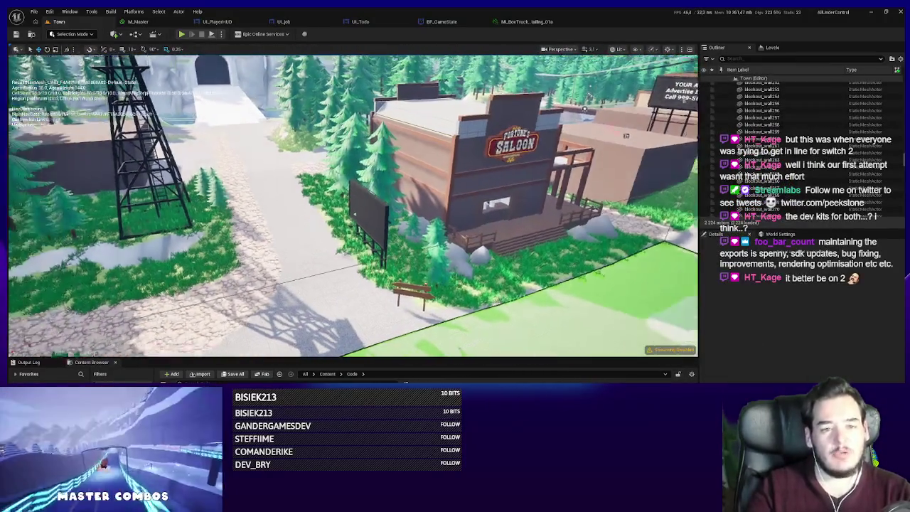
# - Fly the viewport past Simply The Pest toward the gas station, then start Play with Alt+P
pyautogui.moveTo(313, 190)
pyautogui.mouseDown()
pyautogui.moveTo(303, 153)
pyautogui.moveTo(274, 151)
pyautogui.mouseUp()
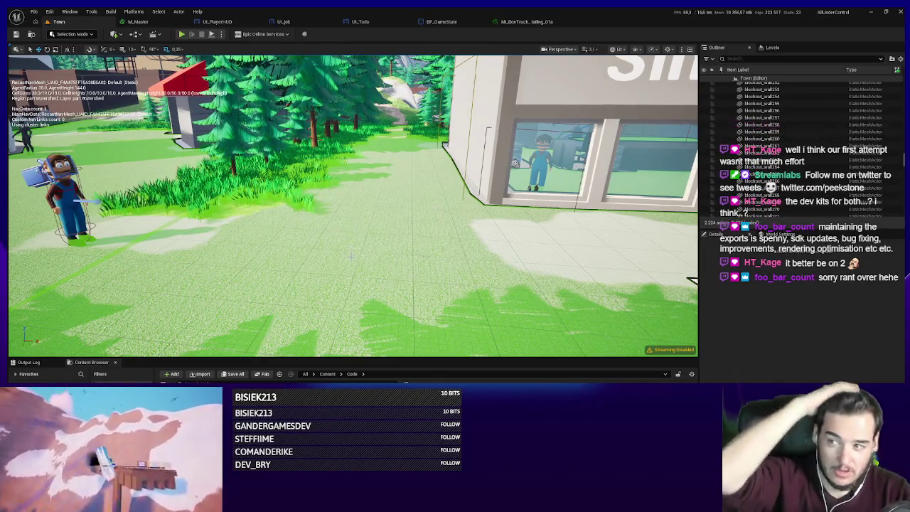
pyautogui.scroll(-4, 385, 328)
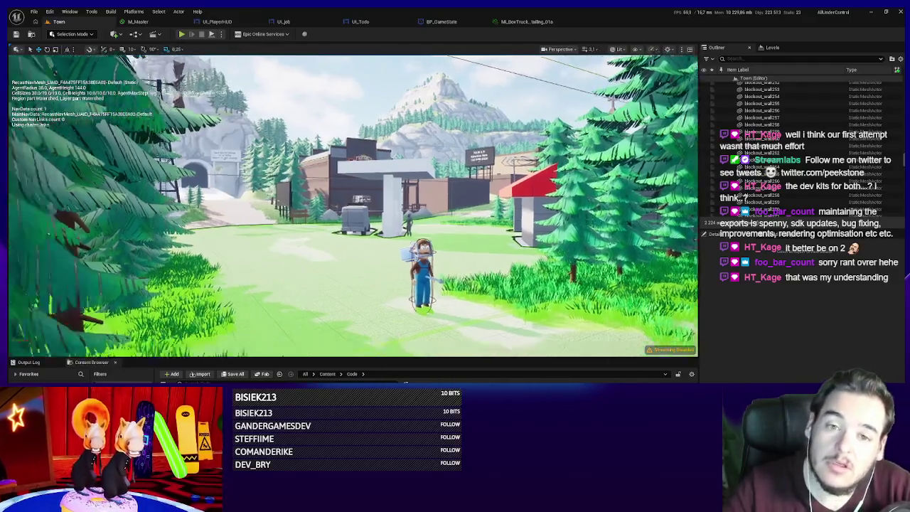
pyautogui.moveTo(356, 213)
pyautogui.mouseDown()
pyautogui.moveTo(313, 199)
pyautogui.moveTo(234, 120)
pyautogui.mouseUp()
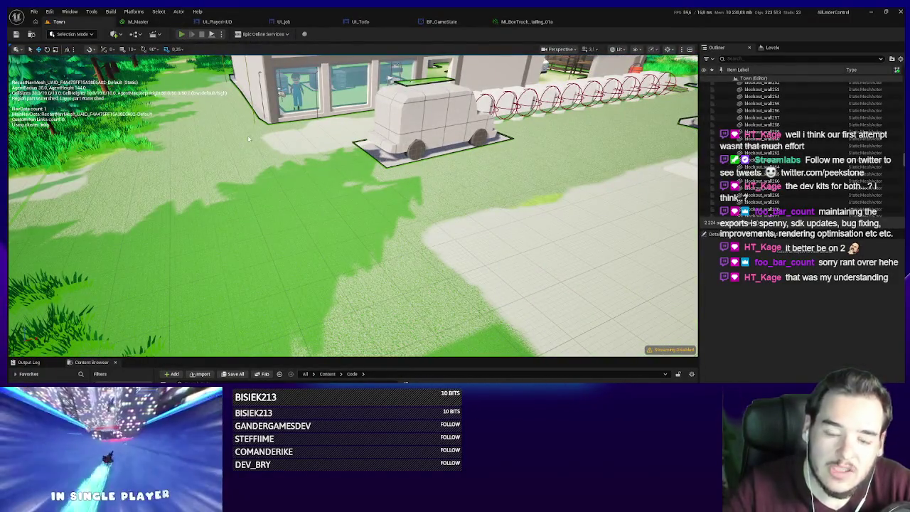
pyautogui.hotkey('alt', 'p')
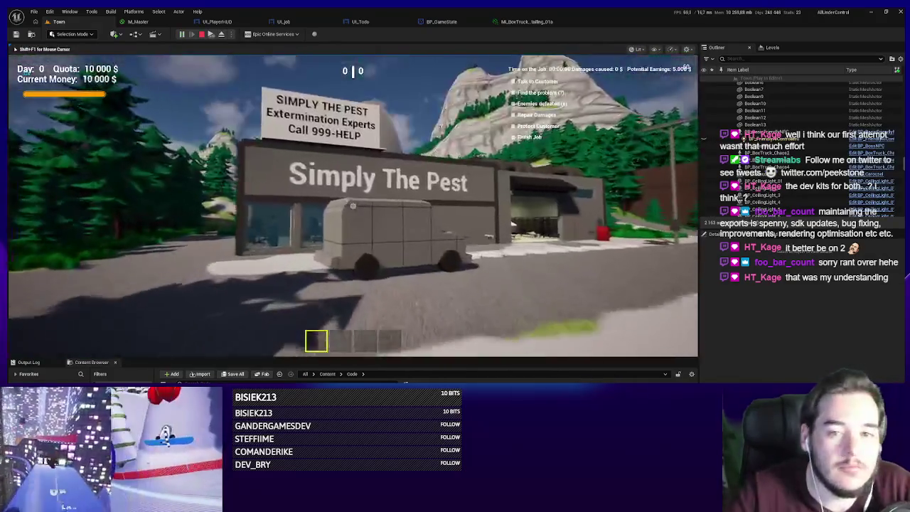
# - Walk the player to the garage and get behind the white van
pyautogui.press('w')
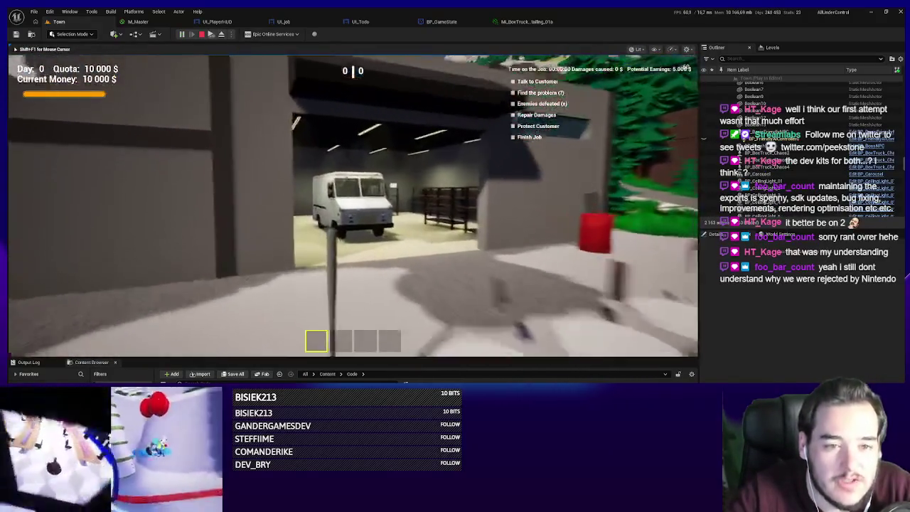
pyautogui.press('w')
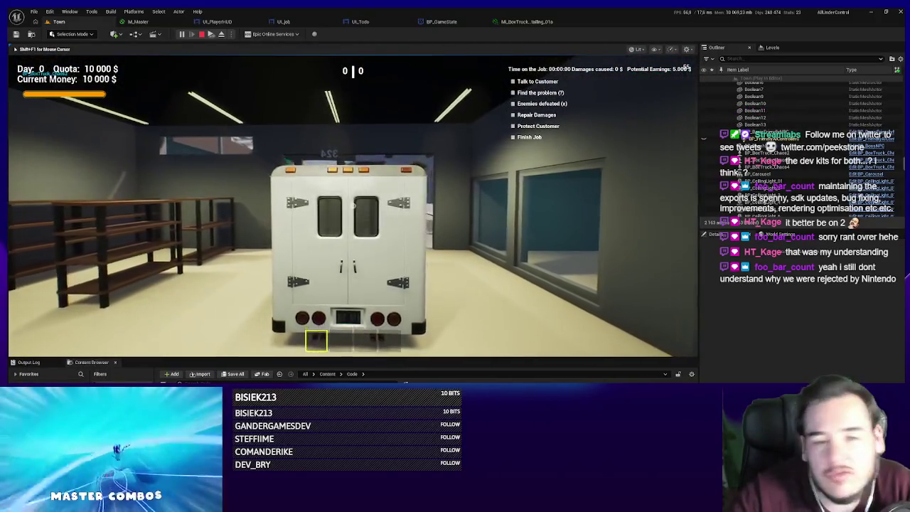
pyautogui.press('a')
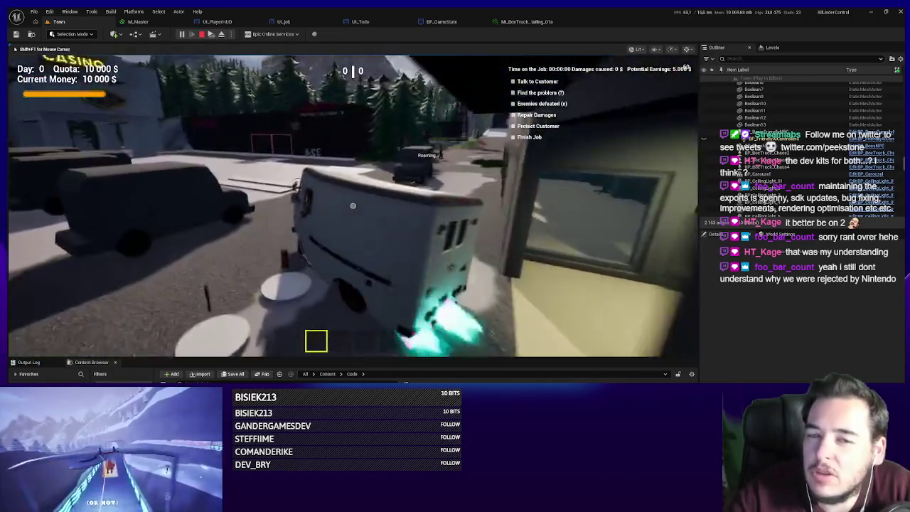
pyautogui.press('w')
pyautogui.press('w')
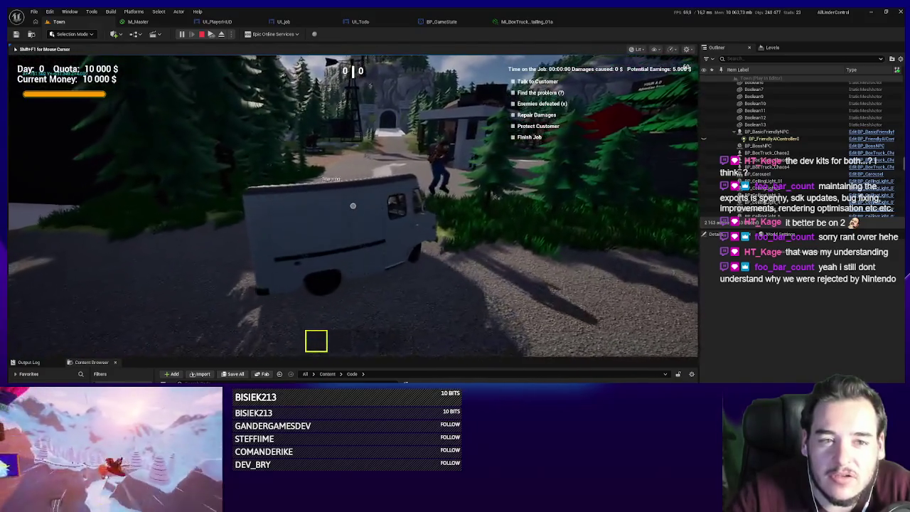
# - Boost the van down the road and along the winding dirt trail, then stop PIE
pyautogui.press('w')
pyautogui.press('w')
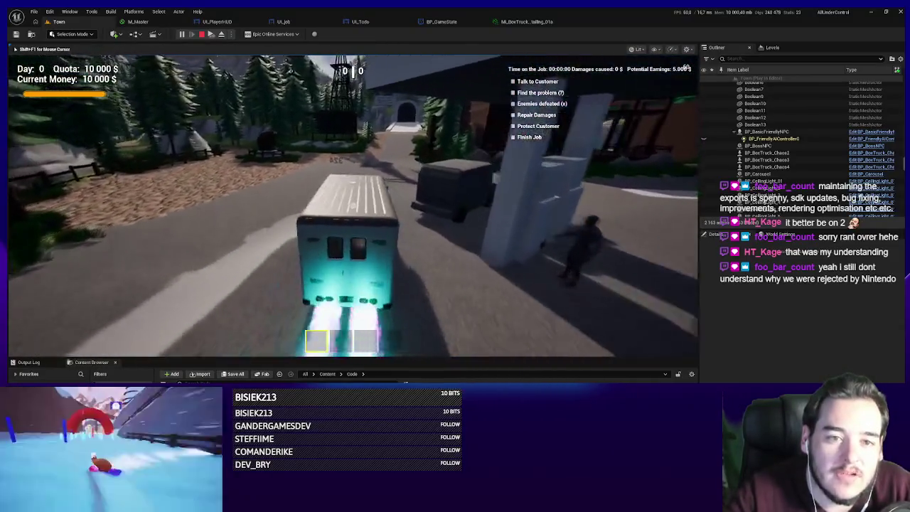
pyautogui.press('a')
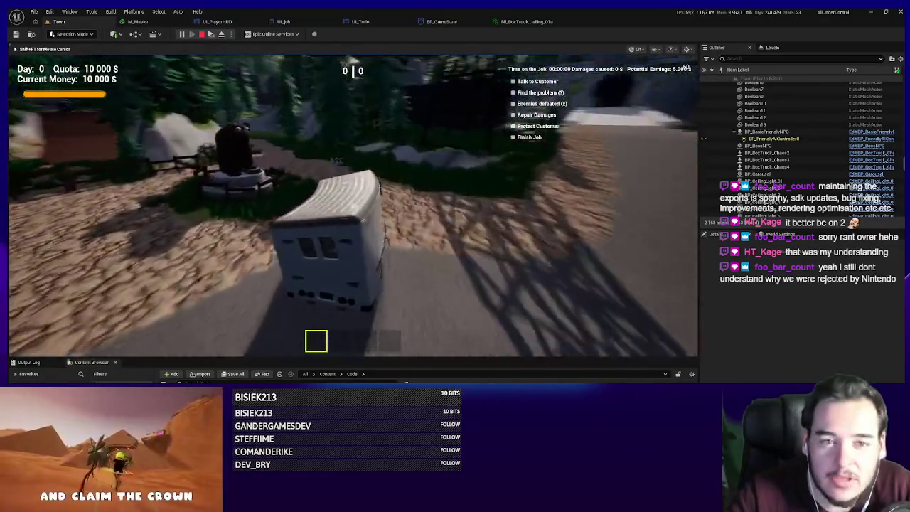
pyautogui.press('d')
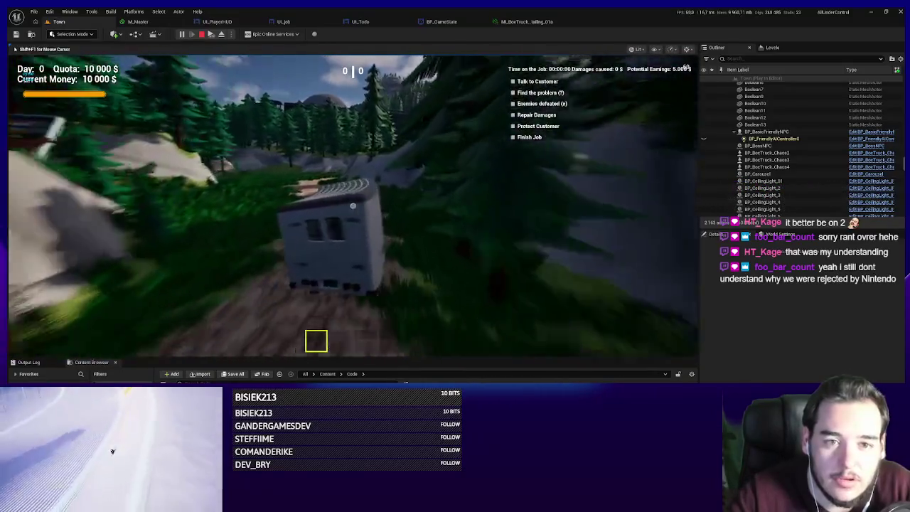
pyautogui.press('a')
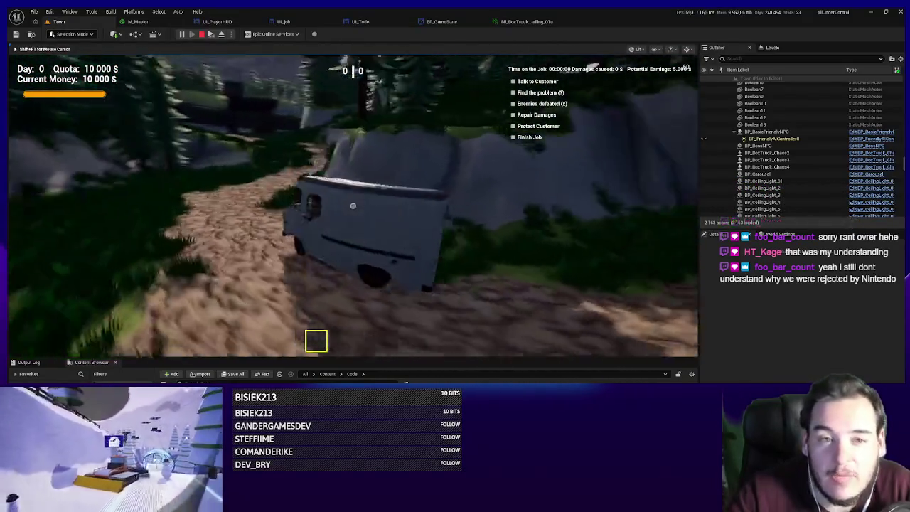
pyautogui.press('d')
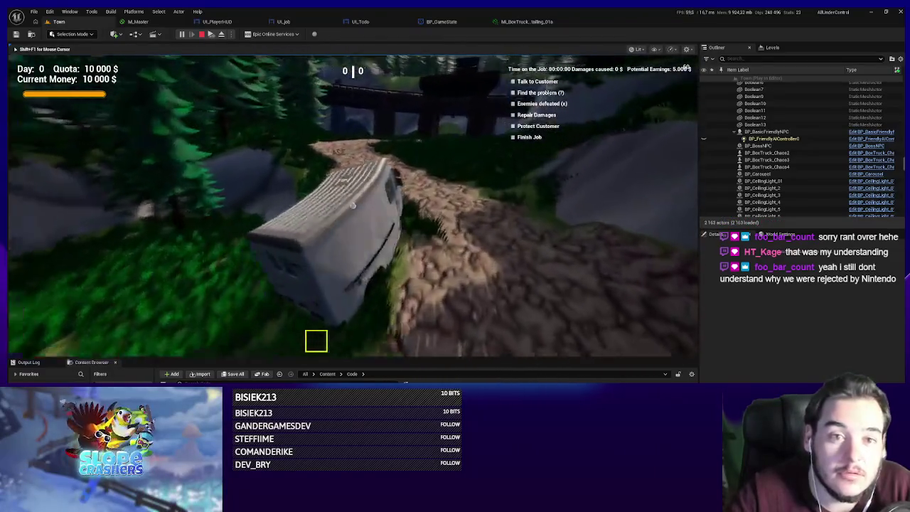
pyautogui.press('a')
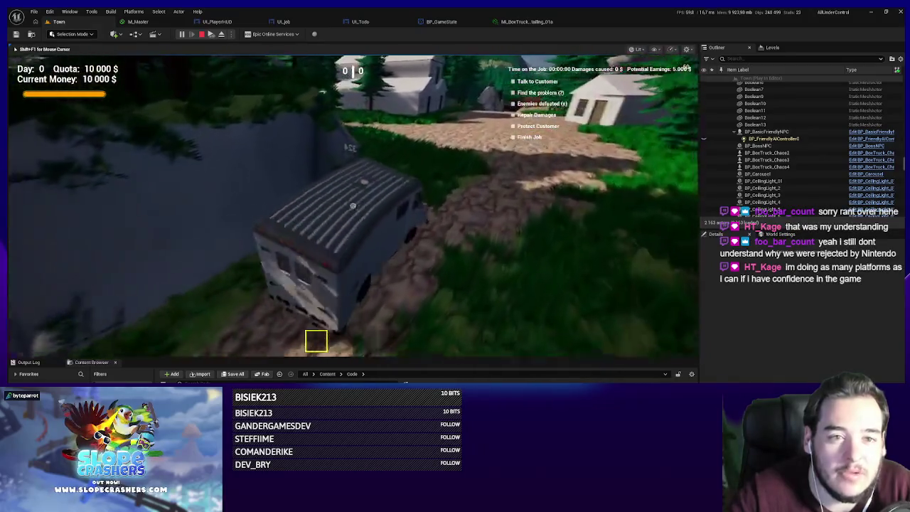
pyautogui.press('d')
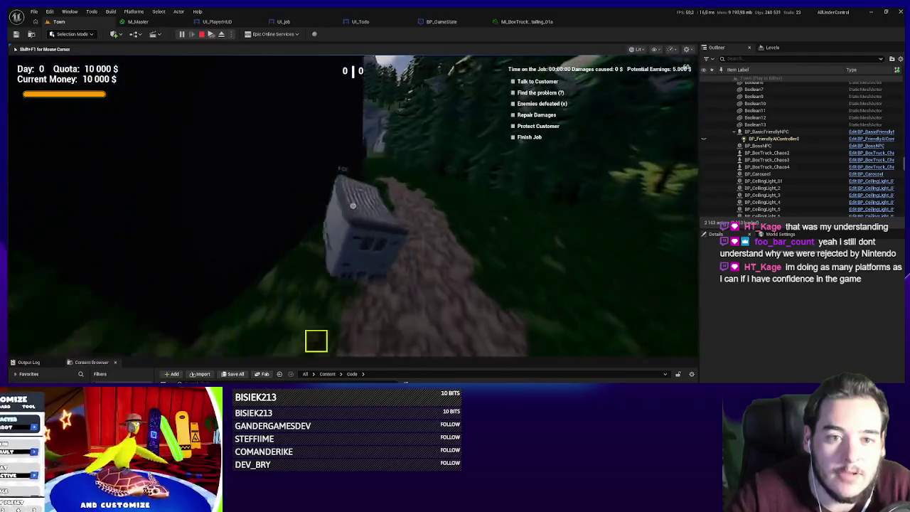
pyautogui.press('Escape')
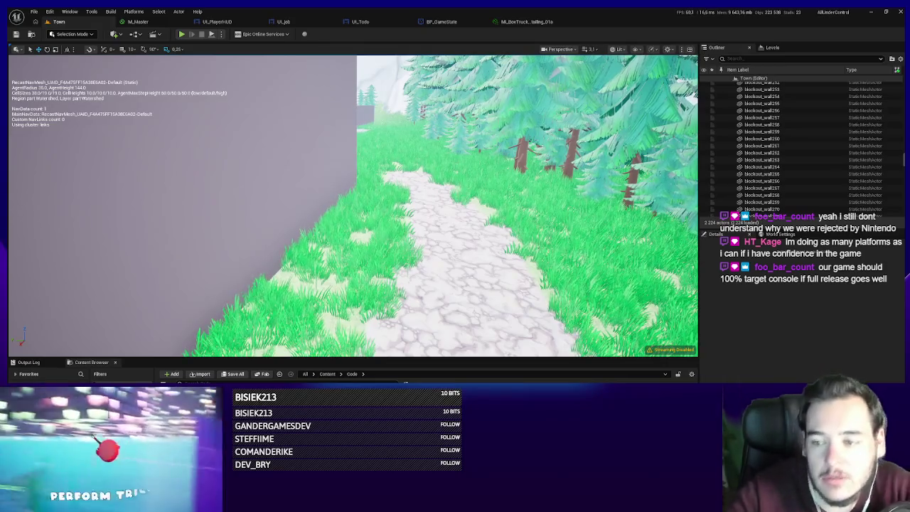
# - Fly the view from the forest path to above the Simply The Pest parking lot and press Alt+P
pyautogui.moveTo(543, 230)
pyautogui.mouseDown()
pyautogui.moveTo(497, 230)
pyautogui.moveTo(543, 230)
pyautogui.moveTo(487, 242)
pyautogui.mouseUp()
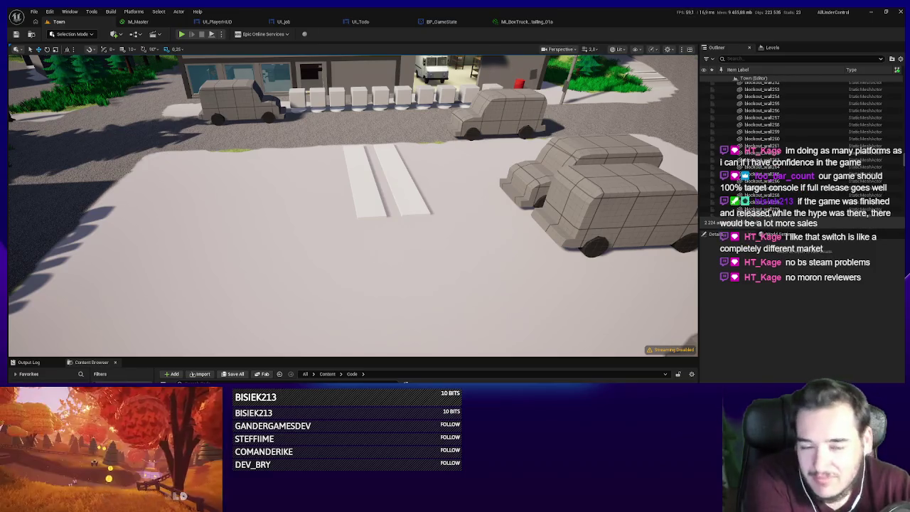
pyautogui.scroll(-10, 204, 209)
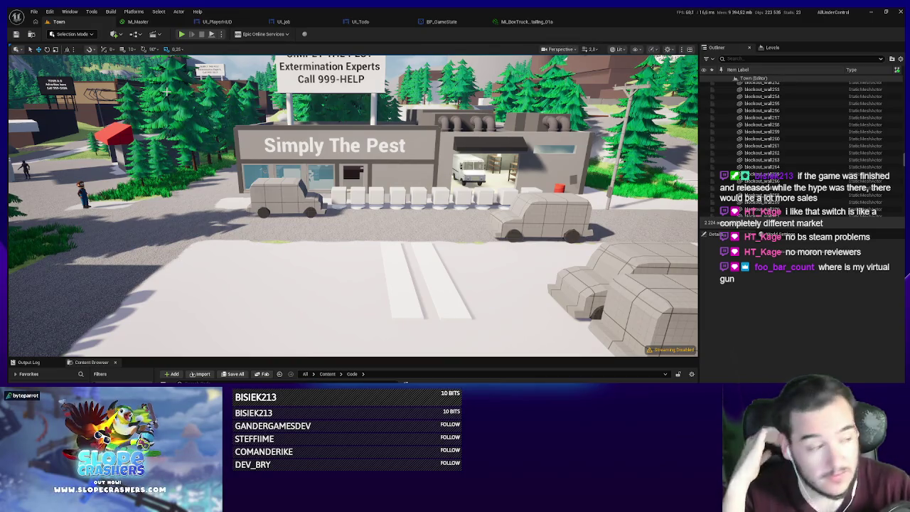
pyautogui.moveTo(333, 118)
pyautogui.mouseDown()
pyautogui.moveTo(344, 156)
pyautogui.moveTo(271, 145)
pyautogui.mouseUp()
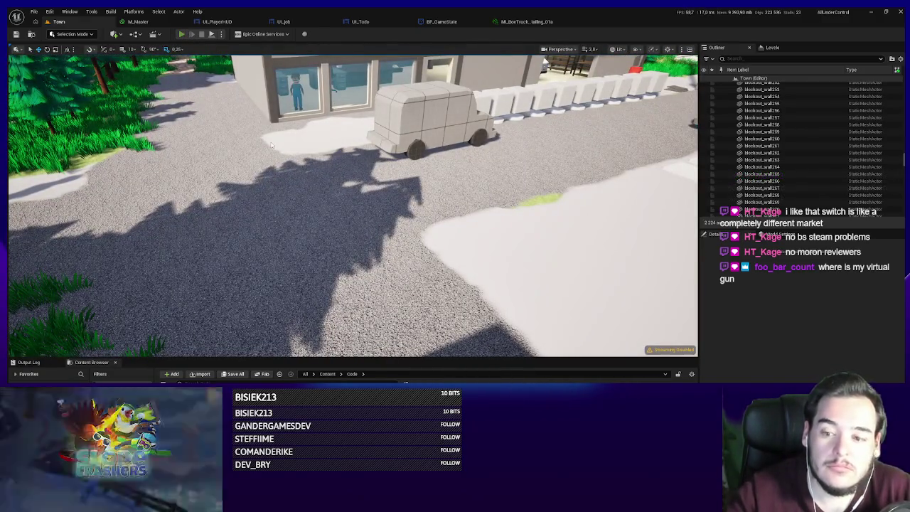
pyautogui.hotkey('alt', 'p')
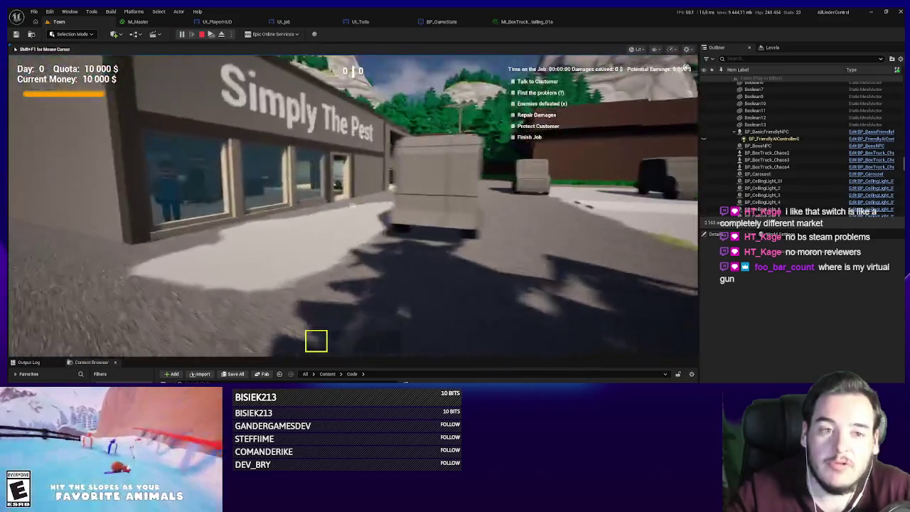
# - Buy the rifle for 1 000 $, walk to the casino entrance and fire it
pyautogui.press('w')
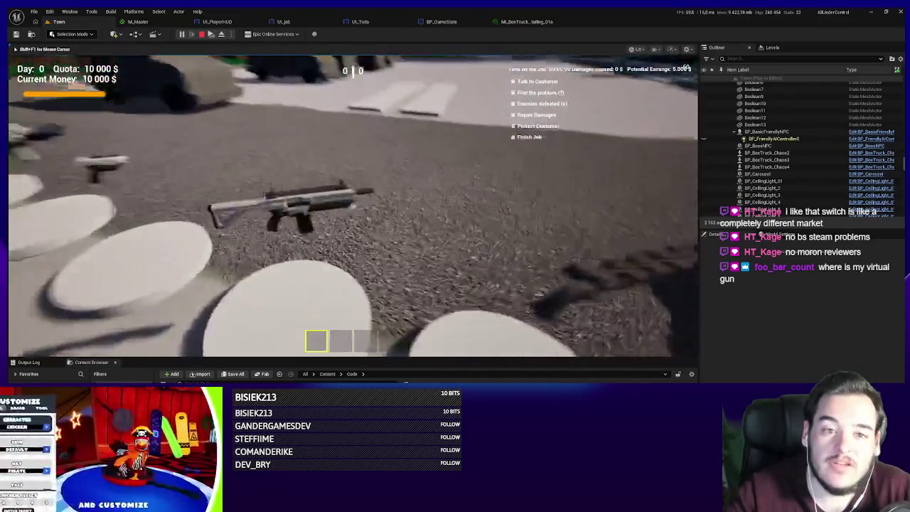
pyautogui.press('f')
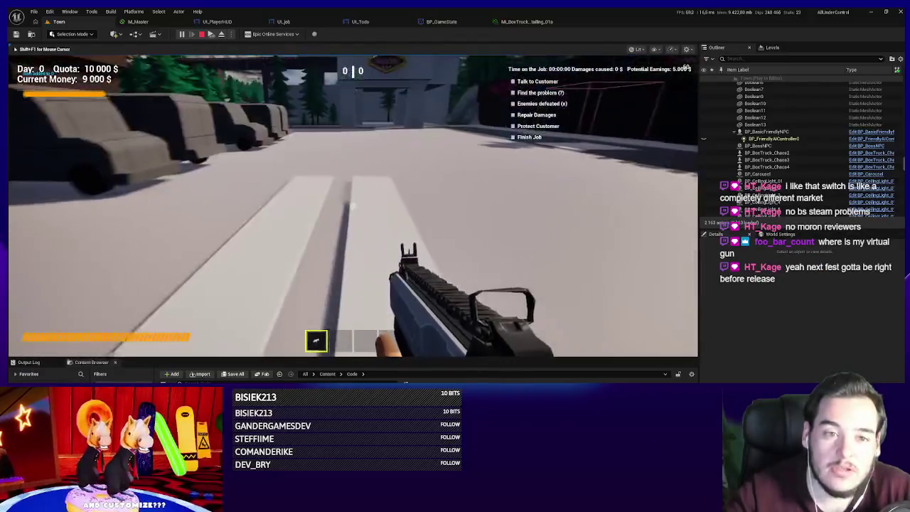
pyautogui.press('w')
pyautogui.press('w')
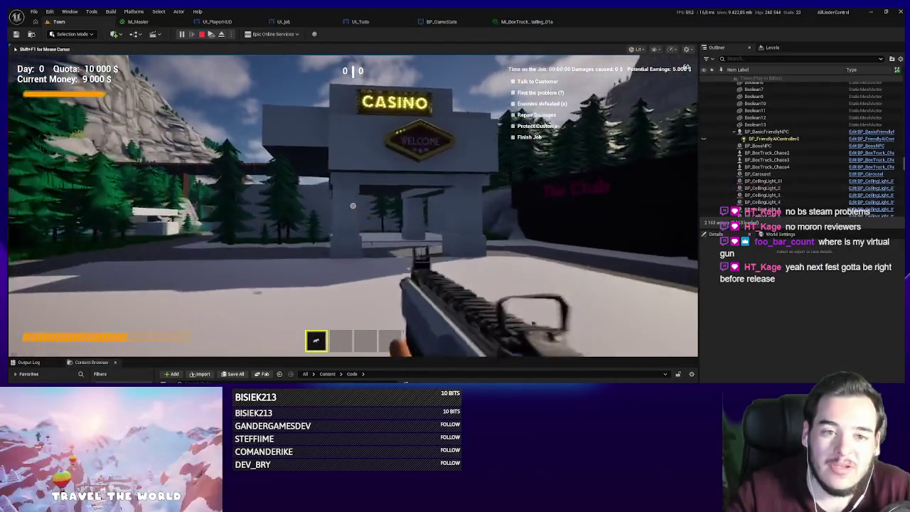
pyautogui.press('w')
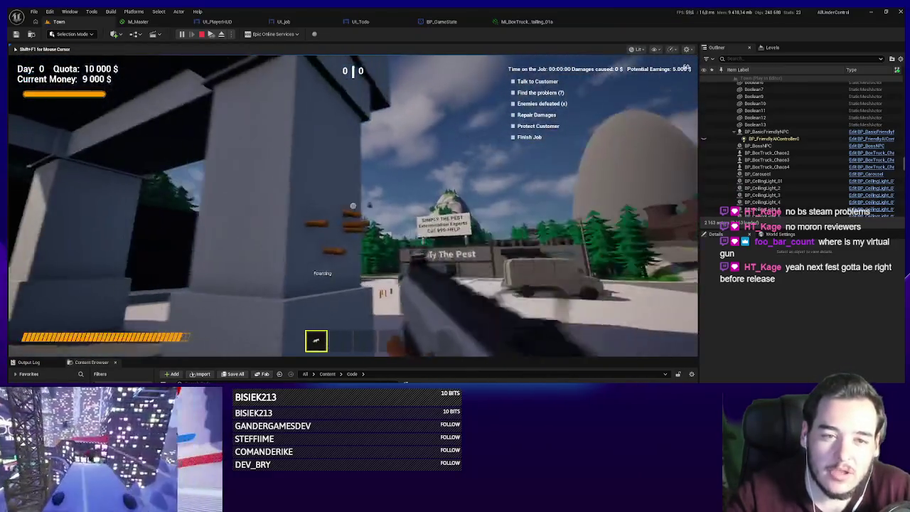
pyautogui.press('a')
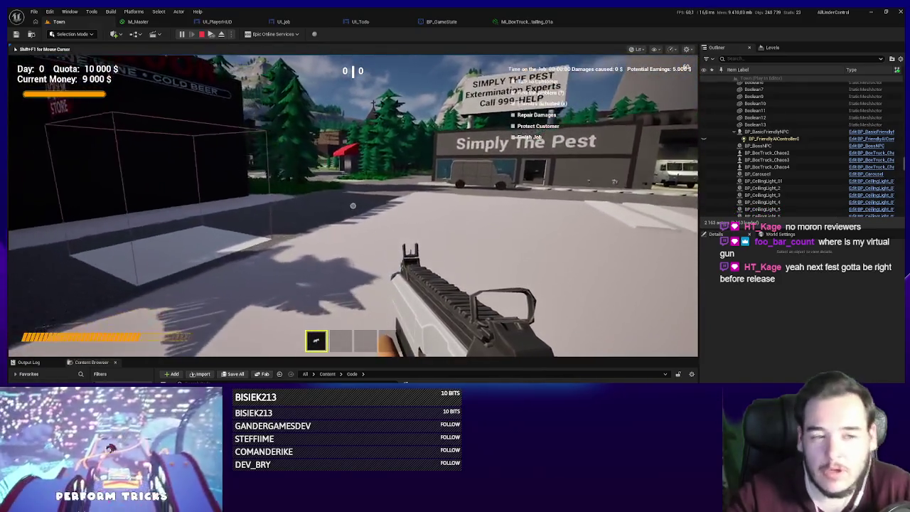
pyautogui.moveTo(353, 206)
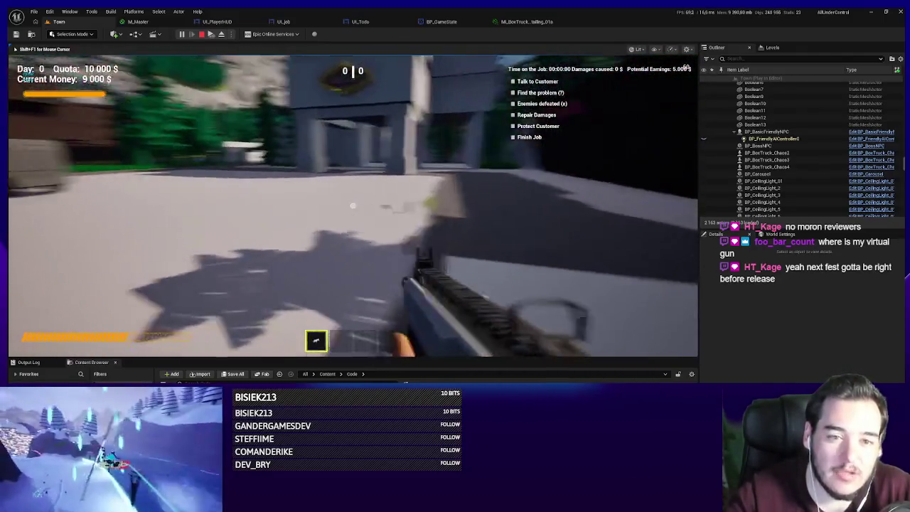
pyautogui.click(353, 206)
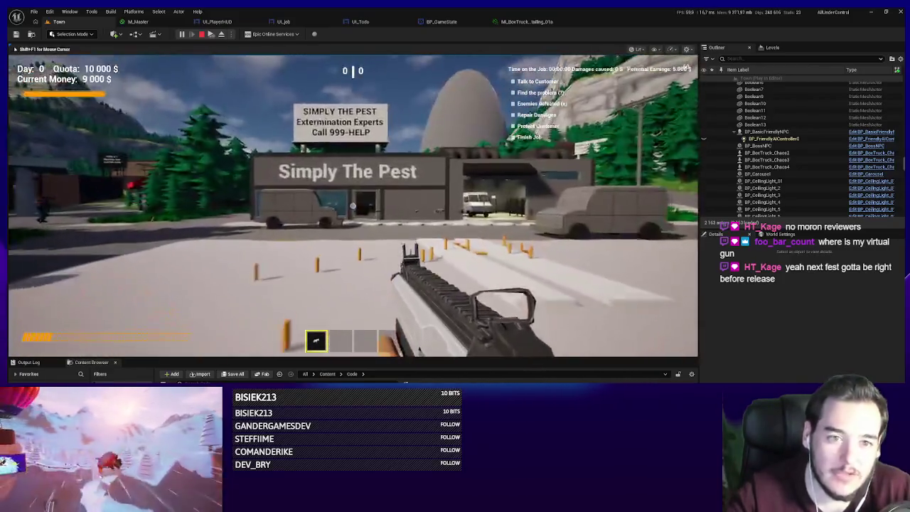
# - Walk to the pistol by the bollards, buy it into slot two, fire, and stop PIE
pyautogui.press('w')
pyautogui.press('r')
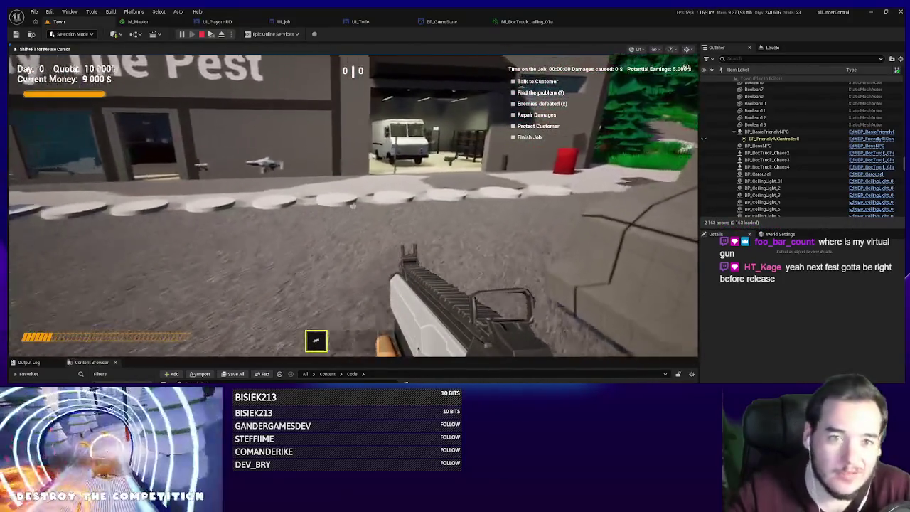
pyautogui.press('w')
pyautogui.press('e')
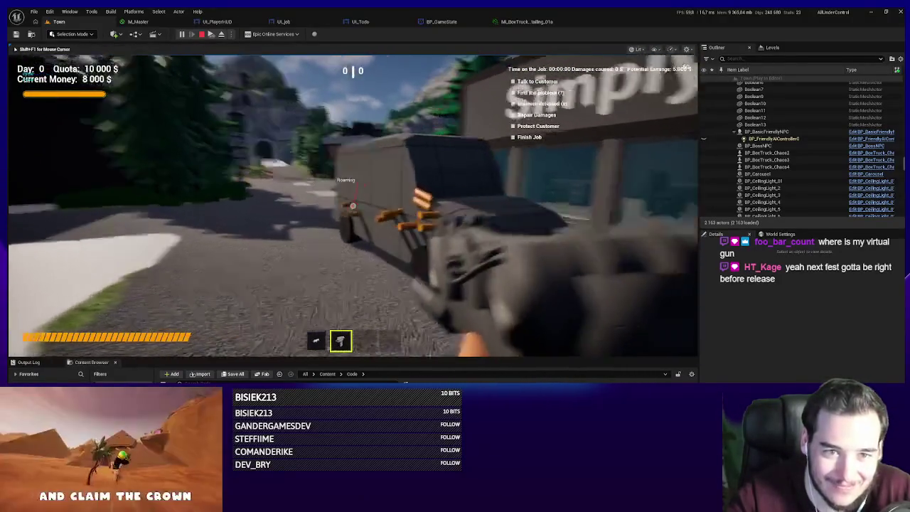
pyautogui.click(352, 205)
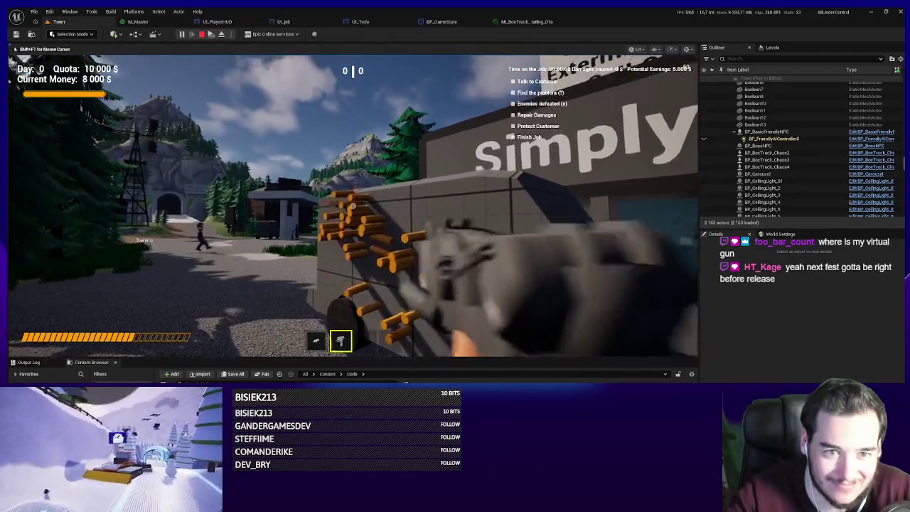
pyautogui.press('Escape')
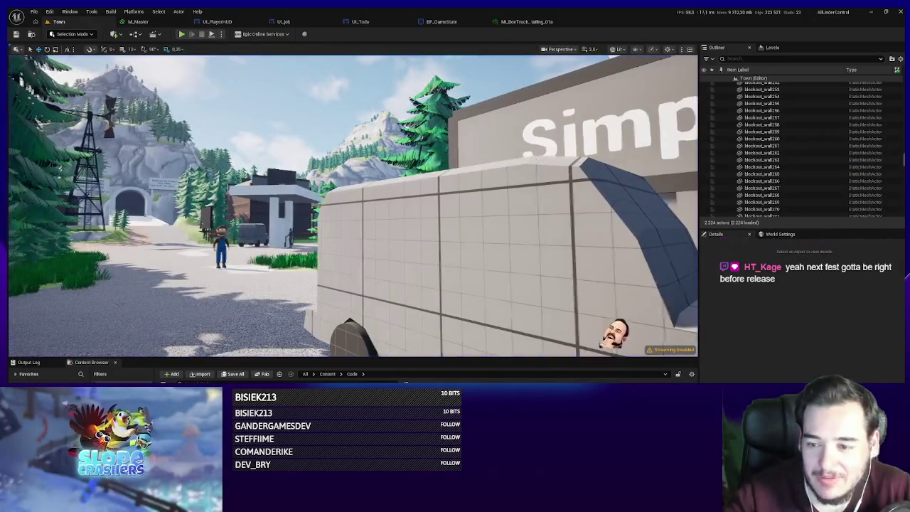
# - Fly the editor camera over the town and down to the van, then start PIE with Alt+P
pyautogui.press('s')
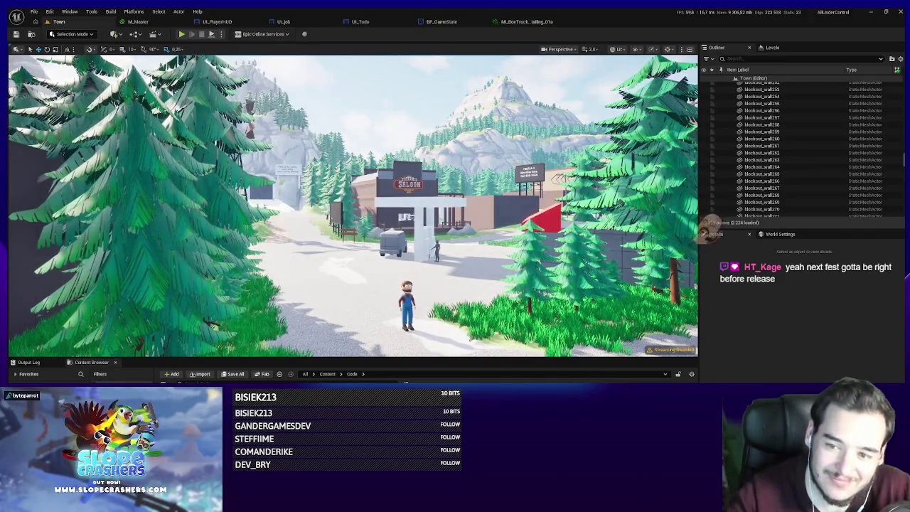
pyautogui.moveTo(174, 257); pyautogui.dragTo(158, 272)
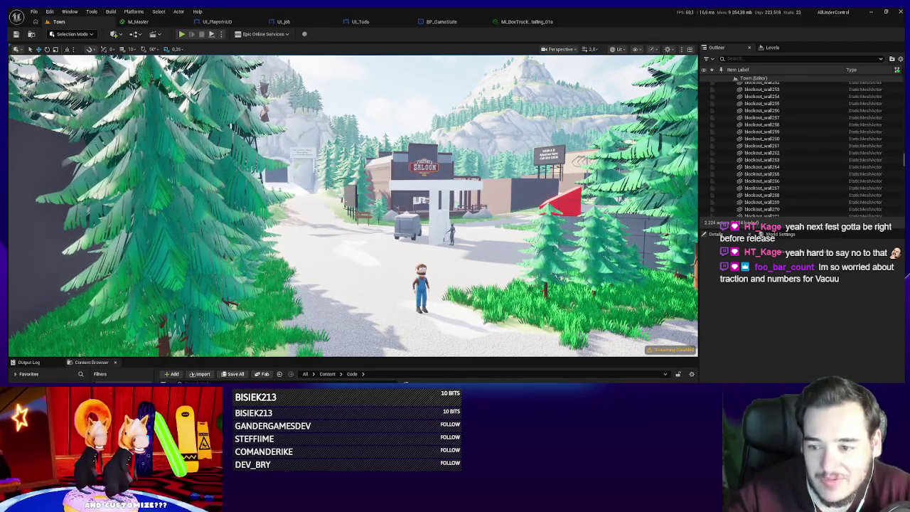
pyautogui.moveTo(233, 130); pyautogui.dragTo(191, 62)
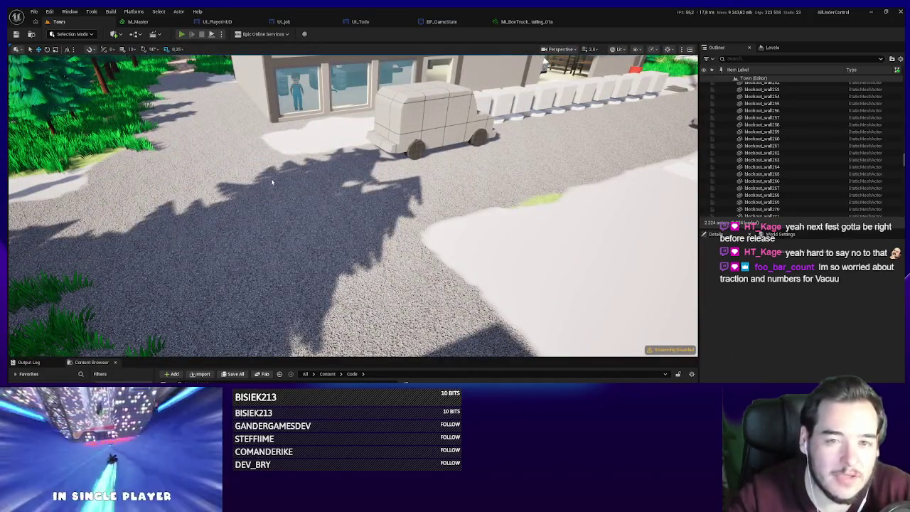
pyautogui.hotkey('alt', 'p')
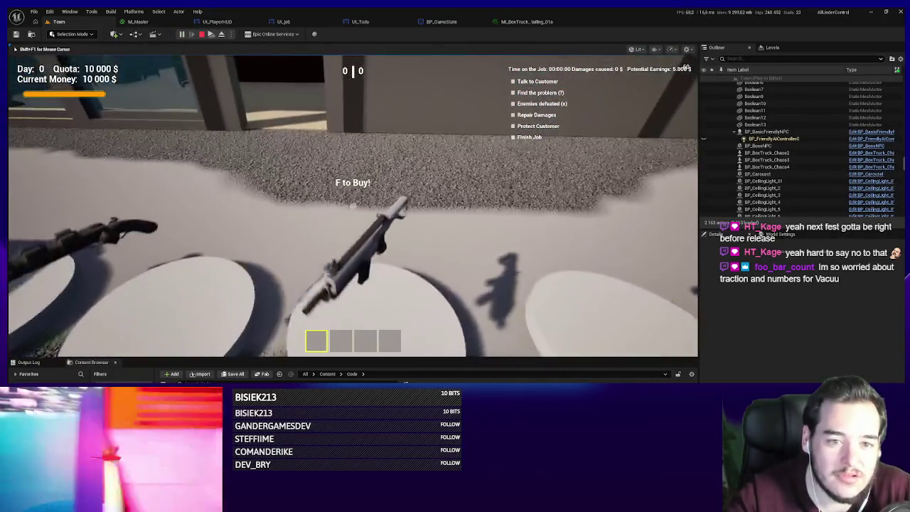
# - Buy a gun for 1 000 $ and fire repeatedly at the Simply The Pest sign
pyautogui.press('f')
pyautogui.press('w')
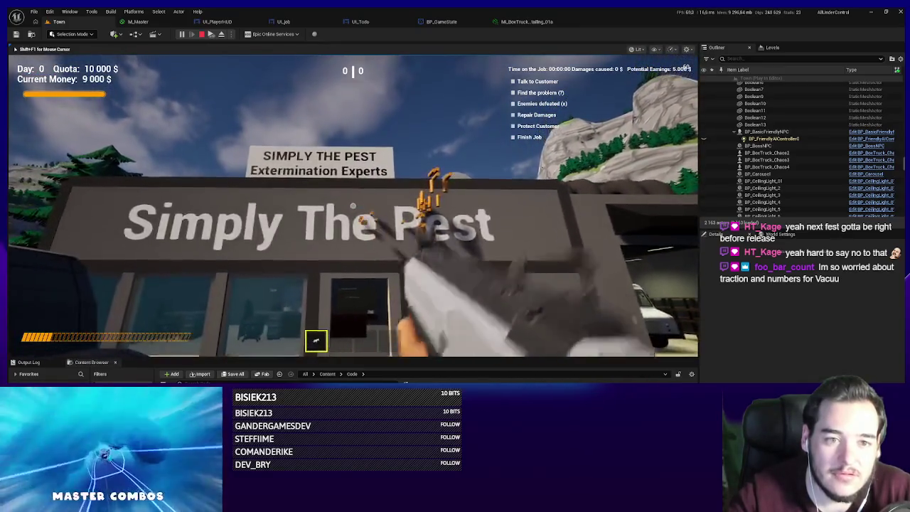
pyautogui.click(353, 206)
pyautogui.click(353, 206)
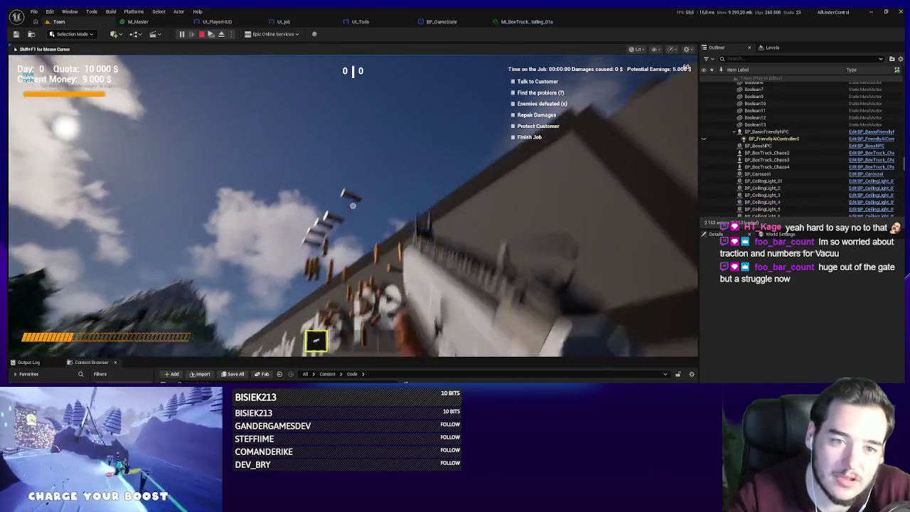
pyautogui.click(354, 207)
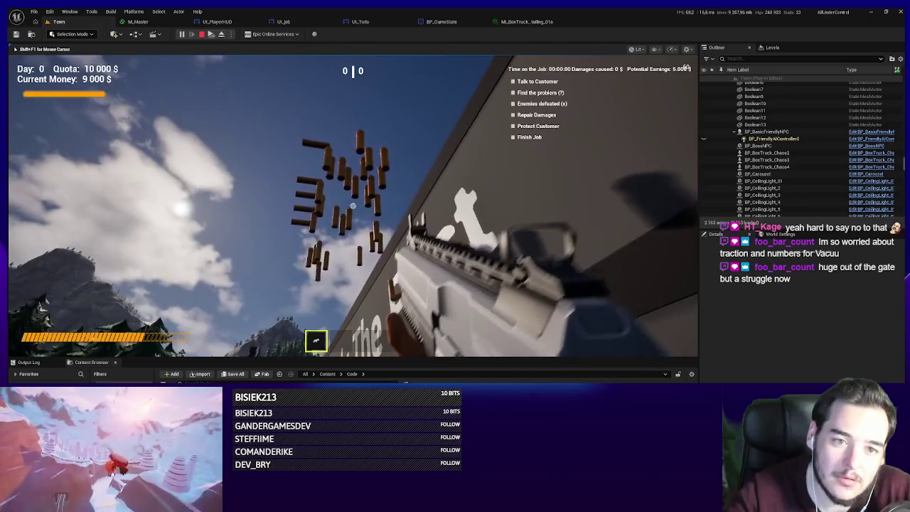
# - Stop PIE, pull the view above the roof, and show the navigation mesh with P
pyautogui.press('Escape')
pyautogui.moveTo(347, 247)
pyautogui.mouseDown()
pyautogui.moveTo(306, 192)
pyautogui.moveTo(616, 264)
pyautogui.mouseUp()
pyautogui.press('p')
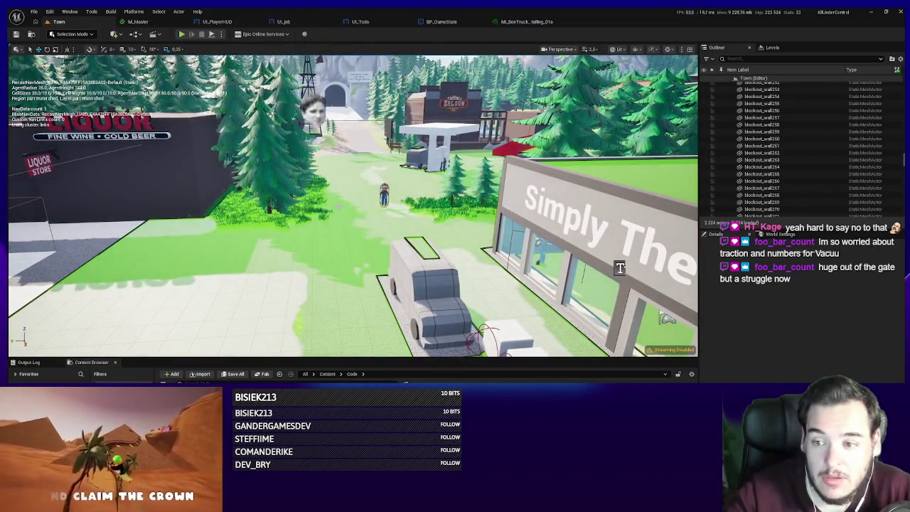
# - Fly over the nav mesh toward the white truck, then start a new session from the toolbar Play button
pyautogui.moveTo(620, 267); pyautogui.dragTo(318, 209)
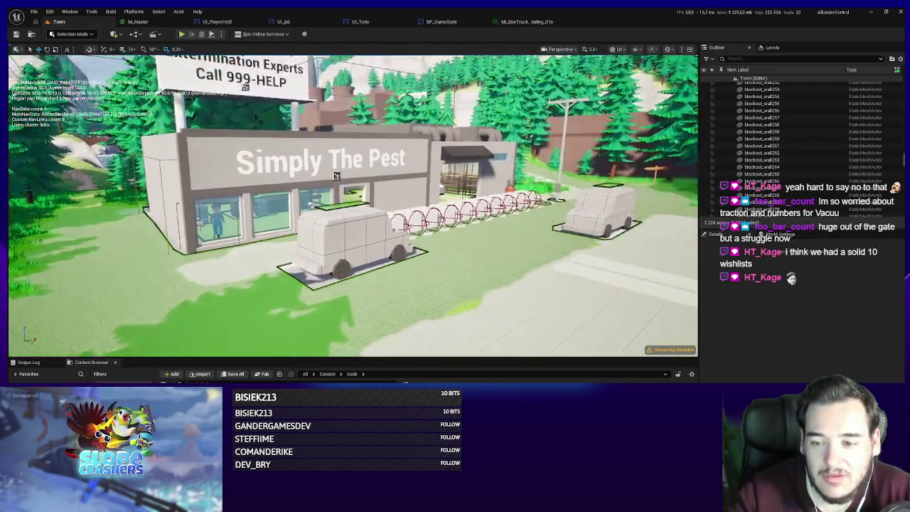
pyautogui.scroll(-10, 244, 263)
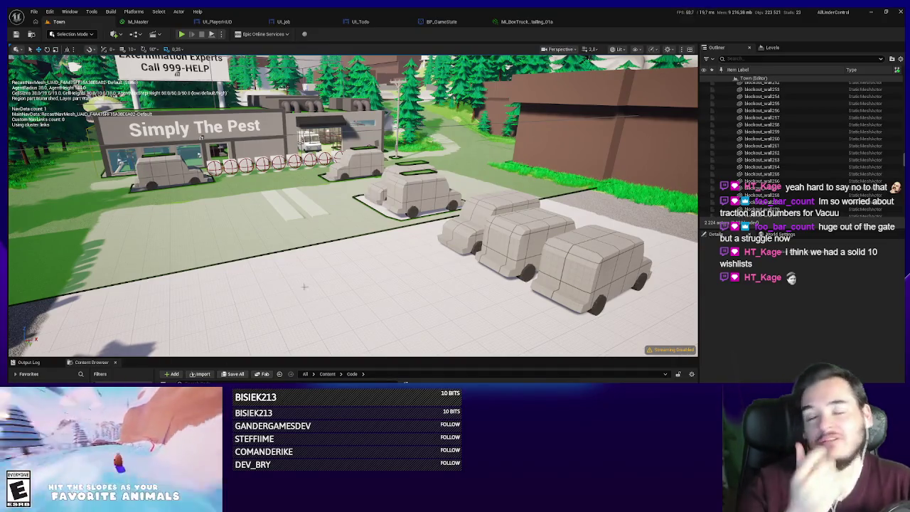
pyautogui.scroll(-10, 304, 286)
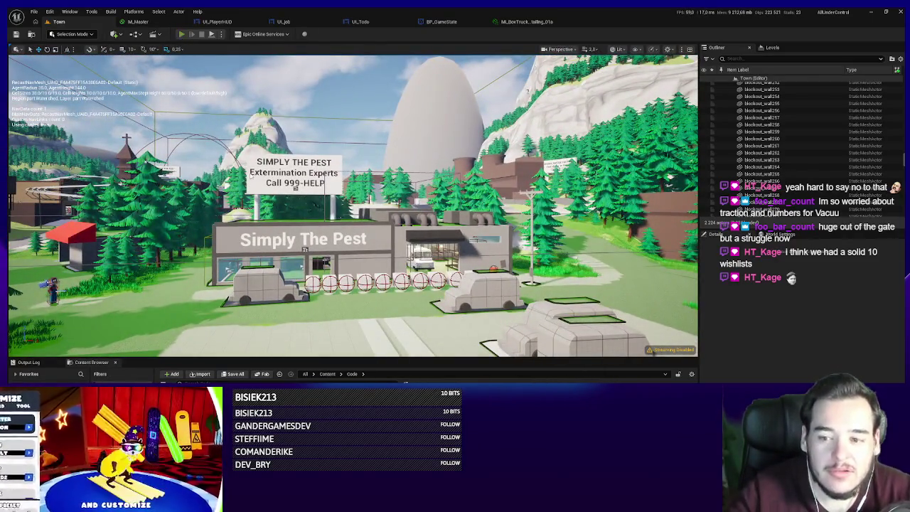
pyautogui.click(181, 34)
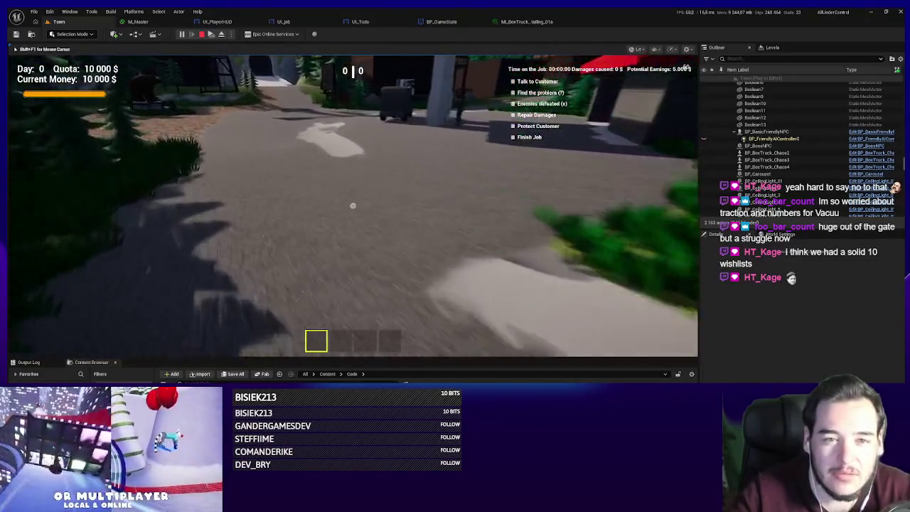
# - Walk down the road past the saloon and Guns and Ammo building toward the church
pyautogui.press('w')
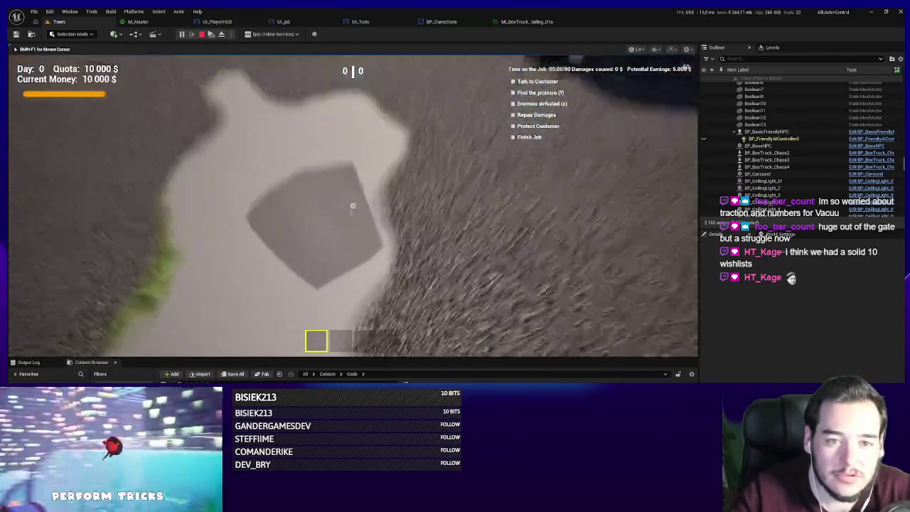
pyautogui.press('w')
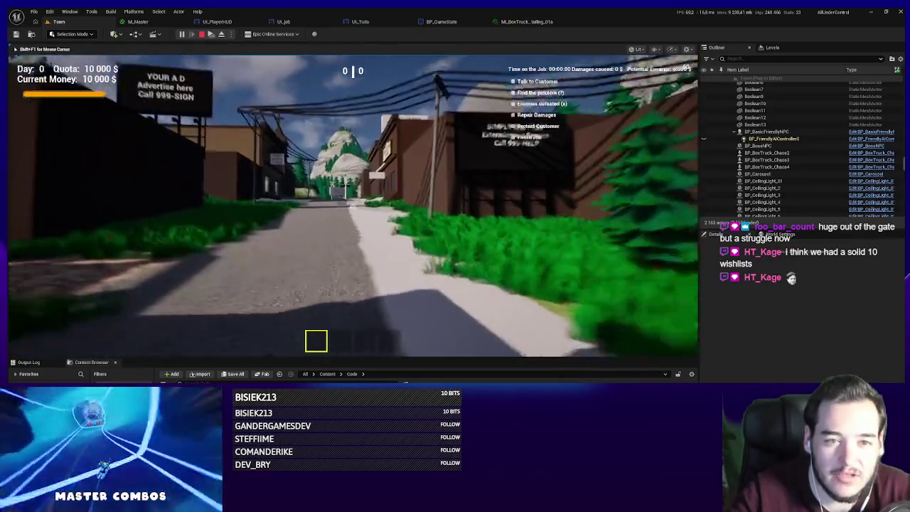
pyautogui.press('w')
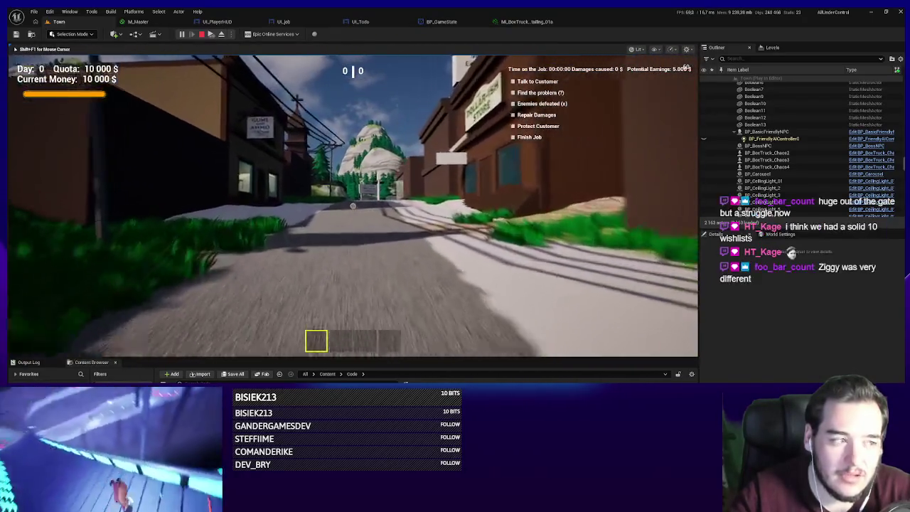
pyautogui.press('w')
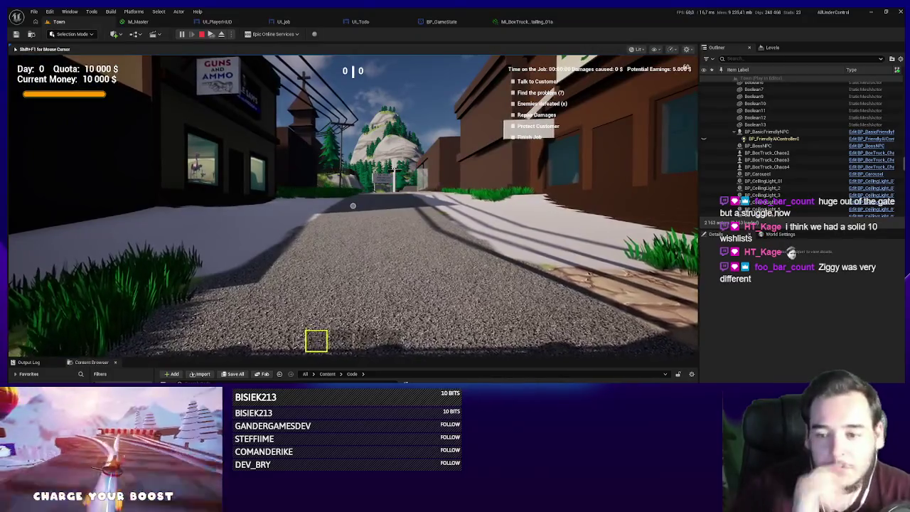
pyautogui.press('w')
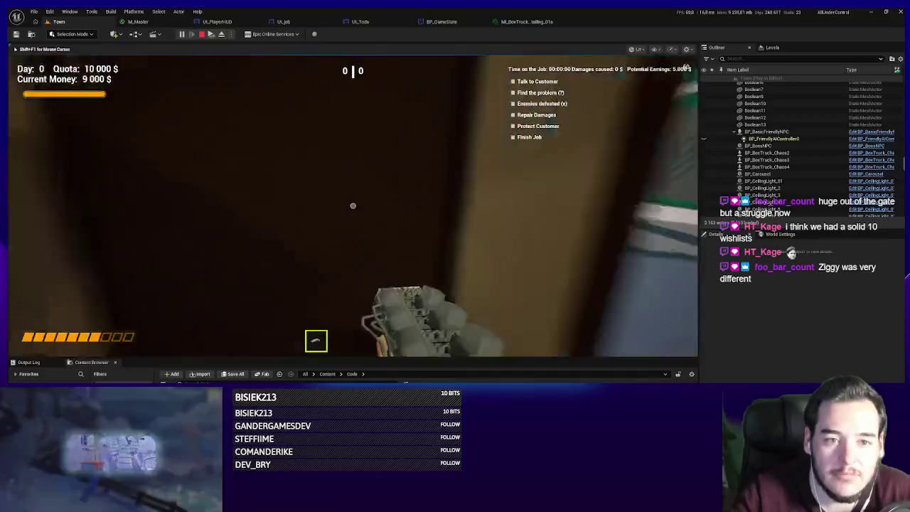
# - Follow the grassy forest path between buildings to the casino, then stop PIE
pyautogui.press('w')
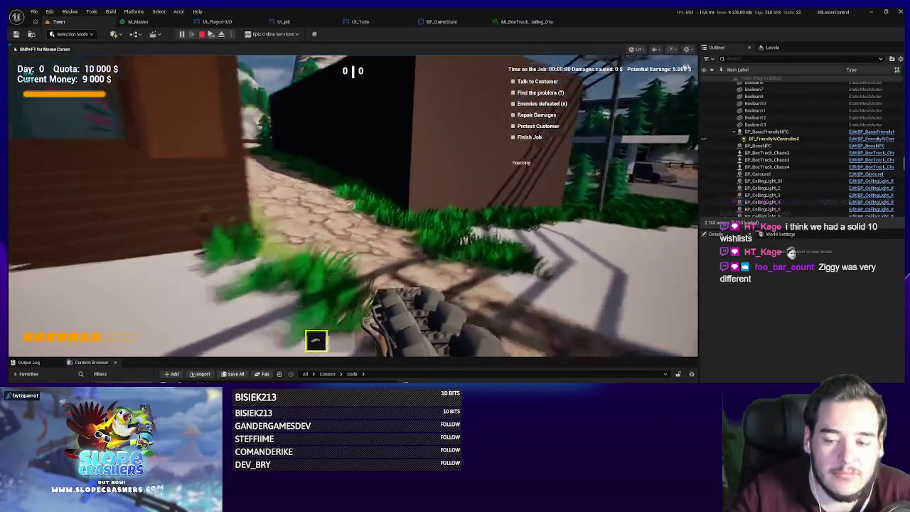
pyautogui.press('w')
pyautogui.press('w')
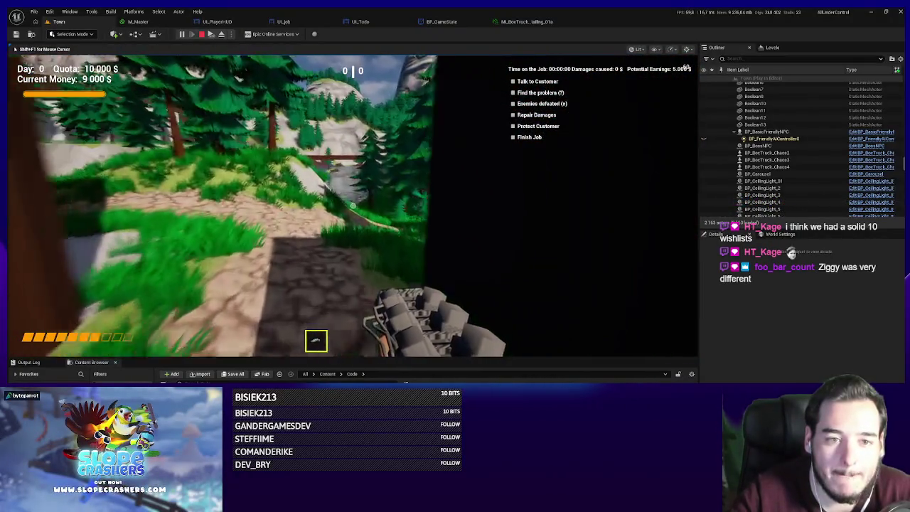
pyautogui.press('w')
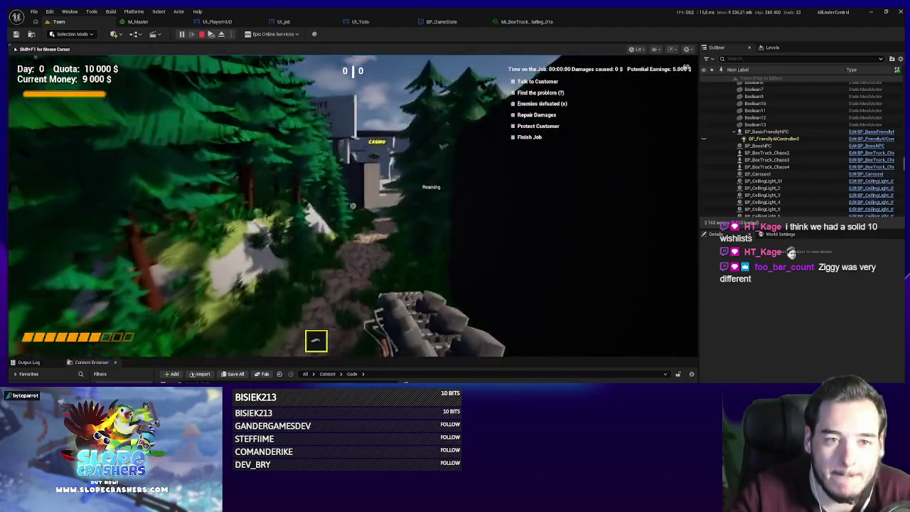
pyautogui.press('w')
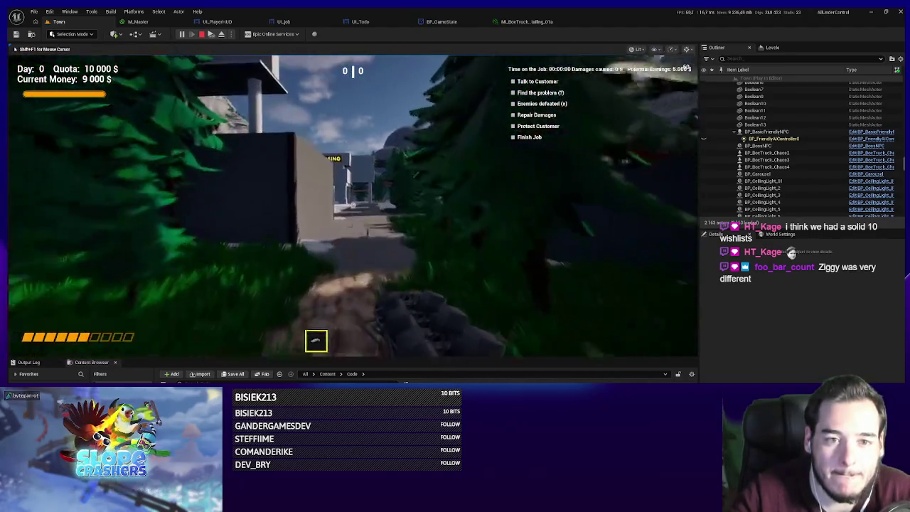
pyautogui.press('w')
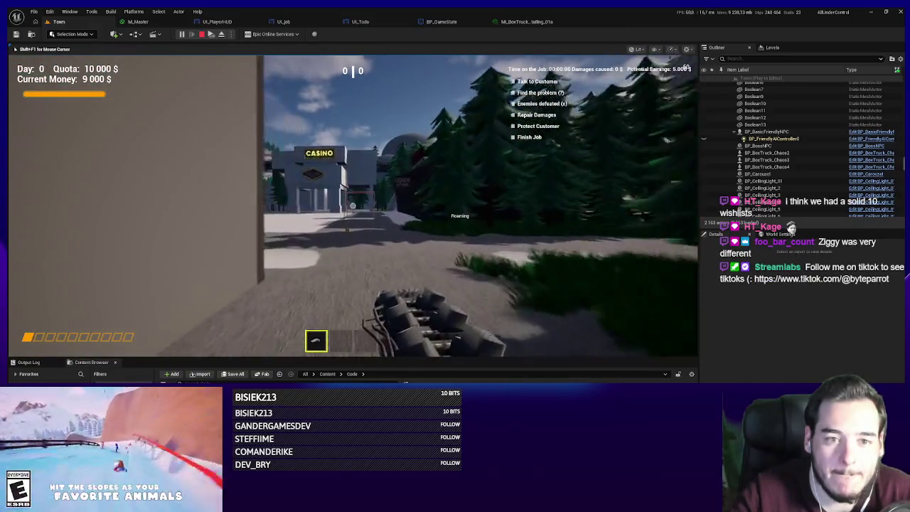
pyautogui.press('Escape')
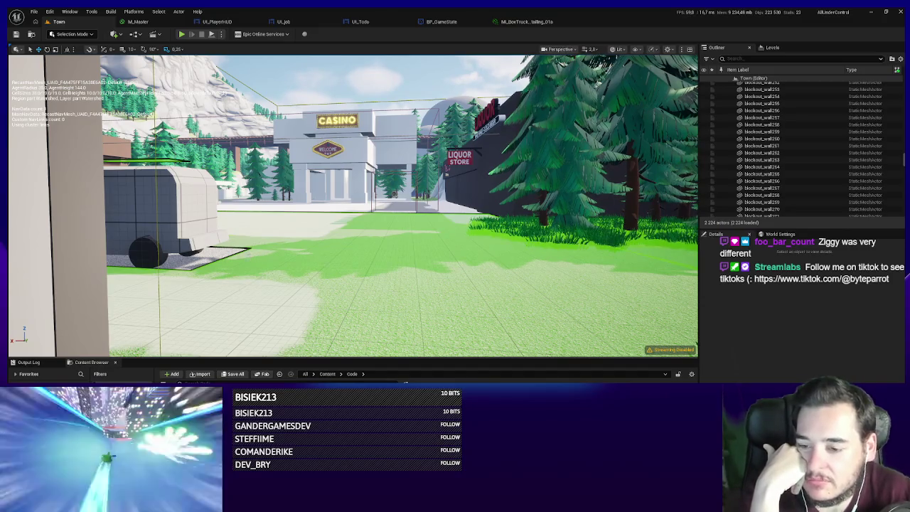
# - Fly from the casino to the Pest store's garage and van, then start PIE with Alt+P
pyautogui.moveTo(330, 224)
pyautogui.mouseDown()
pyautogui.moveTo(256, 235)
pyautogui.moveTo(389, 230)
pyautogui.moveTo(396, 240)
pyautogui.mouseUp()
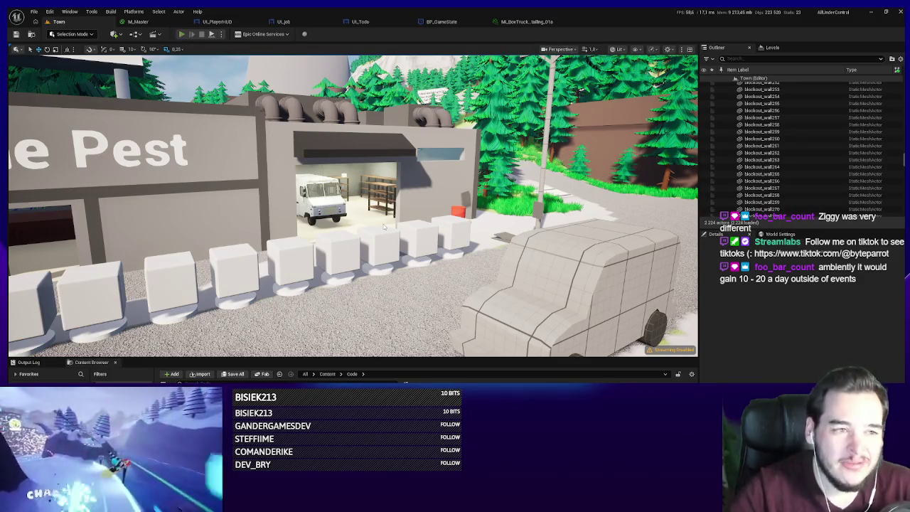
pyautogui.hotkey('alt', 'p')
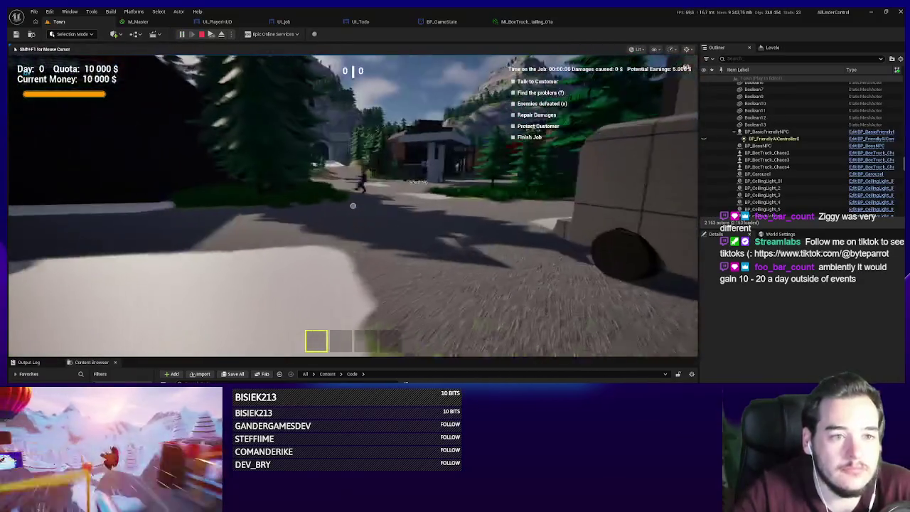
# - Walk from the tunnel road past the bear statue onto the cobblestone path, then stop play
pyautogui.press('w')
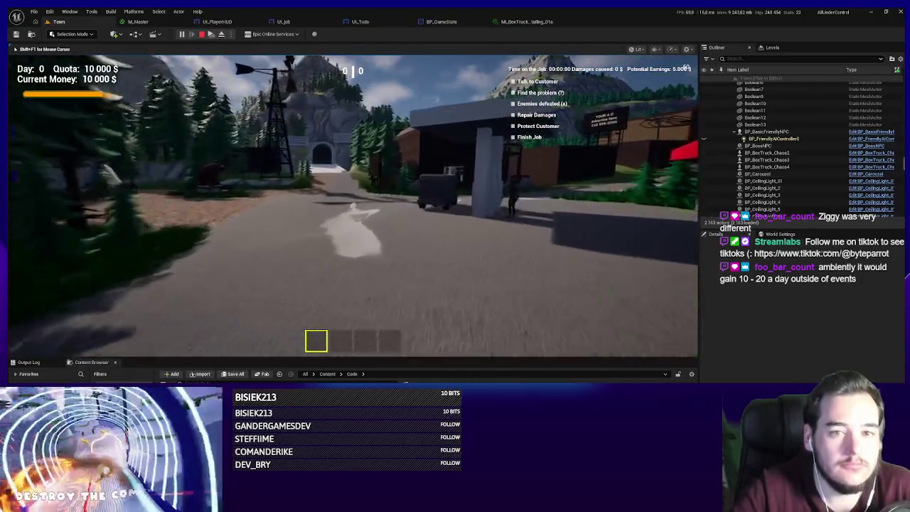
pyautogui.moveTo(353, 206)
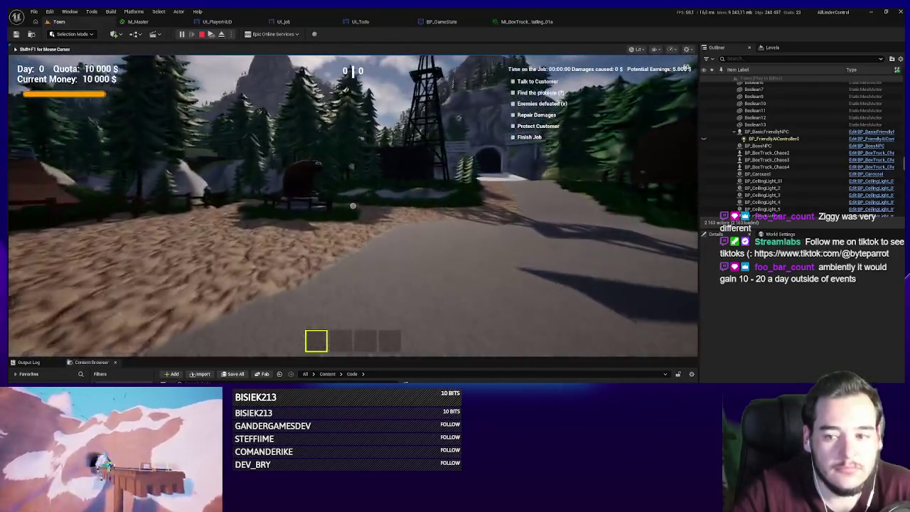
pyautogui.press('w')
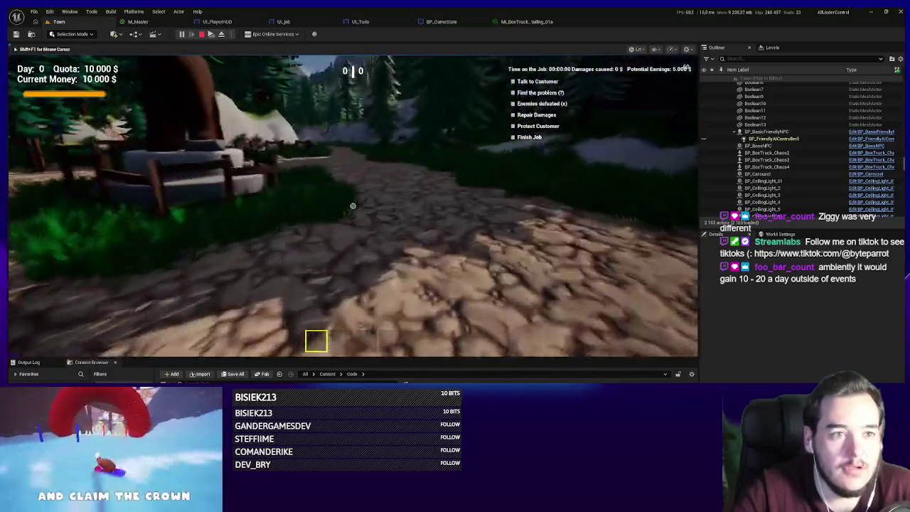
pyautogui.press('w')
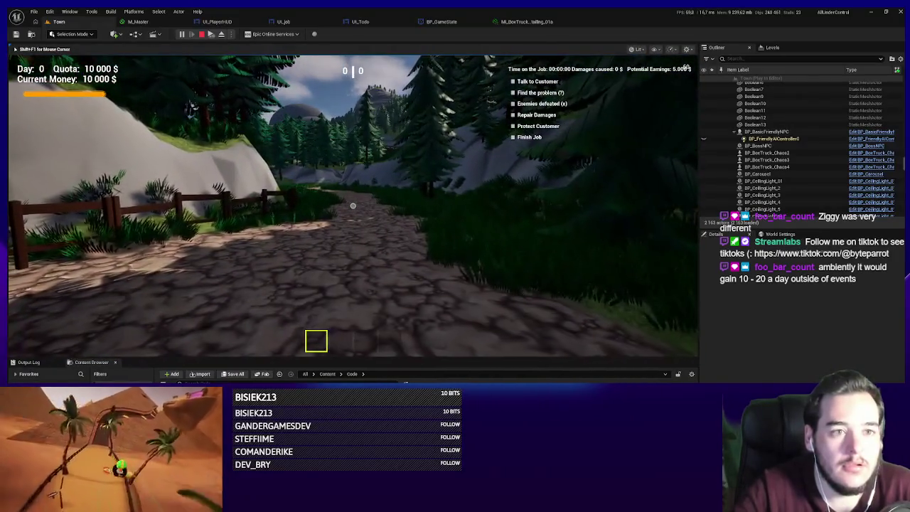
pyautogui.press('Escape')
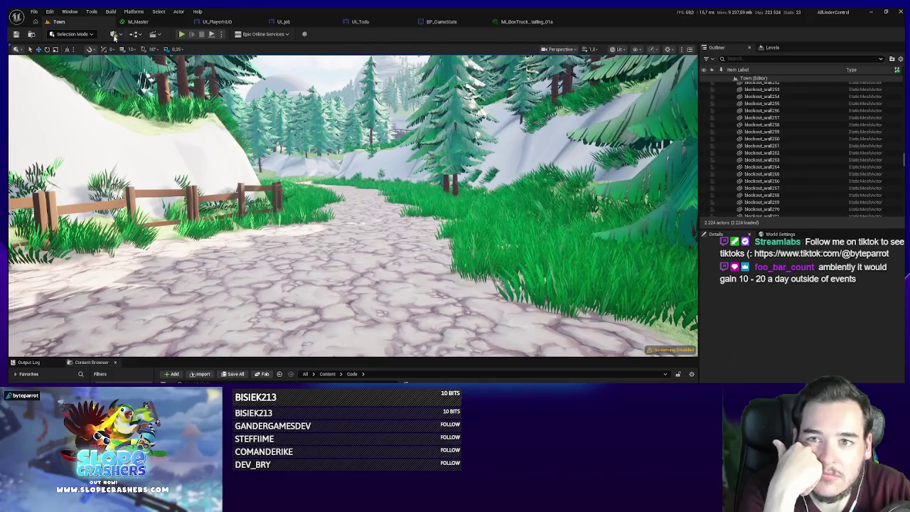
# - Switch from BP_GameState over to the UI_Job widget designer
pyautogui.click(439, 21)
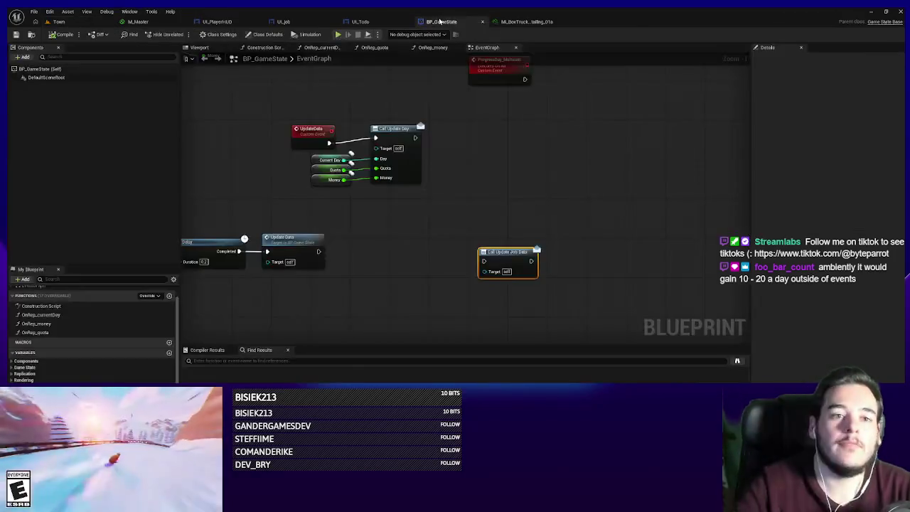
pyautogui.click(379, 22)
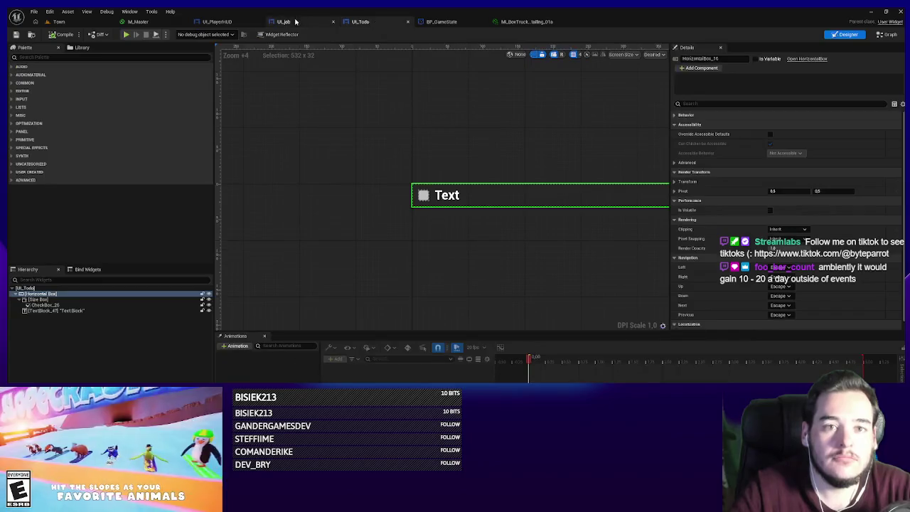
pyautogui.click(283, 22)
# - Duplicate the Talk to Customer task entry, then delete the copy to keep the original list
pyautogui.click(313, 125)
pyautogui.hotkey('ctrl', 'd')
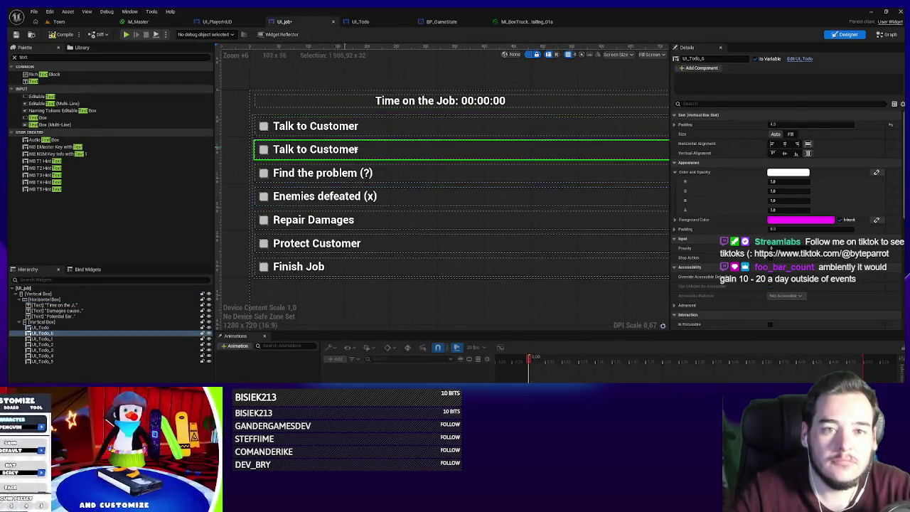
pyautogui.scroll(-4, 344, 151)
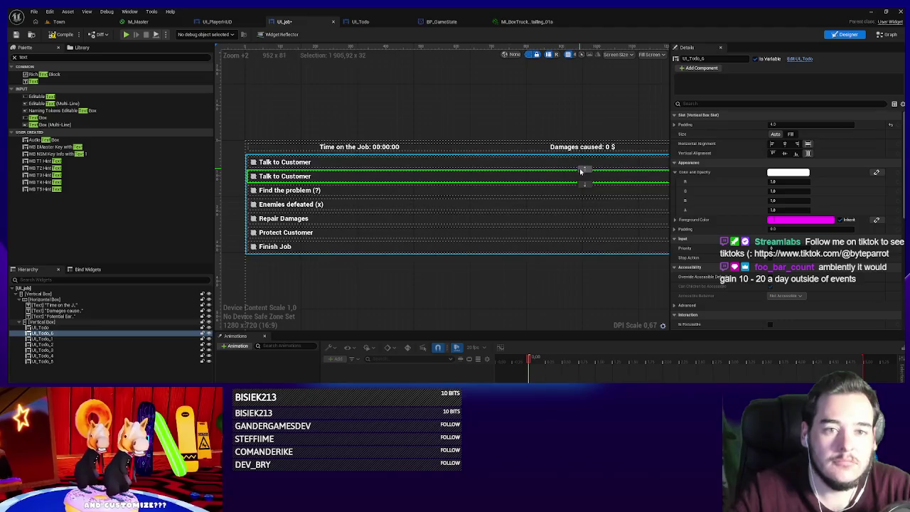
pyautogui.click(582, 172)
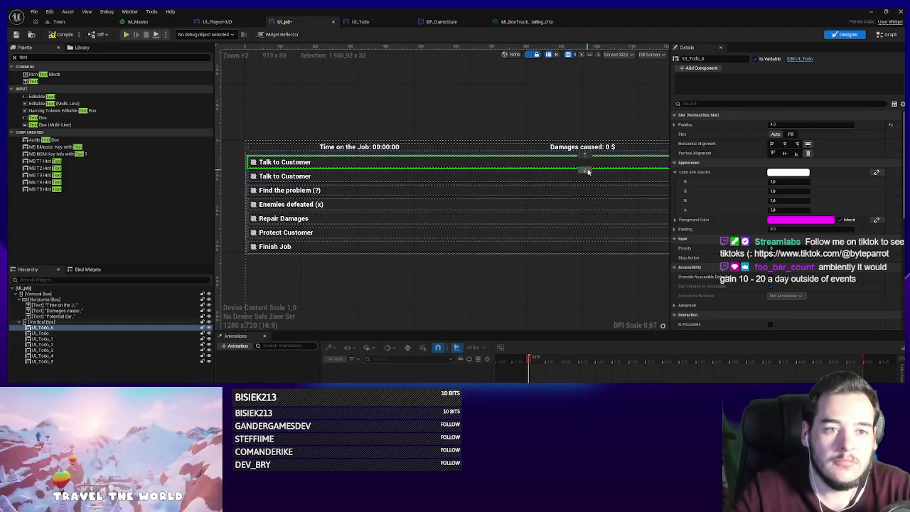
pyautogui.press('Delete')
# - Duplicate the 'Damages caused: 0 $' text in the header row
pyautogui.scroll(-1, 509, 199)
pyautogui.click(426, 169)
pyautogui.hotkey('ctrl', 'd')
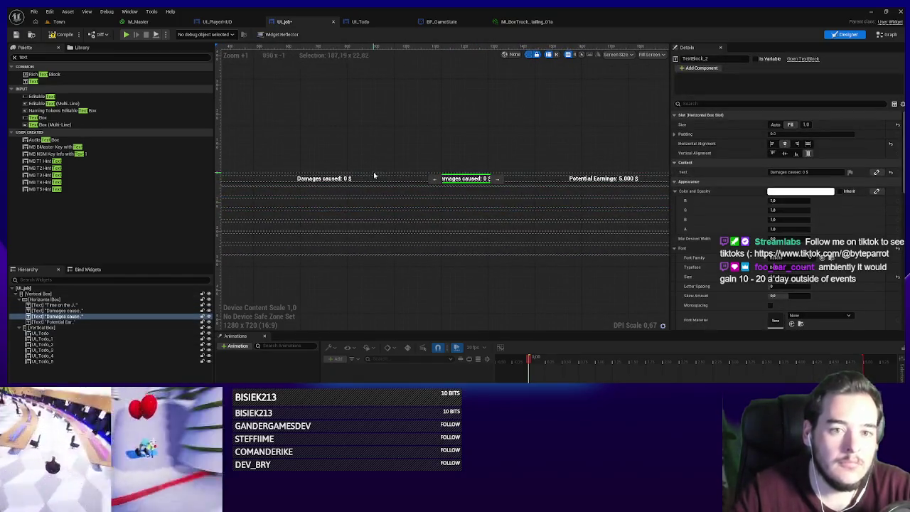
# - Retitle the duplicated text to 'Loot found: 0 $', delete it again, and save UI_Job
pyautogui.click(802, 172)
pyautogui.write('Los')
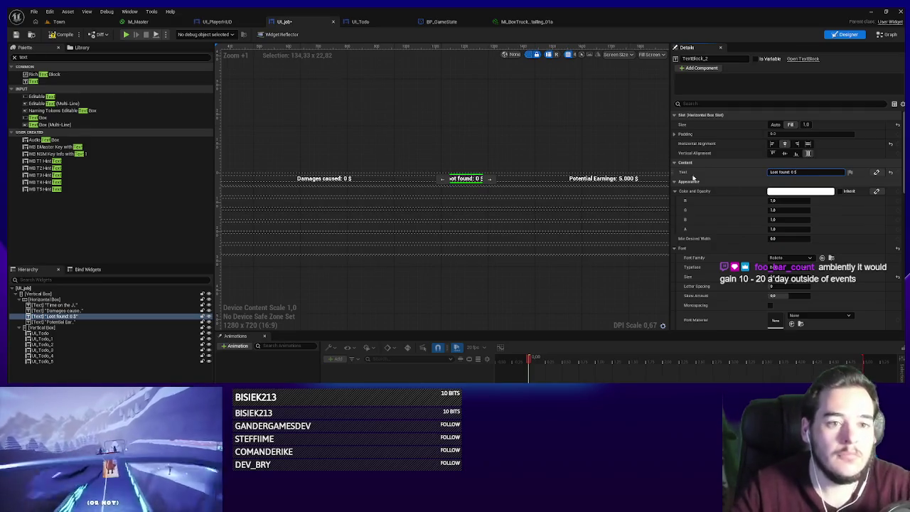
pyautogui.scroll(-4, 458, 301)
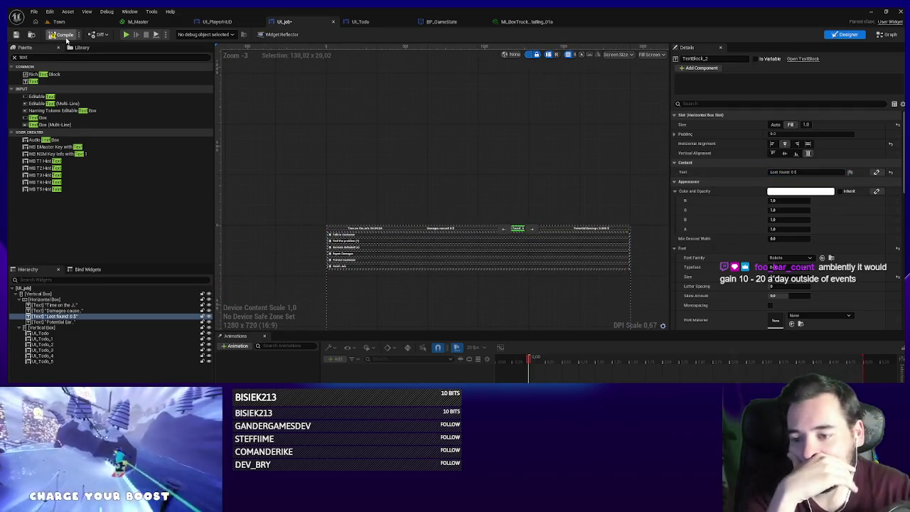
pyautogui.scroll(7, 522, 235)
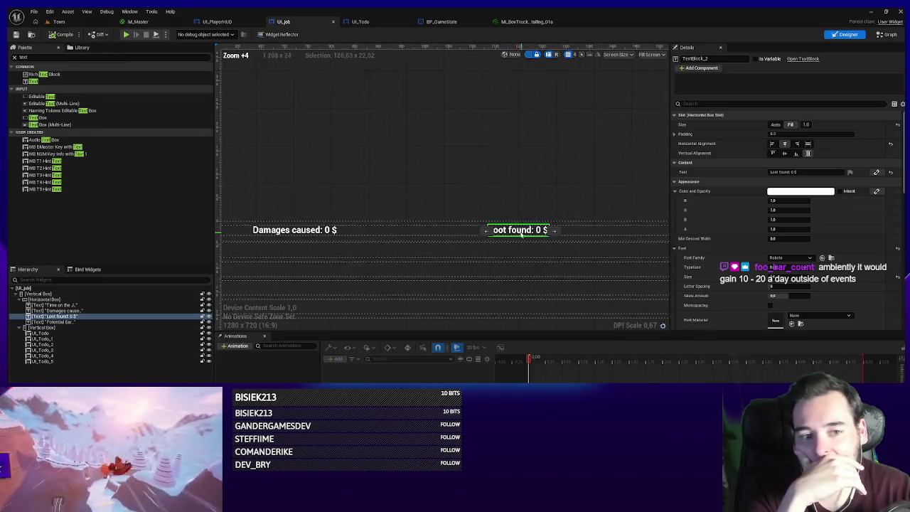
pyautogui.press('Delete')
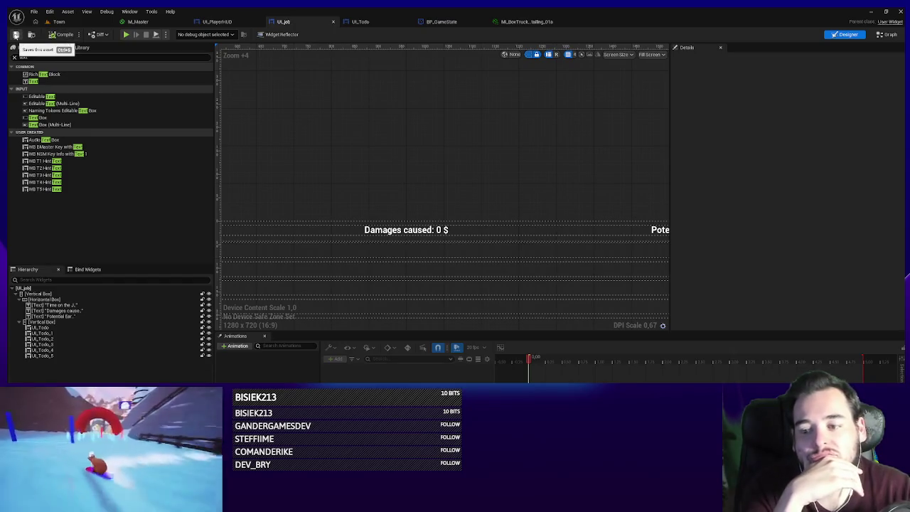
pyautogui.click(15, 35)
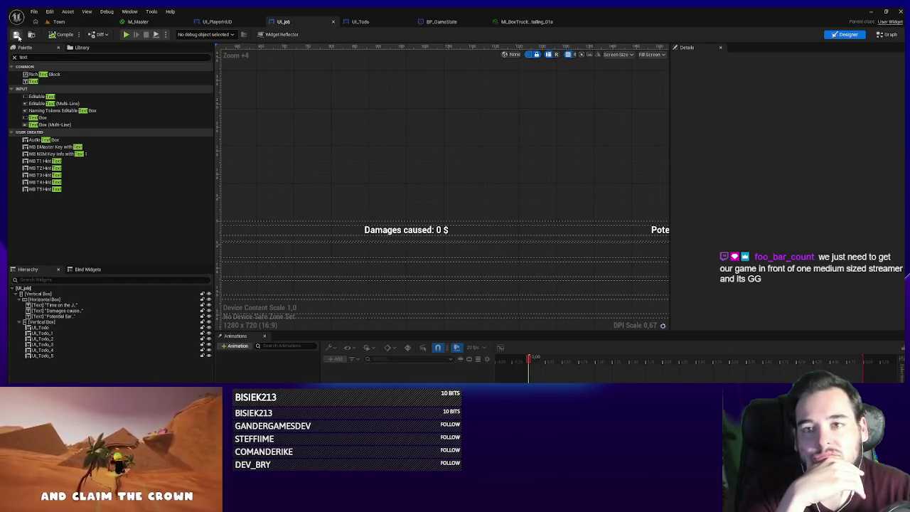
# - Playtest the Town level picking up and firing the rifle, then fly the view to The Club
pyautogui.click(61, 21)
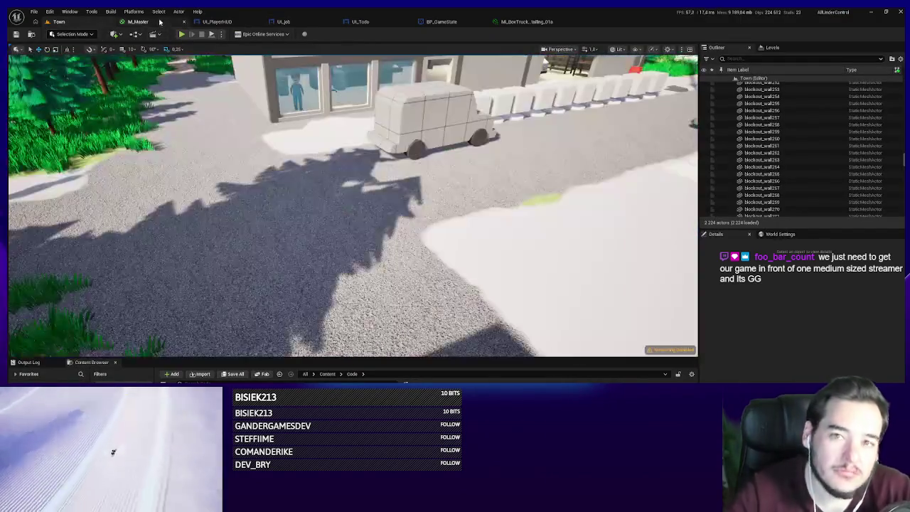
pyautogui.hotkey('alt', 'p')
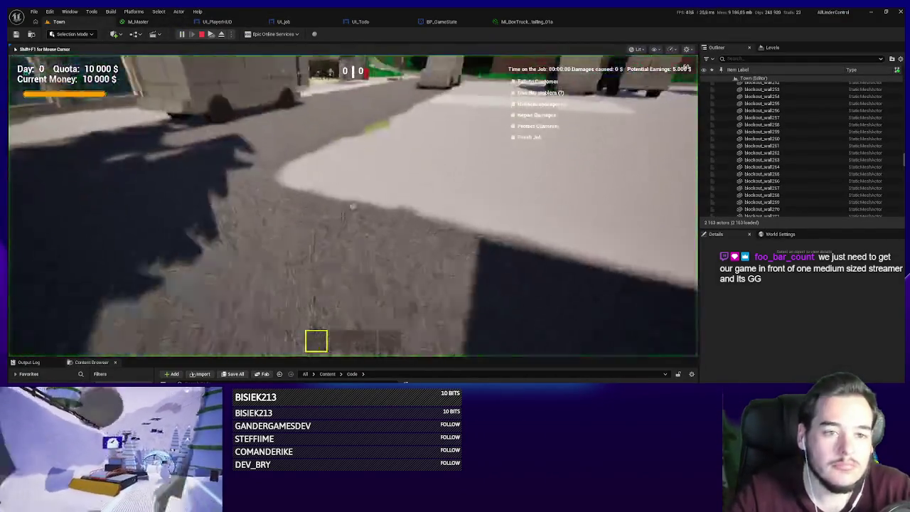
pyautogui.press('w')
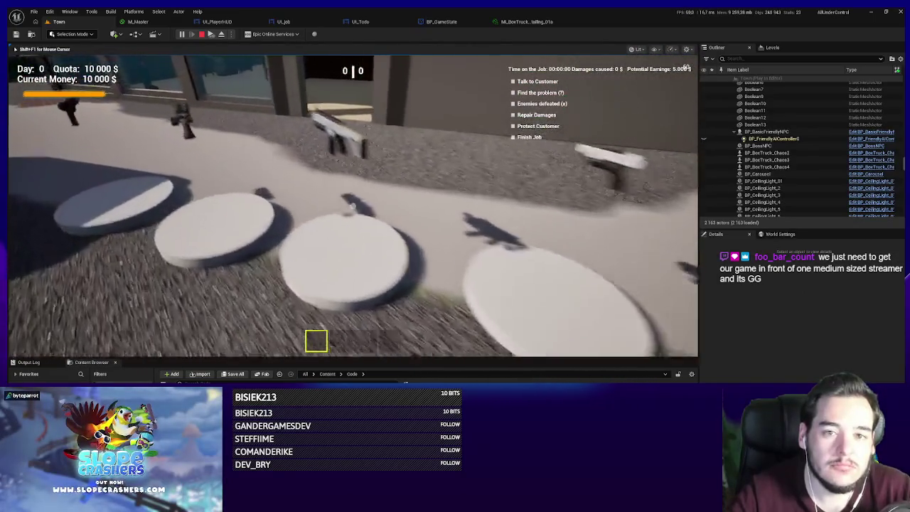
pyautogui.press('e')
pyautogui.press('w')
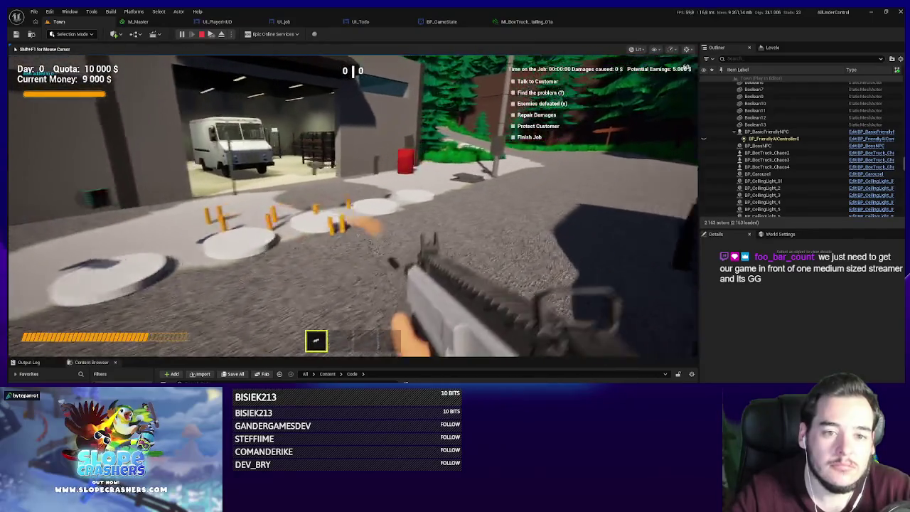
pyautogui.press('w')
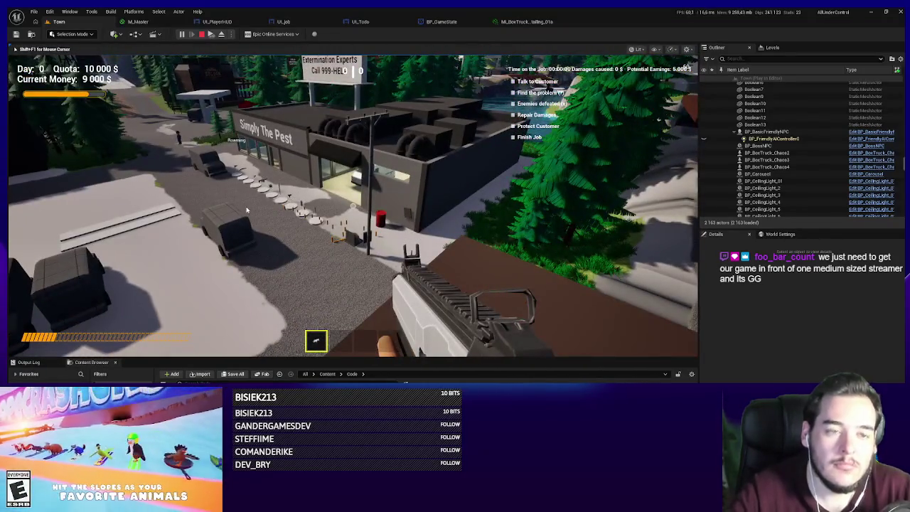
pyautogui.press('Escape')
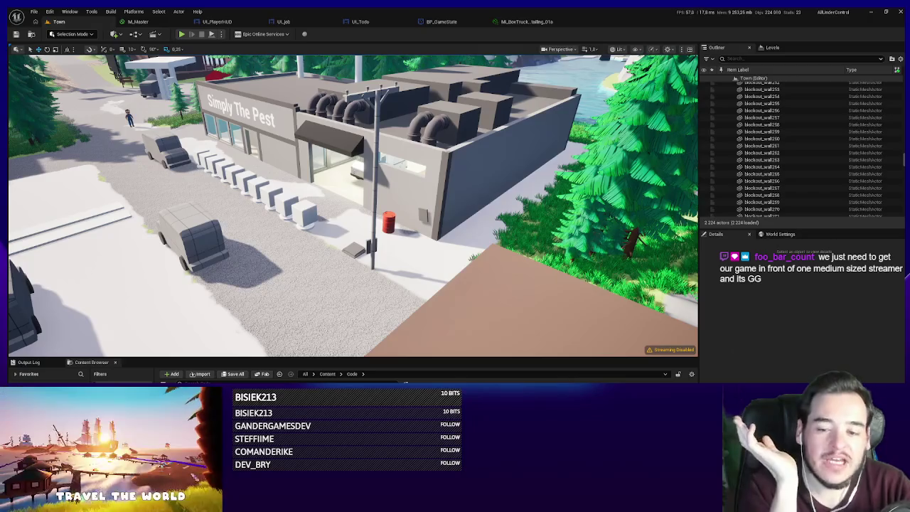
pyautogui.moveTo(342, 214); pyautogui.dragTo(251, 348)
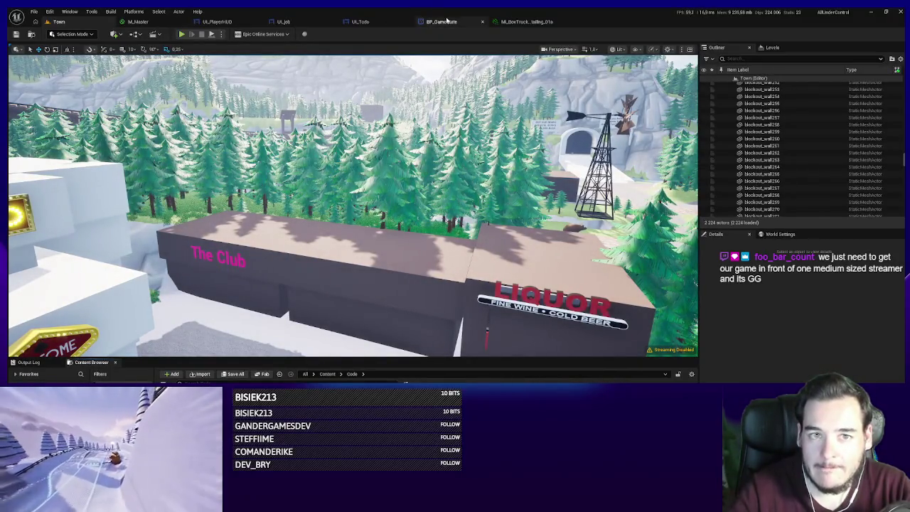
pyautogui.click(216, 21)
# - Set the embedded UI_Job widget's Visibility to Collapsed
pyautogui.scroll(-2, 445, 229)
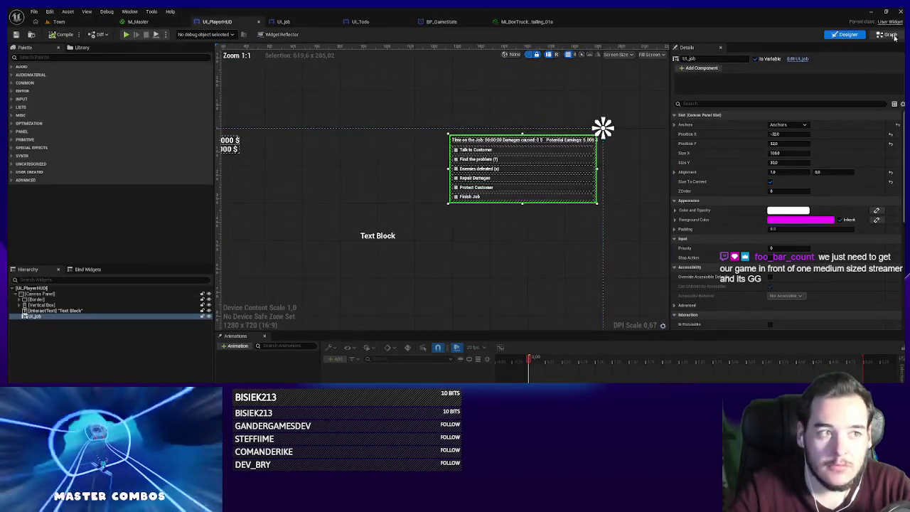
pyautogui.scroll(-5, 813, 244)
pyautogui.click(796, 212)
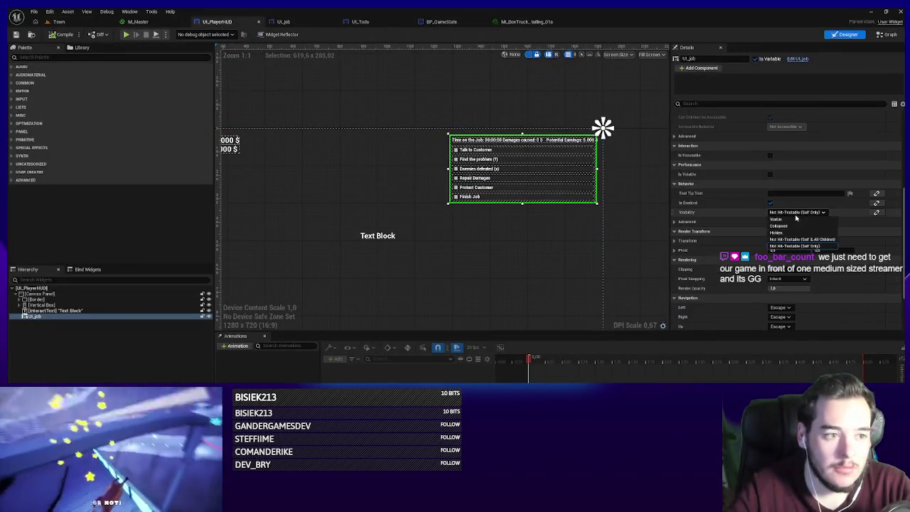
pyautogui.click(789, 225)
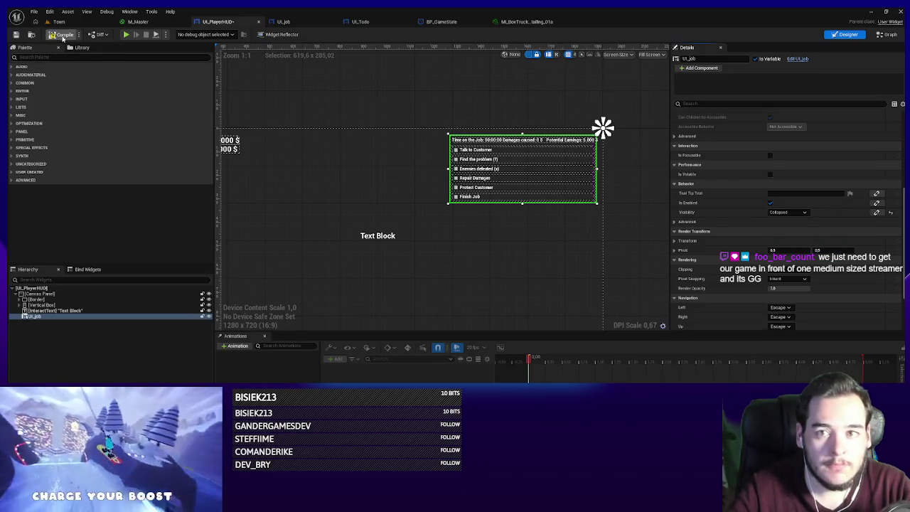
# - In the HUD graph, add a Bind Event to Update Job Data from As BP Game State
pyautogui.click(889, 34)
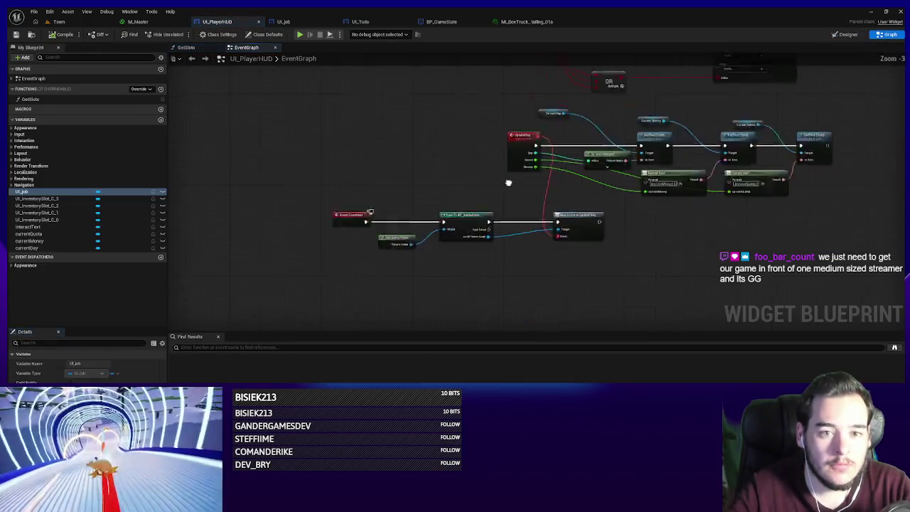
pyautogui.scroll(5, 409, 196)
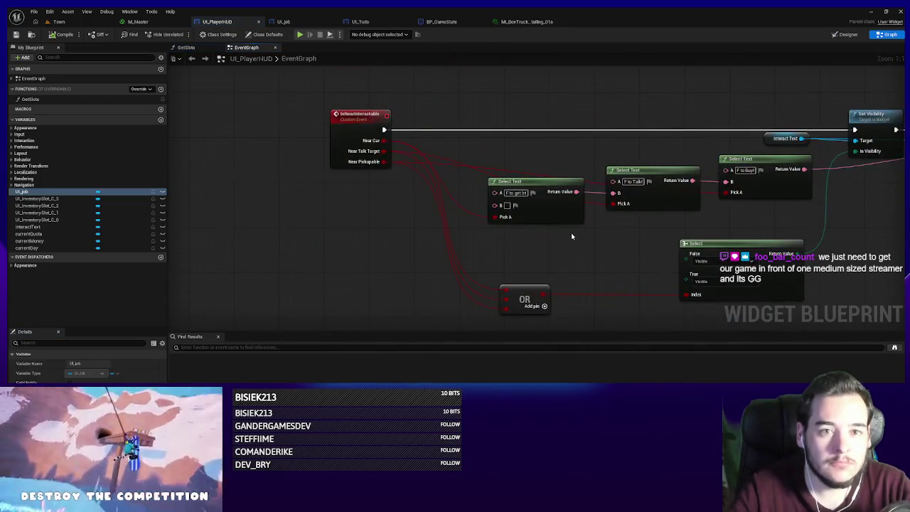
pyautogui.scroll(-3, 571, 236)
pyautogui.scroll(2, 623, 264)
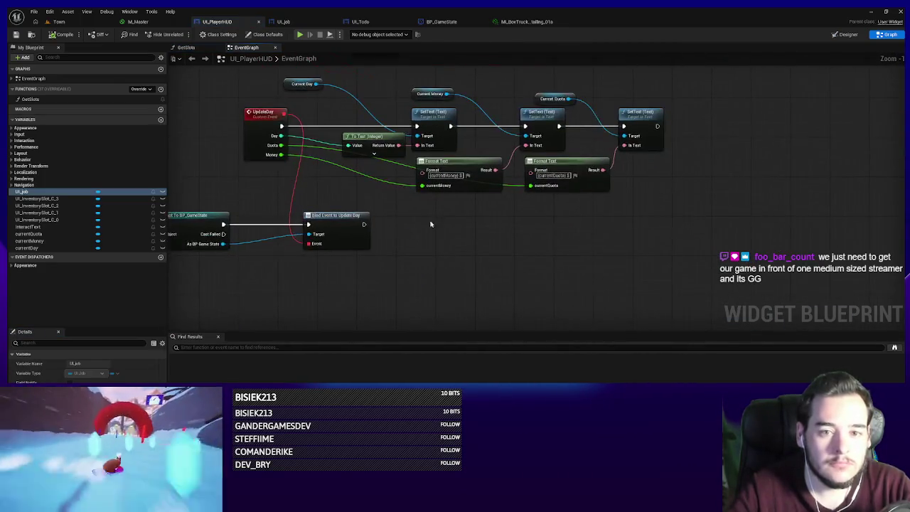
pyautogui.moveTo(430, 224); pyautogui.dragTo(568, 216)
pyautogui.moveTo(355, 237); pyautogui.dragTo(625, 257)
pyautogui.write('update job')
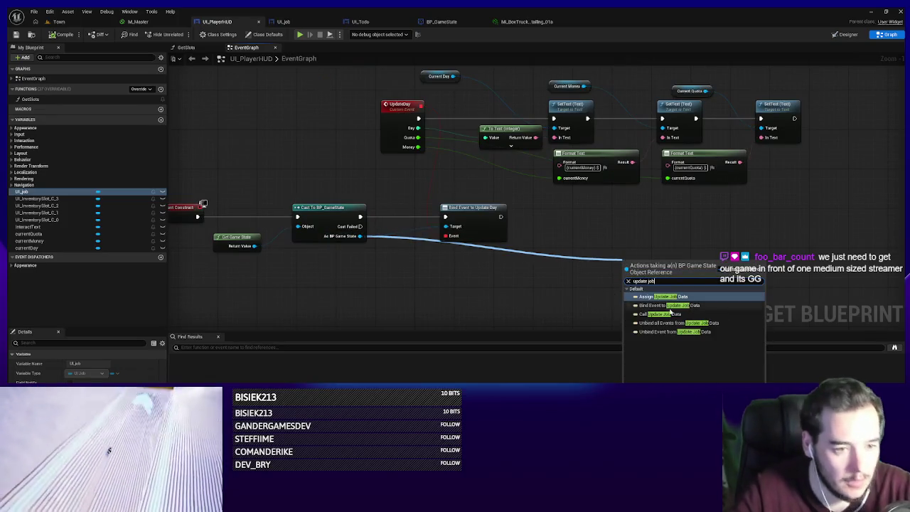
pyautogui.click(664, 306)
# - Place the Update Job Data bind beside Update Day and chain its execution after it
pyautogui.moveTo(665, 272); pyautogui.dragTo(642, 223)
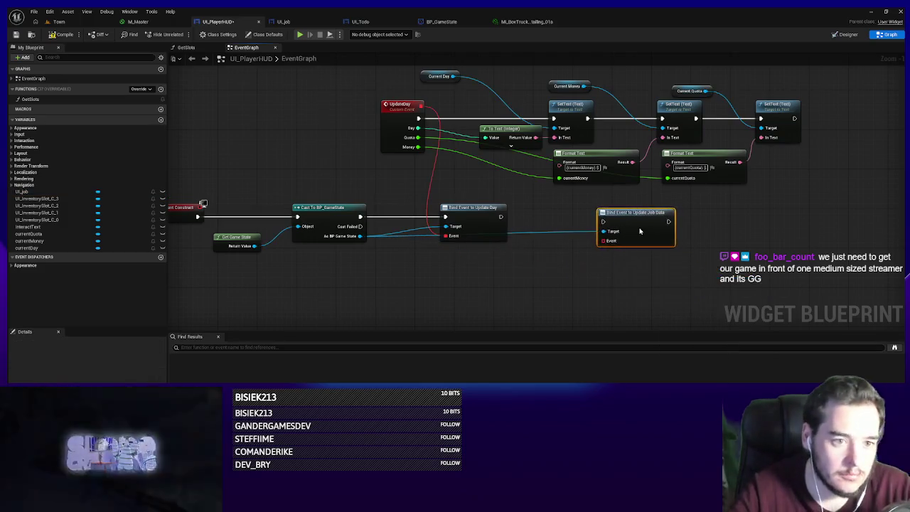
pyautogui.moveTo(501, 216); pyautogui.dragTo(603, 217)
pyautogui.click(628, 274)
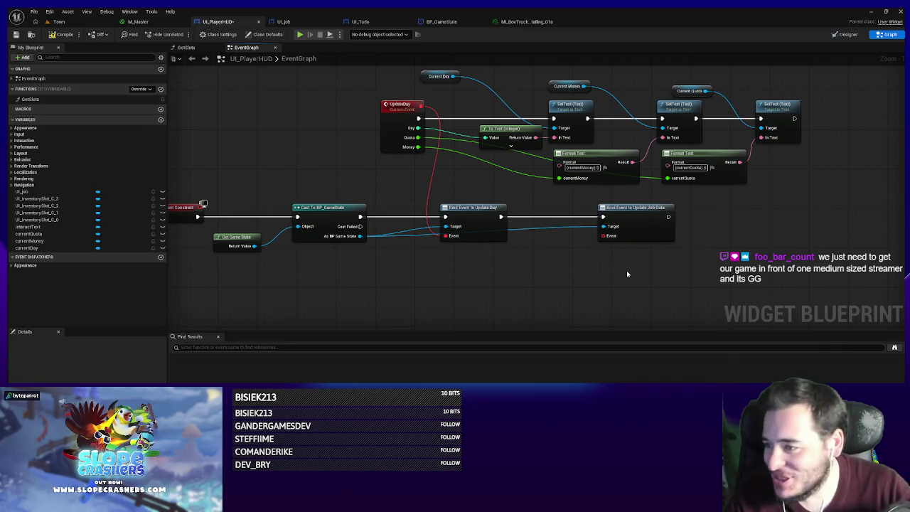
pyautogui.moveTo(668, 233); pyautogui.dragTo(745, 232)
# - Create a custom event named UpdateJobDetails from the bind's Event pin
pyautogui.moveTo(682, 235)
pyautogui.mouseDown()
pyautogui.moveTo(640, 290)
pyautogui.moveTo(633, 285)
pyautogui.mouseUp()
pyautogui.write('cus')
pyautogui.press('Return')
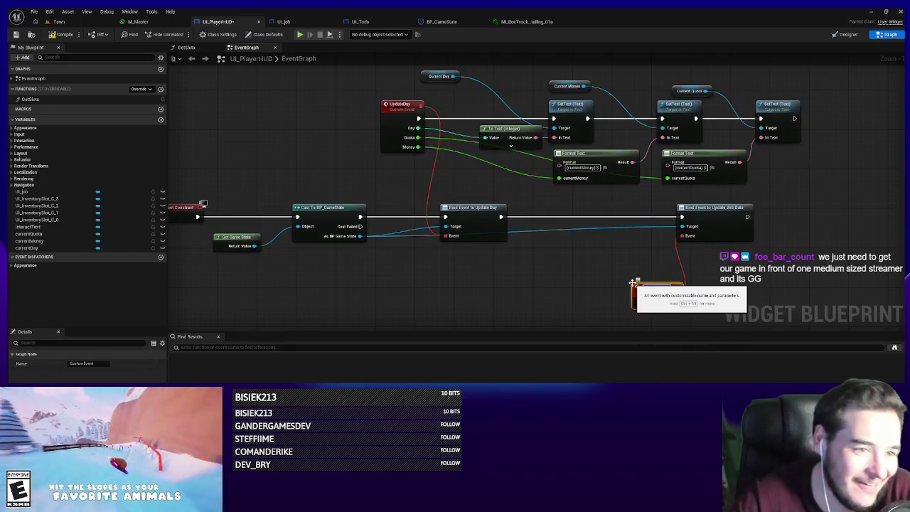
pyautogui.write('Update')
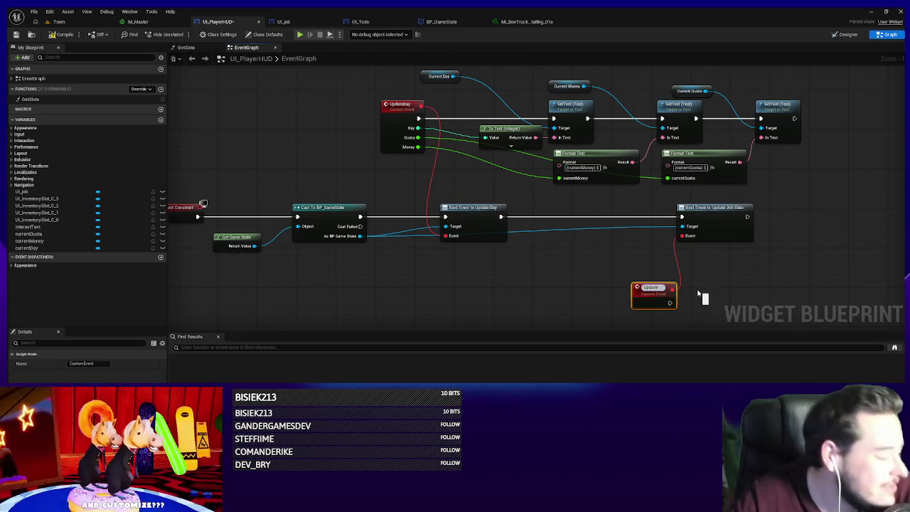
pyautogui.write('JJobData')
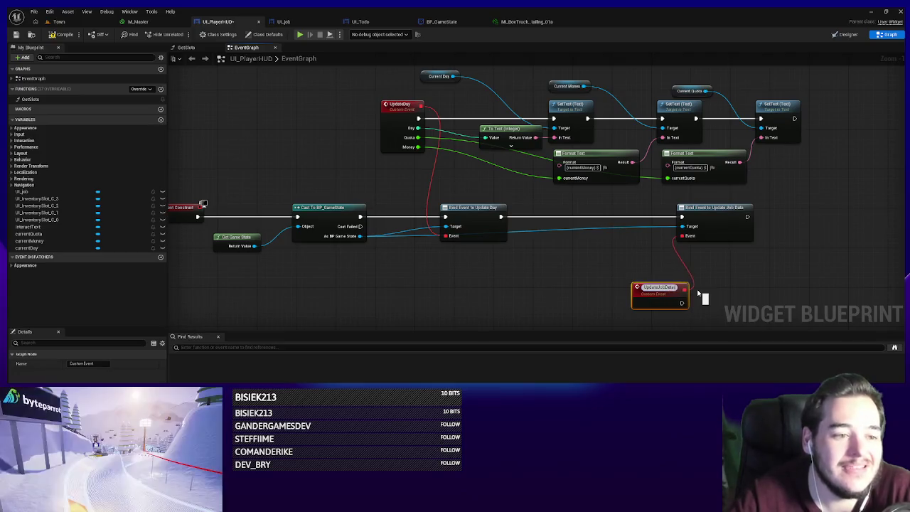
pyautogui.press('Return')
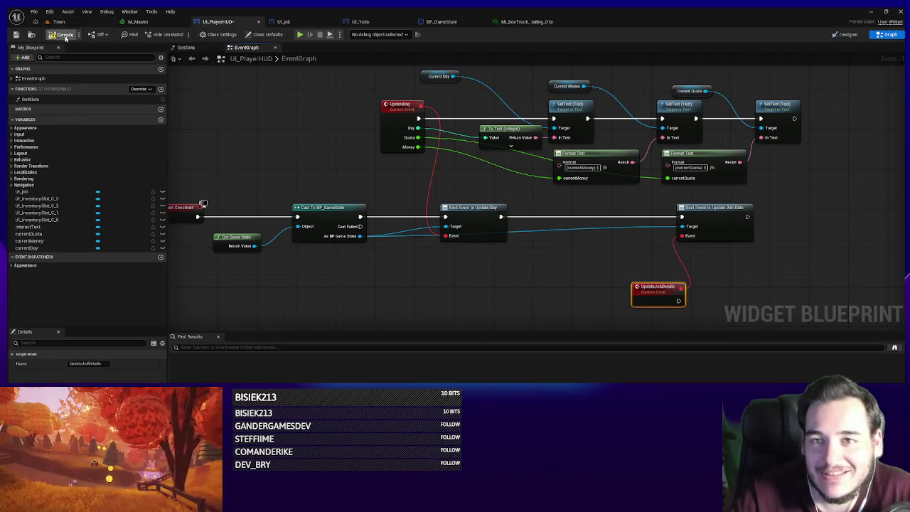
pyautogui.scroll(-4, 583, 226)
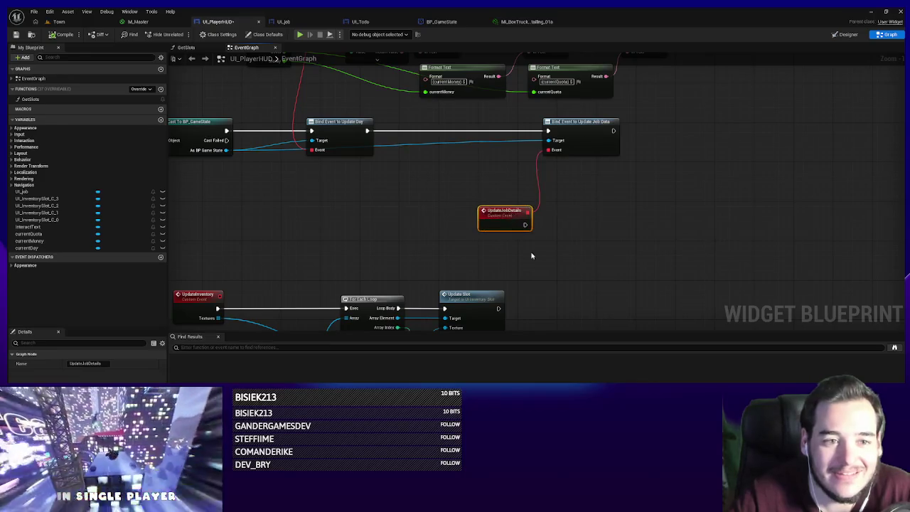
# - Move the two disabled node groups left and down, then save UI_PlayerHUD
pyautogui.moveTo(583, 226)
pyautogui.mouseDown()
pyautogui.moveTo(434, 313)
pyautogui.moveTo(330, 313)
pyautogui.mouseUp()
pyautogui.moveTo(424, 209); pyautogui.dragTo(232, 230)
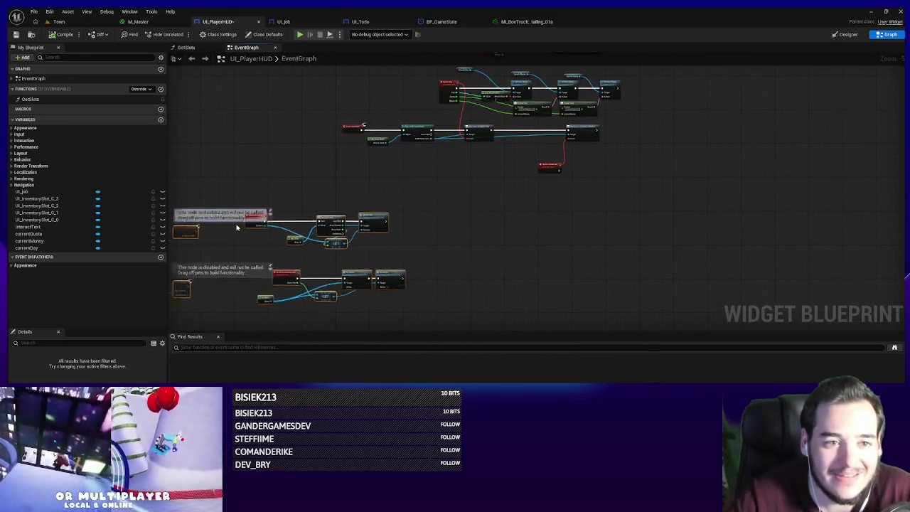
pyautogui.click(178, 82)
pyautogui.click(15, 34)
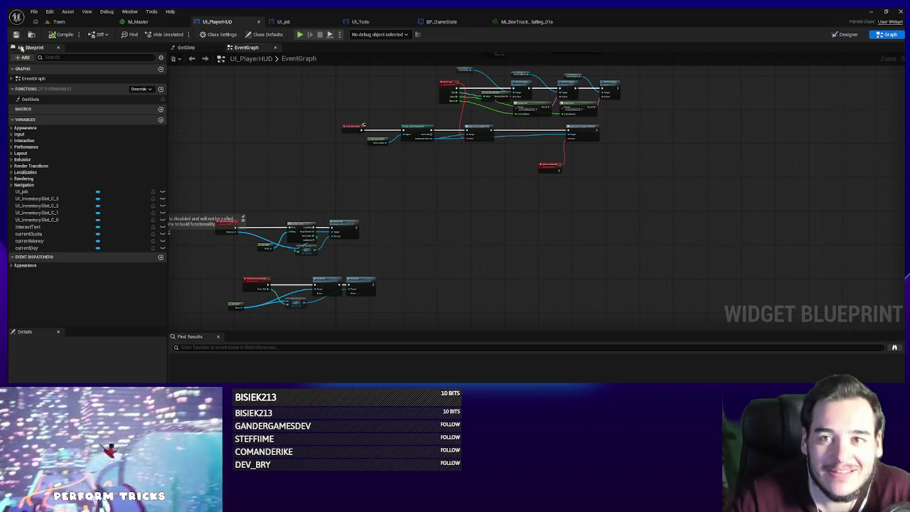
# - Reposition the UpdateJobDetails event down and left of the bind, and save again
pyautogui.scroll(5, 561, 183)
pyautogui.moveTo(561, 183); pyautogui.dragTo(545, 301)
pyautogui.click(526, 274)
pyautogui.click(557, 304)
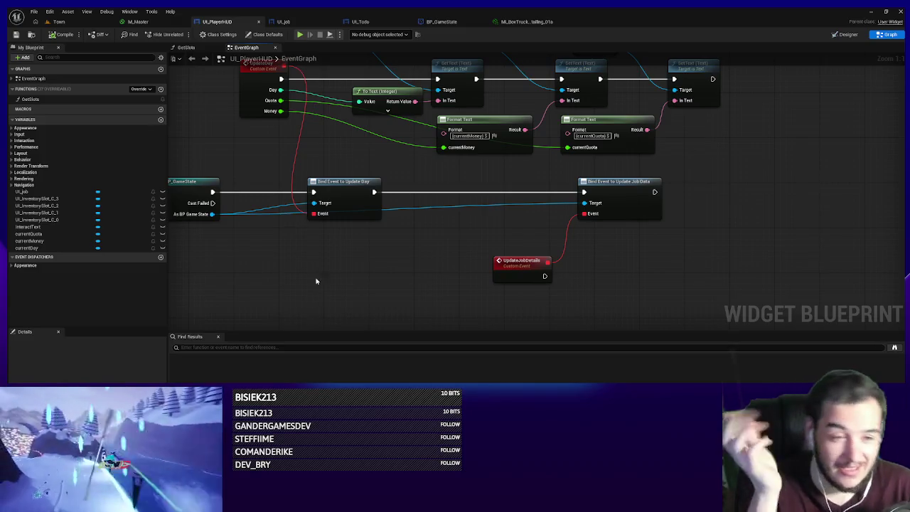
pyautogui.moveTo(573, 246); pyautogui.dragTo(490, 274)
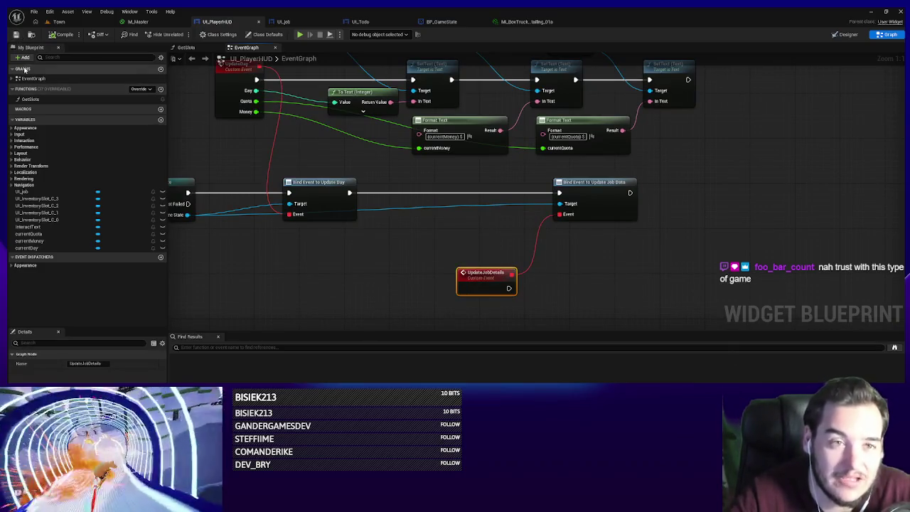
pyautogui.moveTo(584, 298); pyautogui.dragTo(562, 271)
pyautogui.moveTo(545, 283); pyautogui.dragTo(408, 224)
pyautogui.moveTo(459, 254); pyautogui.dragTo(448, 277)
pyautogui.click(532, 295)
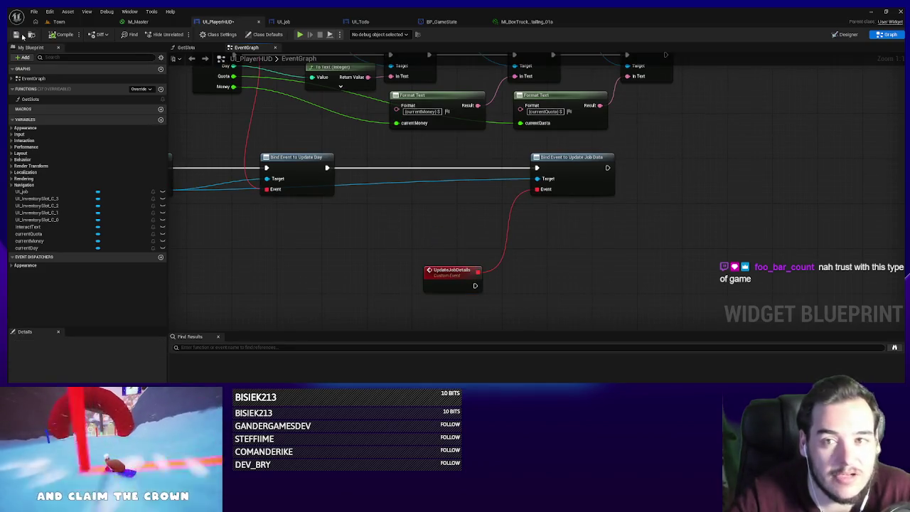
pyautogui.click(19, 35)
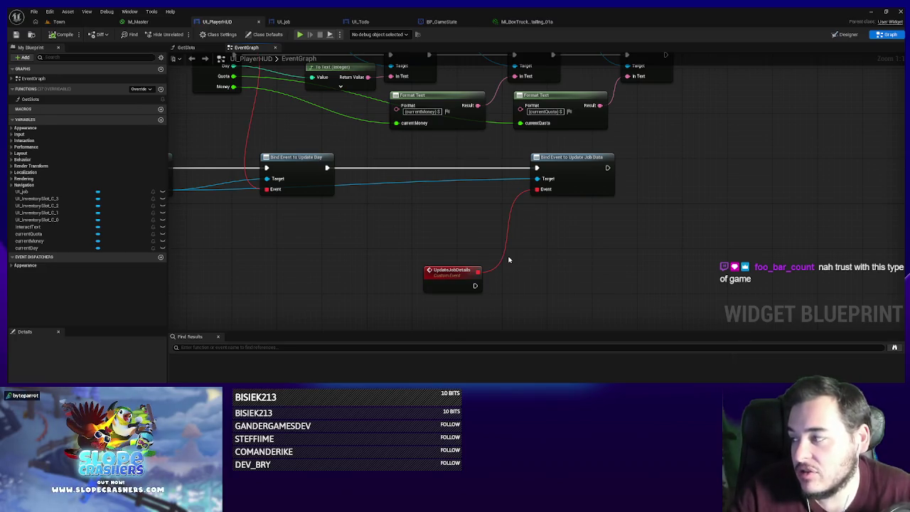
# - Review the UpdateJobDetails event's wiring to the Update Job Data bind
pyautogui.click(443, 286)
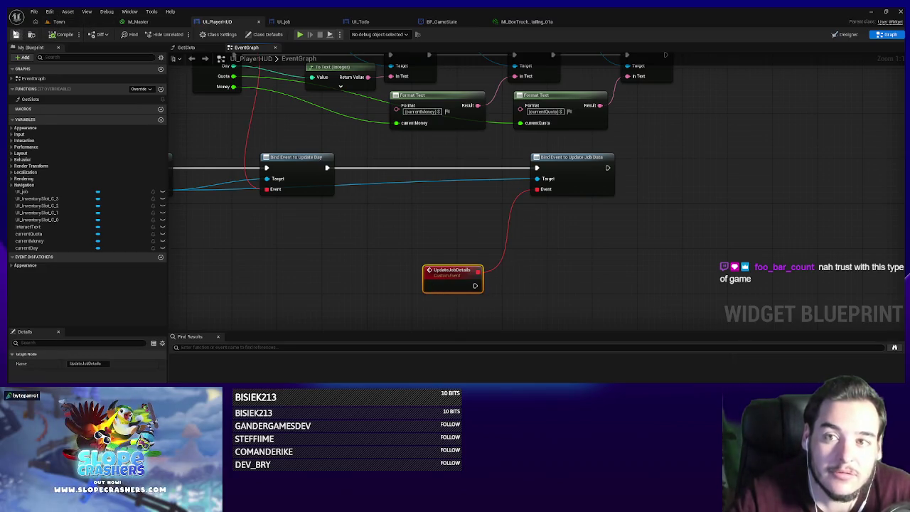
pyautogui.moveTo(526, 285); pyautogui.dragTo(419, 245)
pyautogui.click(432, 276)
pyautogui.moveTo(432, 276)
pyautogui.mouseDown()
pyautogui.moveTo(455, 282)
pyautogui.moveTo(452, 268)
pyautogui.mouseUp()
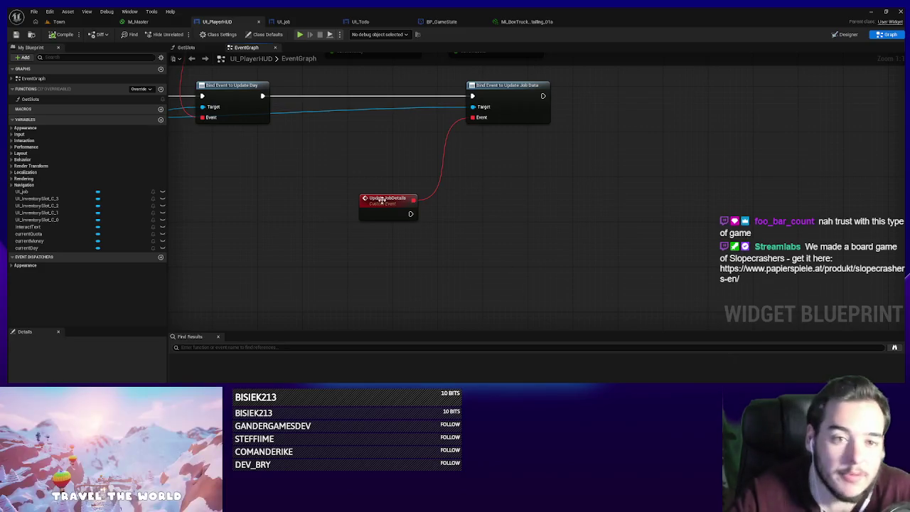
pyautogui.moveTo(552, 291); pyautogui.dragTo(525, 315)
pyautogui.moveTo(527, 277); pyautogui.dragTo(535, 235)
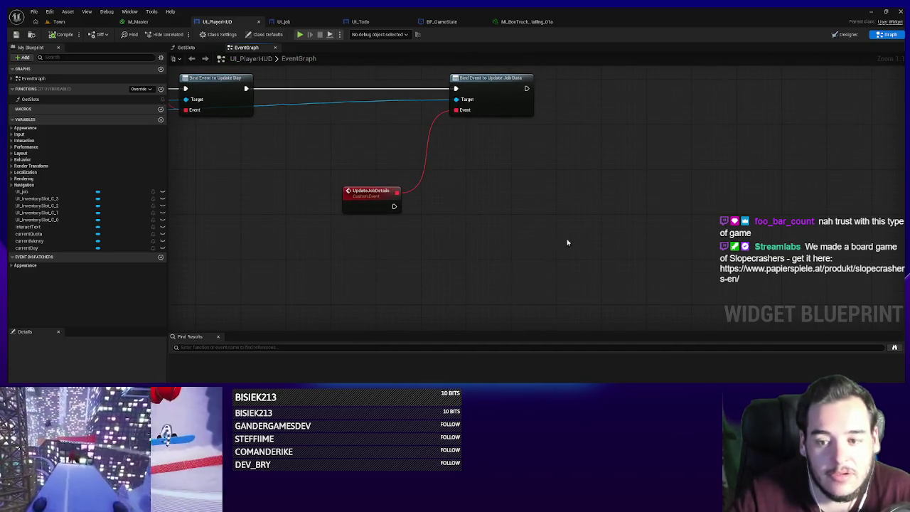
# - Add a UI_Job Set Visibility (Visible) node run by UpdateJobDetails, save, and return to Town
pyautogui.click(847, 36)
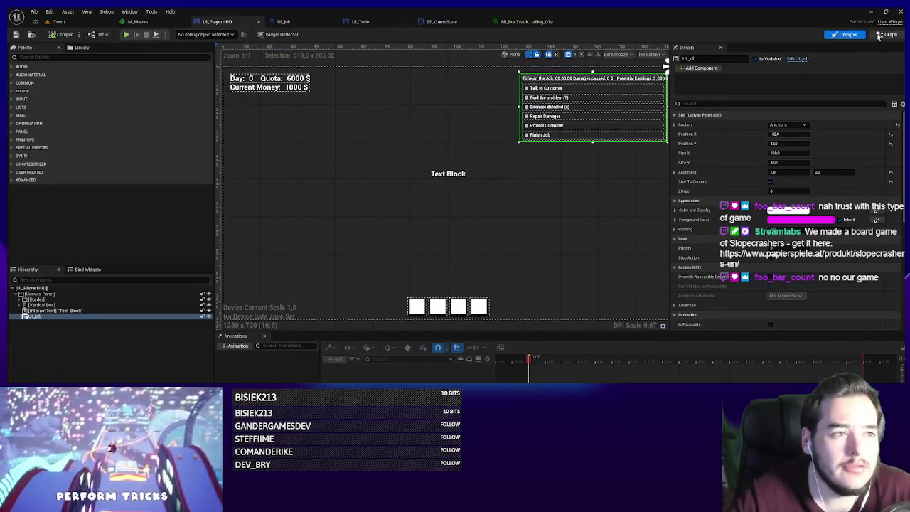
pyautogui.click(879, 36)
pyautogui.moveTo(21, 192)
pyautogui.mouseDown()
pyautogui.moveTo(372, 239)
pyautogui.moveTo(480, 217)
pyautogui.mouseUp()
pyautogui.write('set visib')
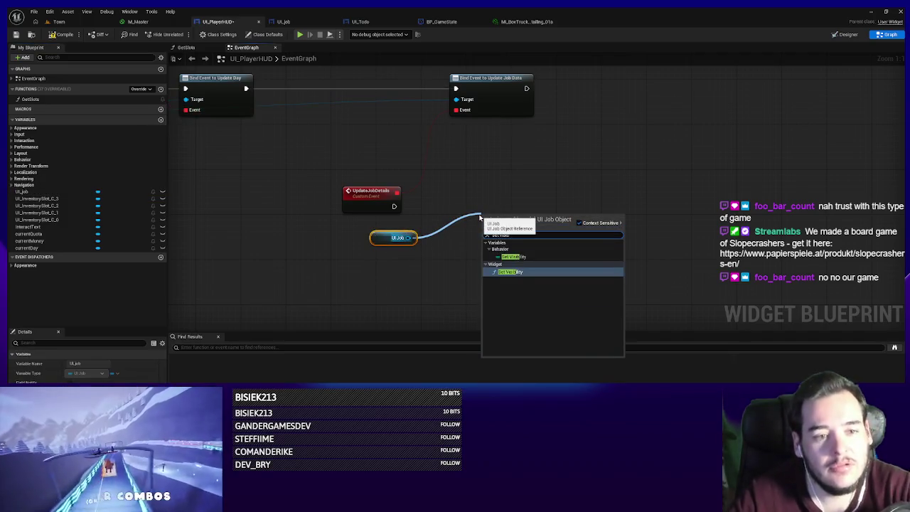
pyautogui.press('Return')
pyautogui.moveTo(484, 229)
pyautogui.mouseDown()
pyautogui.moveTo(409, 201)
pyautogui.moveTo(394, 208)
pyautogui.mouseUp()
pyautogui.moveTo(489, 225); pyautogui.dragTo(490, 203)
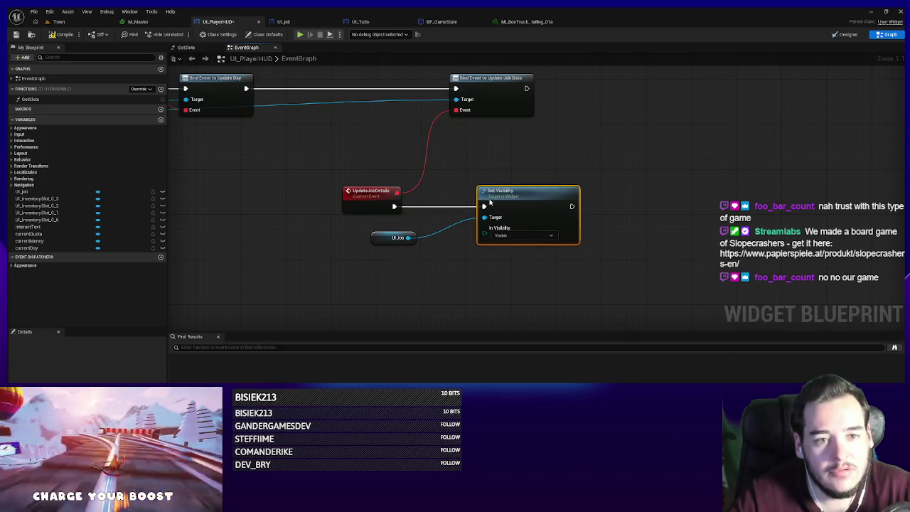
pyautogui.click(16, 35)
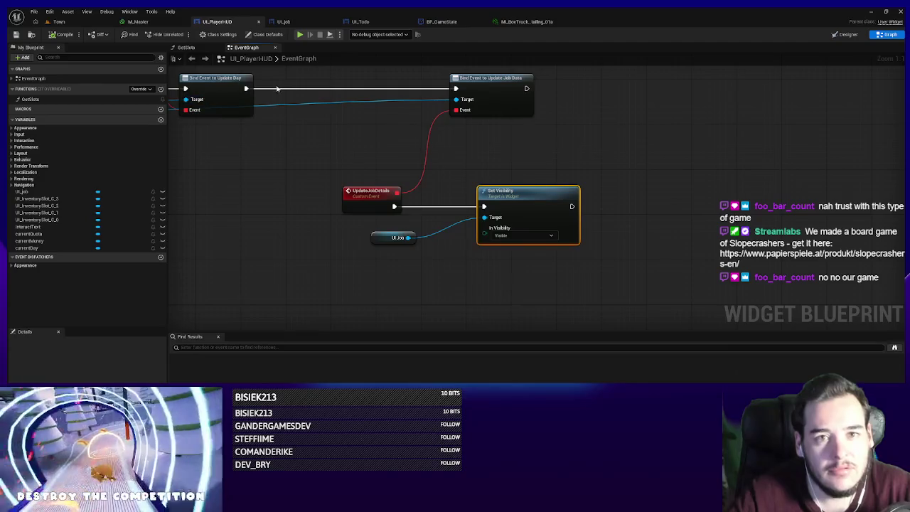
pyautogui.click(62, 22)
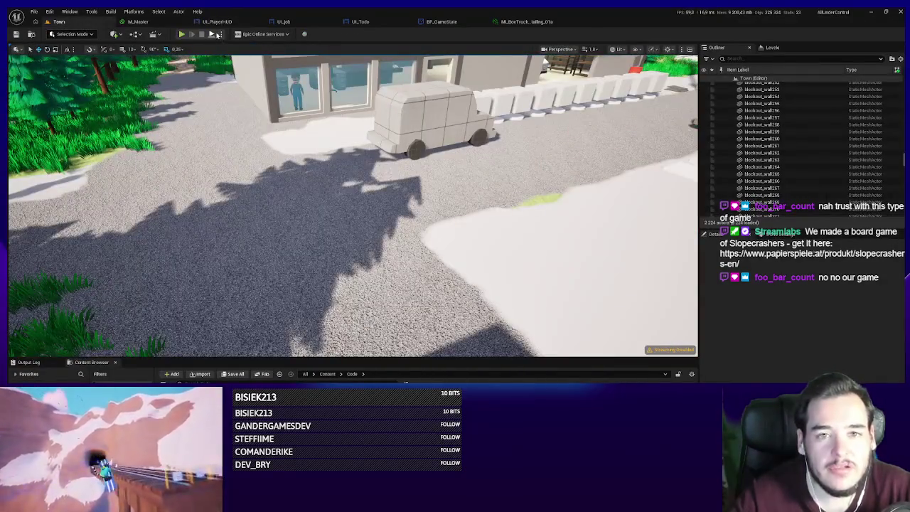
# - Play the Town level to check the Day 0 and 10 000 $ HUD, then stop
pyautogui.hotkey('alt', 'p')
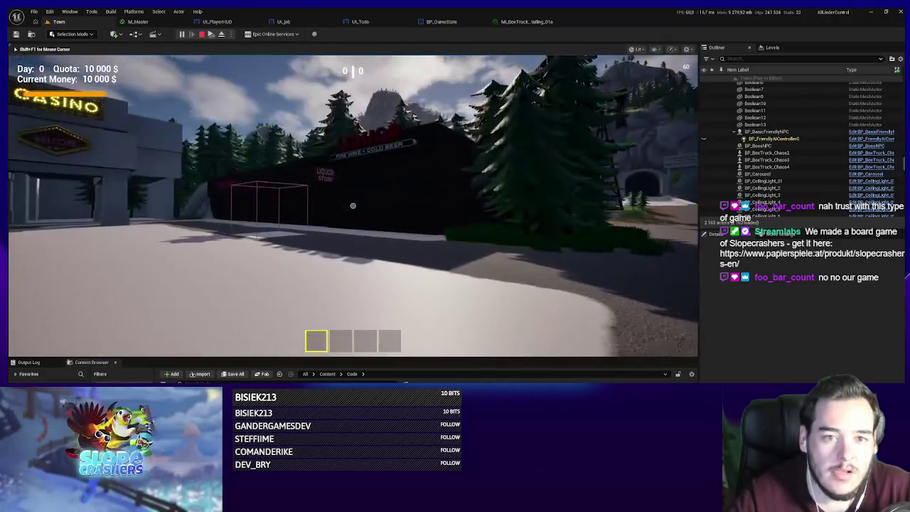
pyautogui.press('Escape')
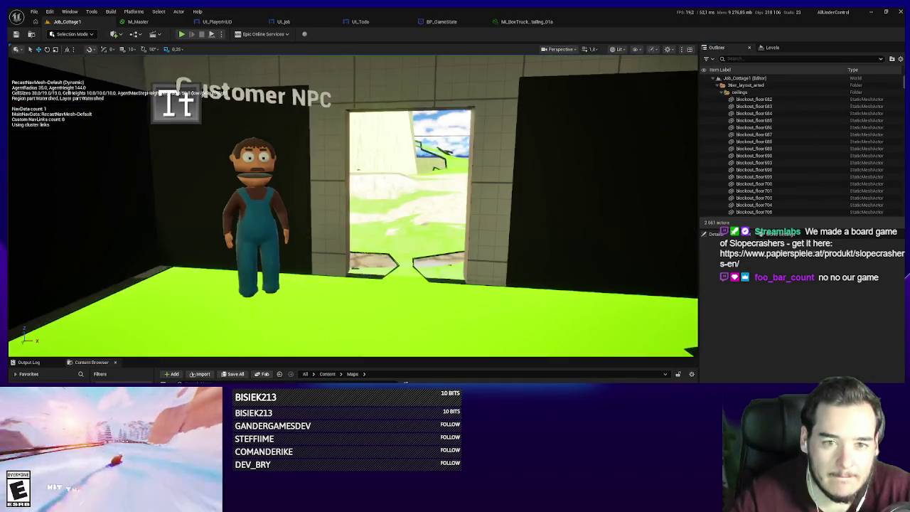
pyautogui.moveTo(356, 213)
pyautogui.mouseDown()
pyautogui.moveTo(412, 210)
pyautogui.moveTo(384, 214)
pyautogui.moveTo(331, 243)
pyautogui.moveTo(351, 196)
pyautogui.mouseUp()
pyautogui.click(331, 243)
pyautogui.click(347, 259)
pyautogui.moveTo(347, 258)
pyautogui.mouseDown()
pyautogui.moveTo(354, 256)
pyautogui.moveTo(354, 268)
pyautogui.mouseUp()
pyautogui.hotkey('ctrl', 'b')
pyautogui.rightClick(222, 382)
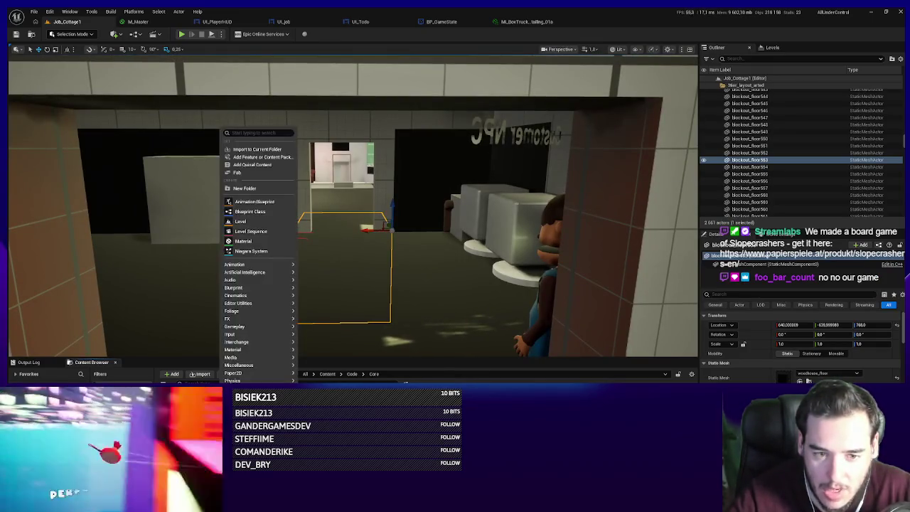
pyautogui.click(181, 381)
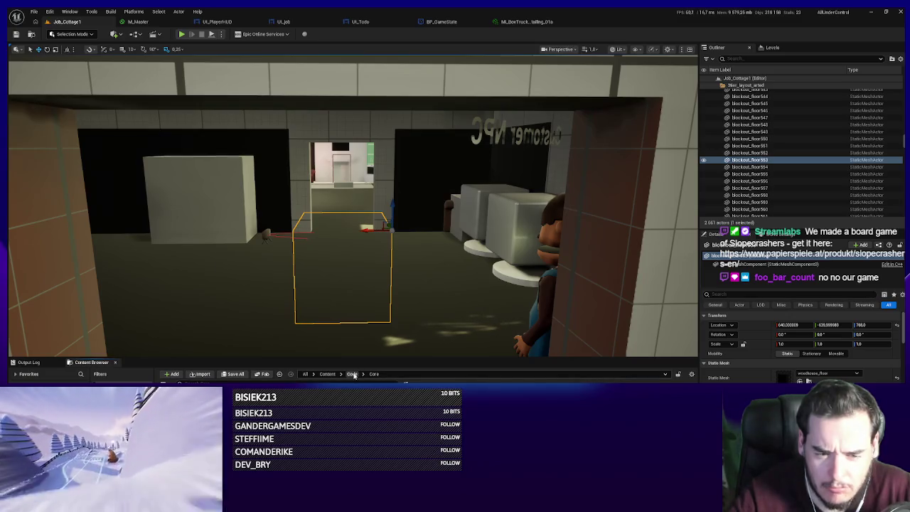
pyautogui.rightClick(239, 377)
pyautogui.click(270, 218)
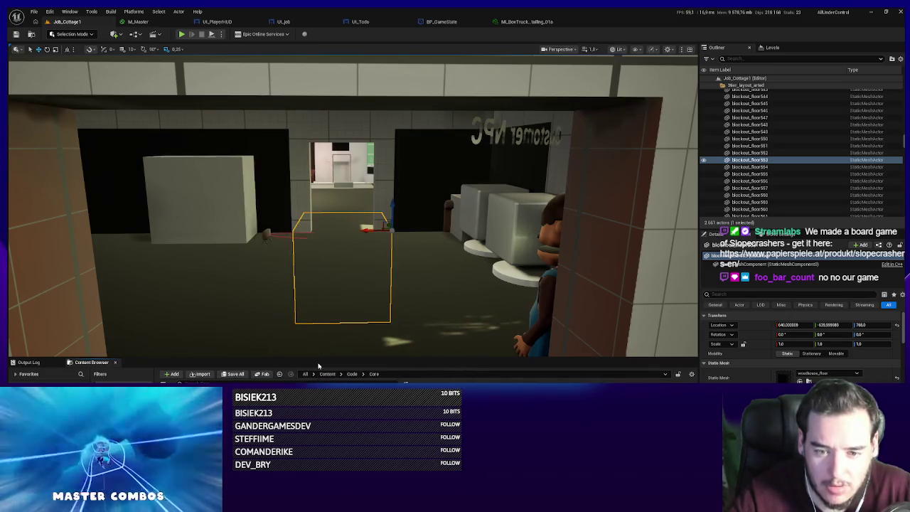
pyautogui.press('Escape')
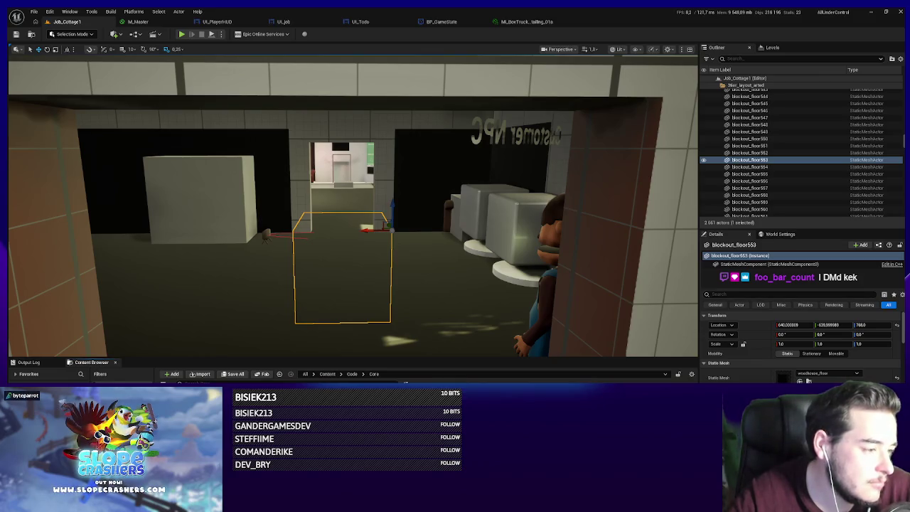
pyautogui.moveTo(256, 264)
pyautogui.mouseDown()
pyautogui.moveTo(234, 178)
pyautogui.moveTo(242, 234)
pyautogui.moveTo(256, 256)
pyautogui.mouseUp()
pyautogui.scroll(-3, 354, 206)
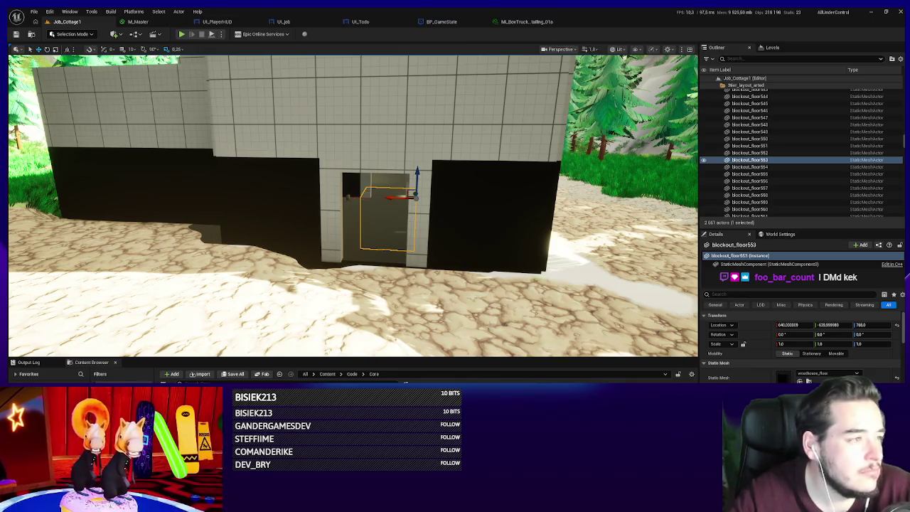
pyautogui.scroll(3, 110, 293)
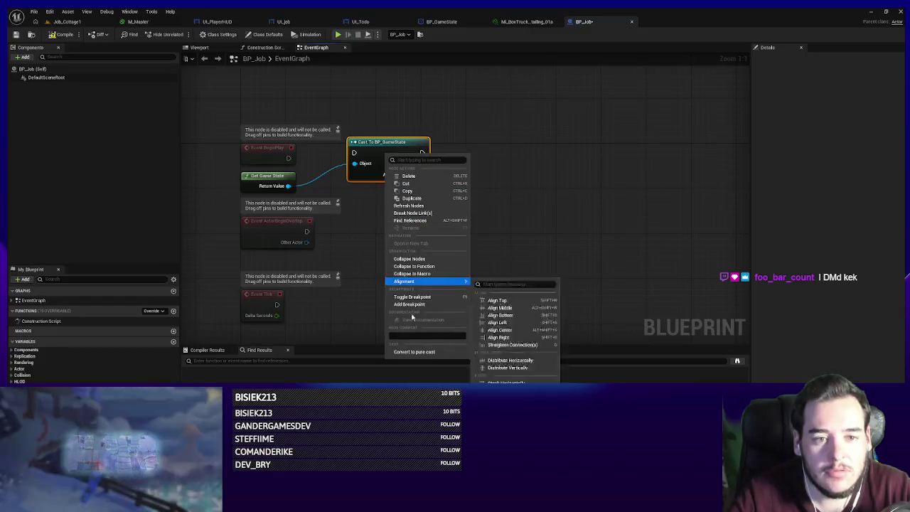
# - Make the BP_GameState cast pure, delete the unused overlap and Tick events, and compile BP_Job
pyautogui.click(406, 351)
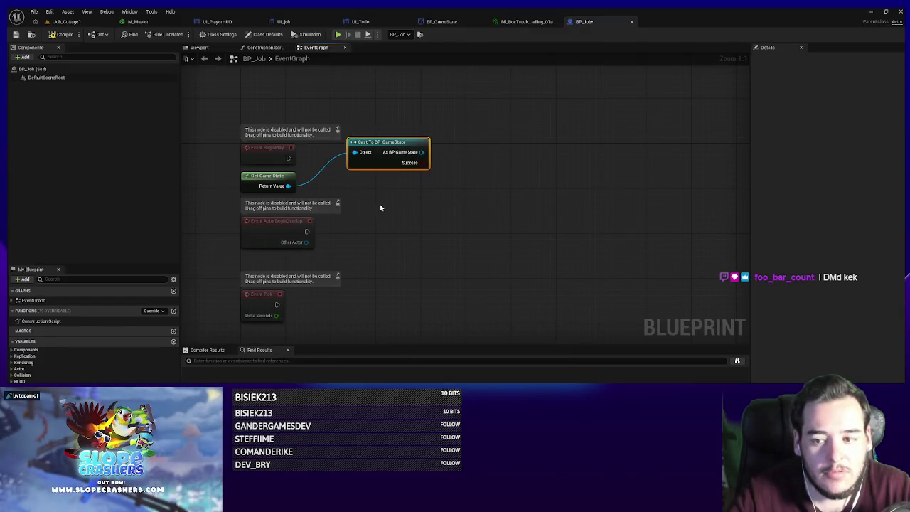
pyautogui.moveTo(384, 162); pyautogui.dragTo(339, 195)
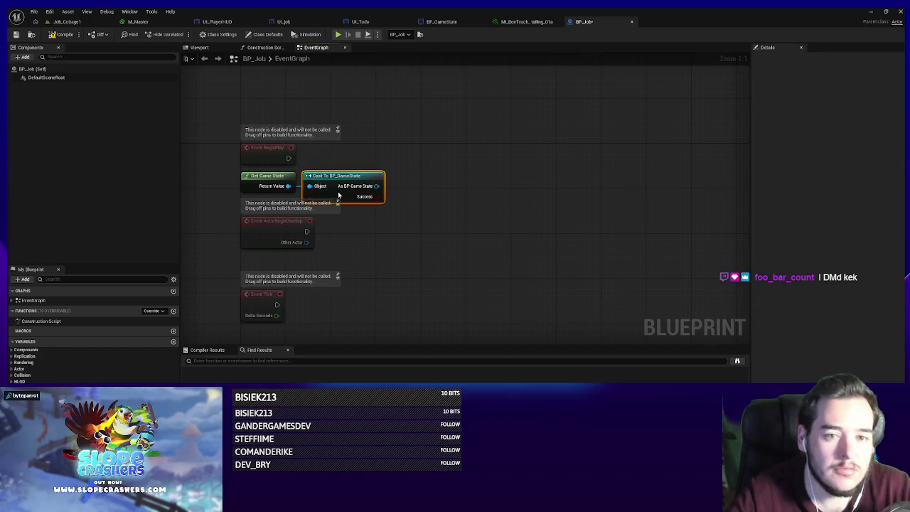
pyautogui.moveTo(463, 211)
pyautogui.mouseDown()
pyautogui.moveTo(240, 170)
pyautogui.moveTo(154, 177)
pyautogui.mouseUp()
pyautogui.moveTo(406, 295); pyautogui.dragTo(211, 178)
pyautogui.press('Delete')
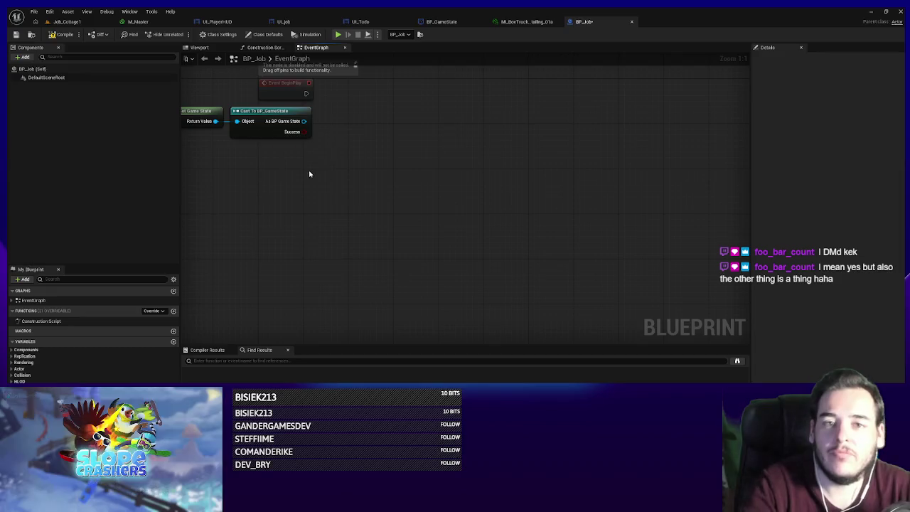
pyautogui.click(64, 35)
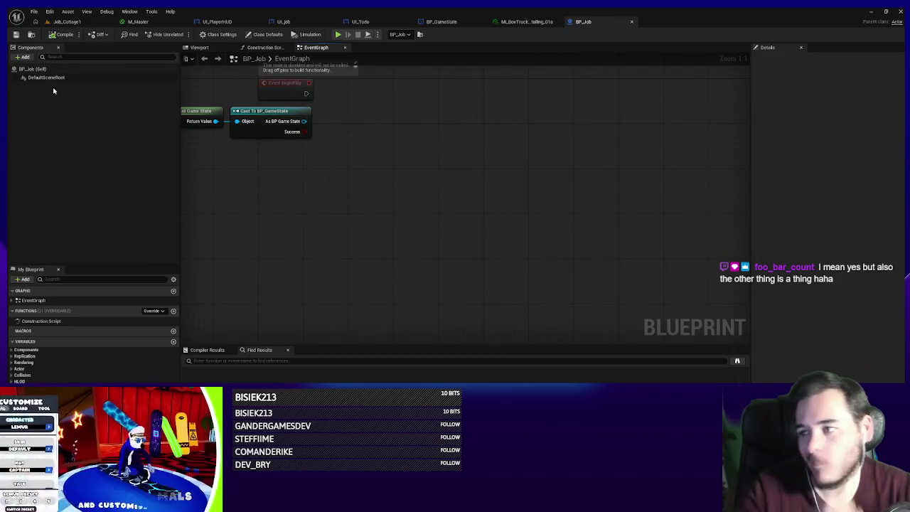
# - Realign the Get Game State, cast and BeginPlay nodes, then save BP_Job
pyautogui.moveTo(325, 191); pyautogui.dragTo(213, 128)
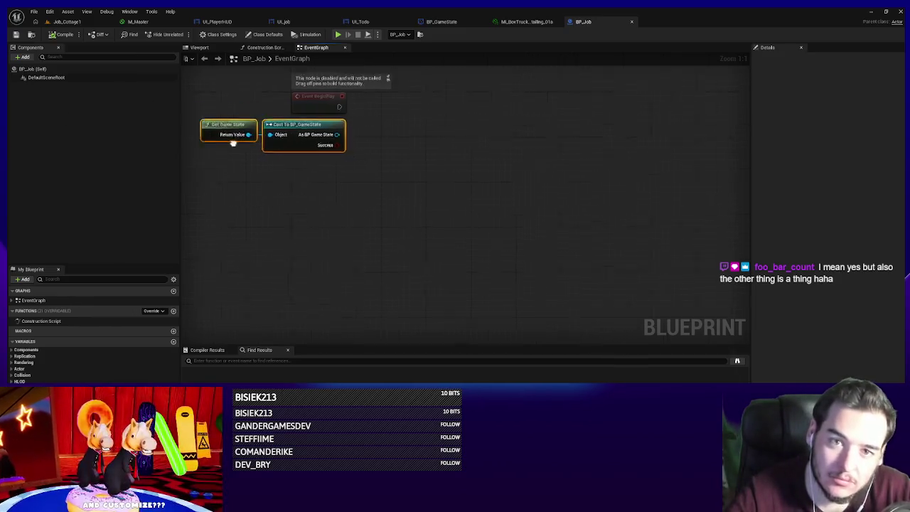
pyautogui.moveTo(349, 180); pyautogui.dragTo(350, 191)
pyautogui.click(360, 223)
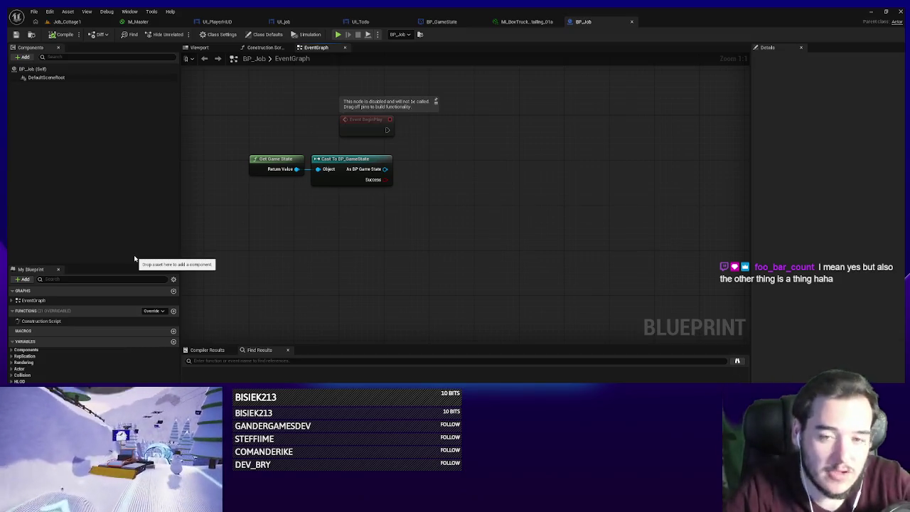
pyautogui.moveTo(431, 164); pyautogui.dragTo(467, 228)
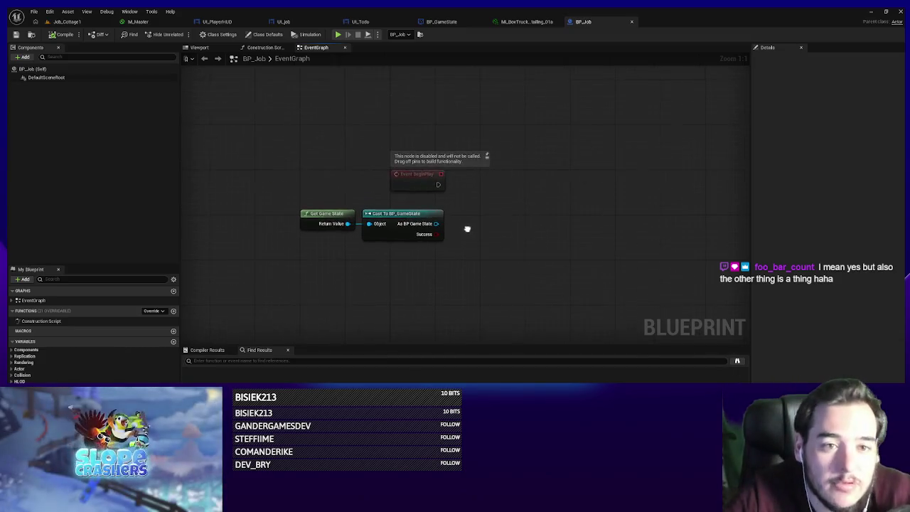
pyautogui.moveTo(425, 187); pyautogui.dragTo(425, 198)
pyautogui.click(457, 217)
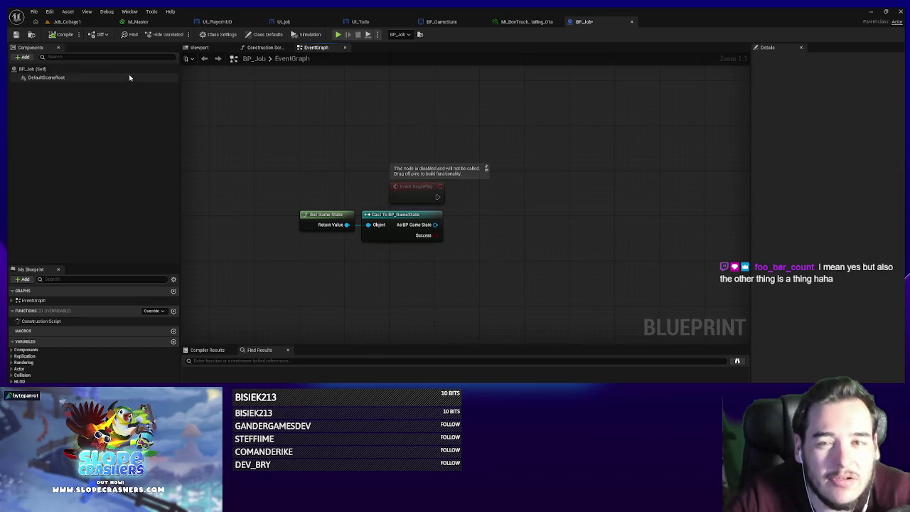
pyautogui.hotkey('ctrl', 's')
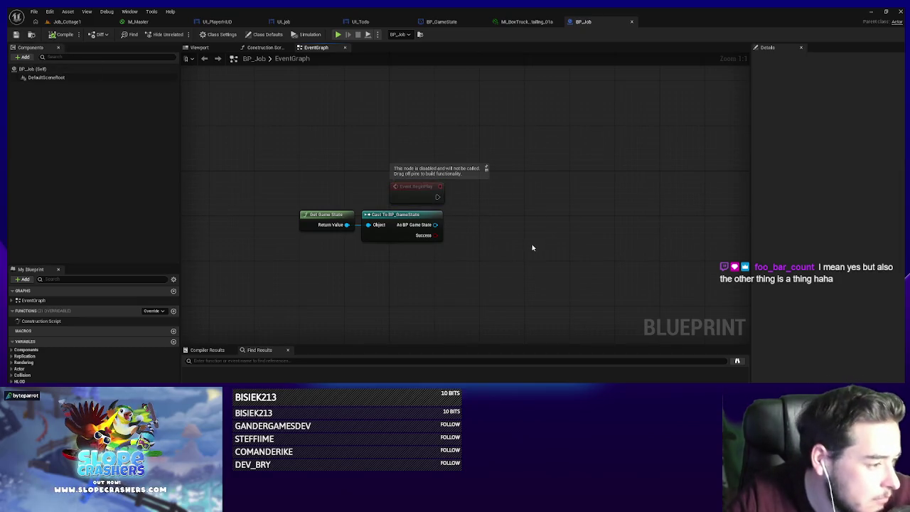
# - Search 'update job' from As BP Game State, cancel without adding, and go to BP_GameState
pyautogui.moveTo(435, 225); pyautogui.dragTo(473, 225)
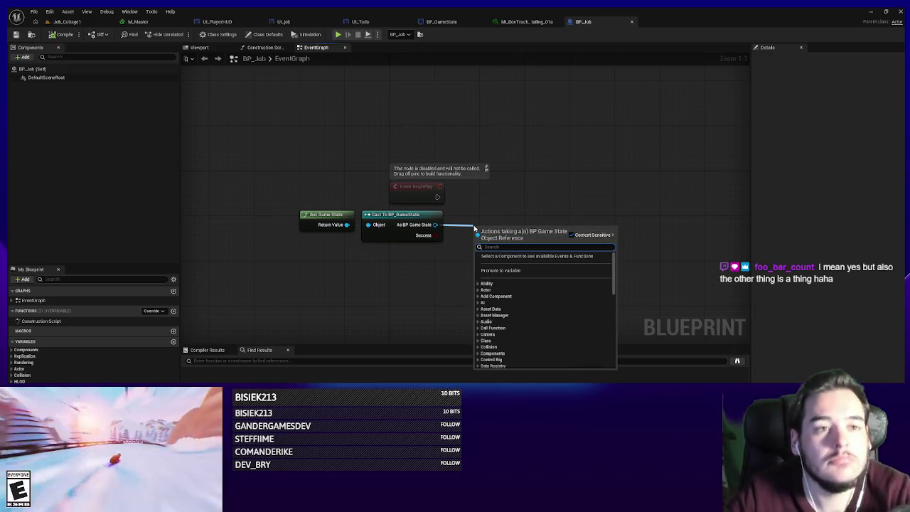
pyautogui.write('update job')
pyautogui.press('Escape')
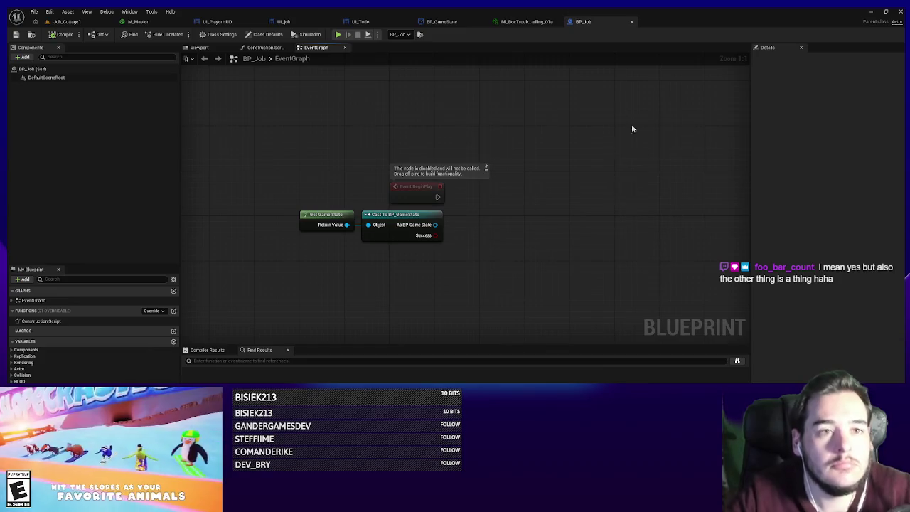
pyautogui.click(440, 21)
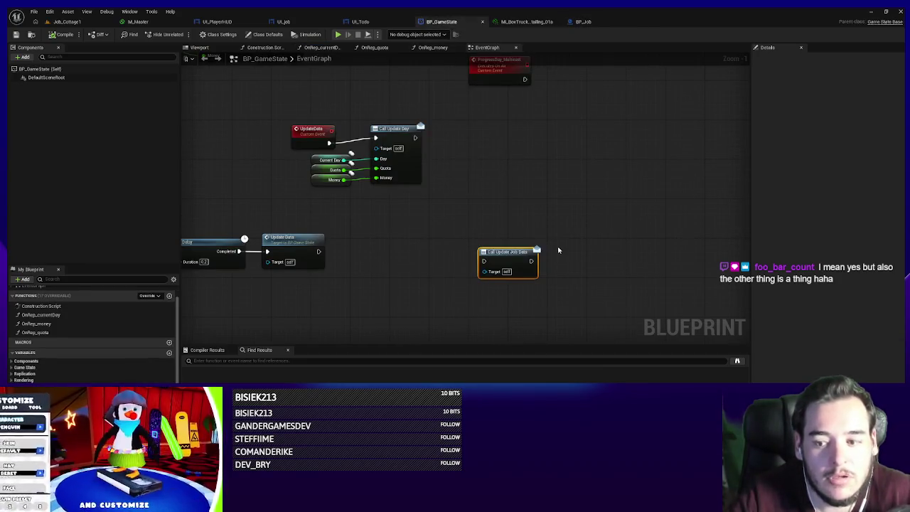
# - Add a Custom Event named StartJob near Call Update Job Data in BP_GameState's graph
pyautogui.moveTo(538, 270)
pyautogui.mouseDown()
pyautogui.moveTo(474, 263)
pyautogui.moveTo(561, 261)
pyautogui.moveTo(543, 269)
pyautogui.mouseUp()
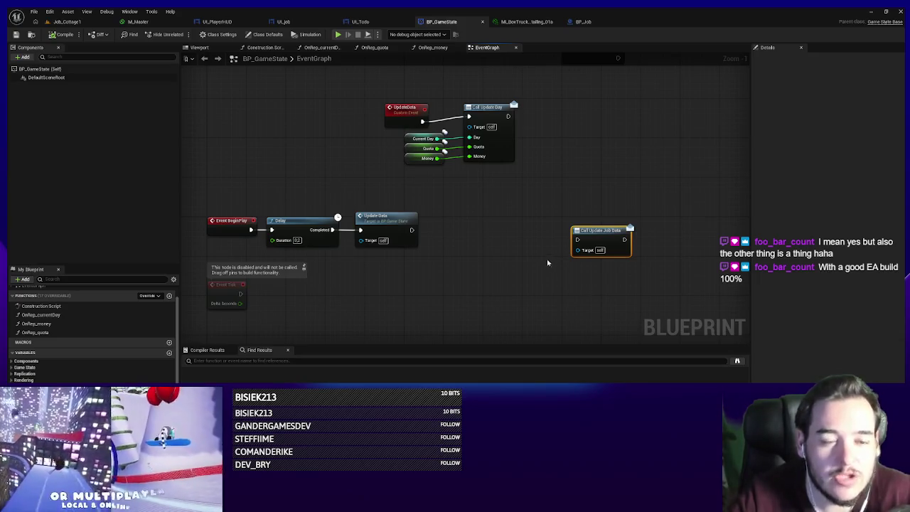
pyautogui.moveTo(547, 263)
pyautogui.mouseDown()
pyautogui.moveTo(592, 262)
pyautogui.moveTo(478, 244)
pyautogui.mouseUp()
pyautogui.rightClick(478, 244)
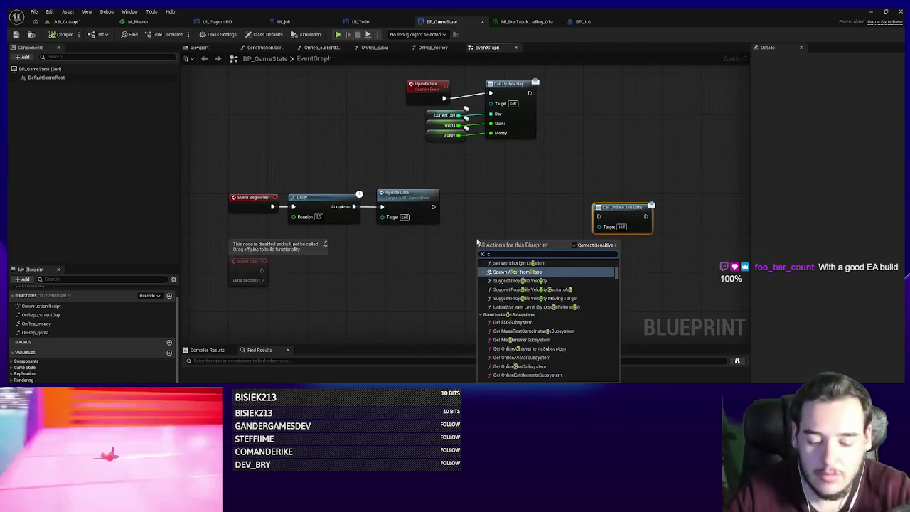
pyautogui.write('ustom')
pyautogui.press('Return')
pyautogui.write('StartJob')
pyautogui.press('Return')
# - Wire StartJob into Call Update Job Data and line the two nodes up neatly
pyautogui.moveTo(478, 239)
pyautogui.mouseDown()
pyautogui.moveTo(543, 212)
pyautogui.moveTo(598, 216)
pyautogui.mouseUp()
pyautogui.moveTo(544, 211); pyautogui.dragTo(604, 244)
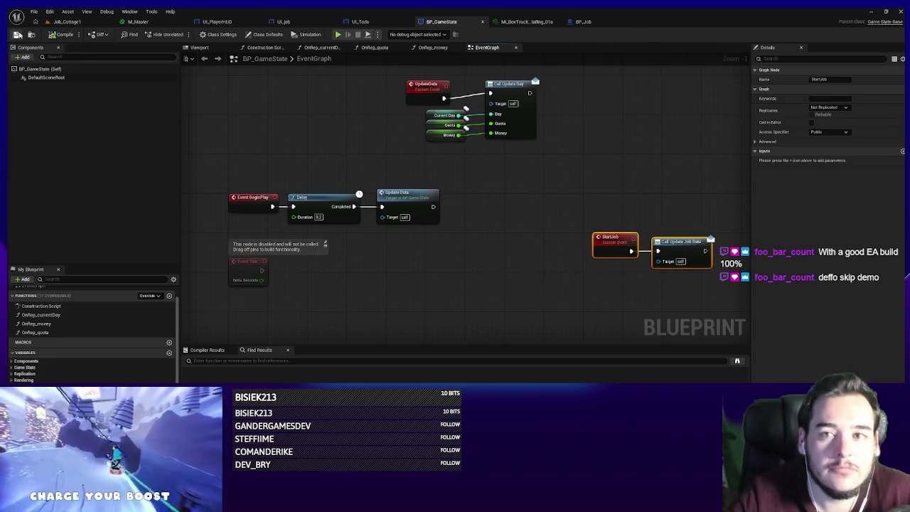
pyautogui.moveTo(280, 164)
pyautogui.mouseDown()
pyautogui.moveTo(533, 254)
pyautogui.moveTo(180, 320)
pyautogui.moveTo(417, 289)
pyautogui.moveTo(517, 246)
pyautogui.mouseUp()
pyautogui.moveTo(508, 215); pyautogui.dragTo(548, 215)
pyautogui.moveTo(604, 218); pyautogui.dragTo(633, 218)
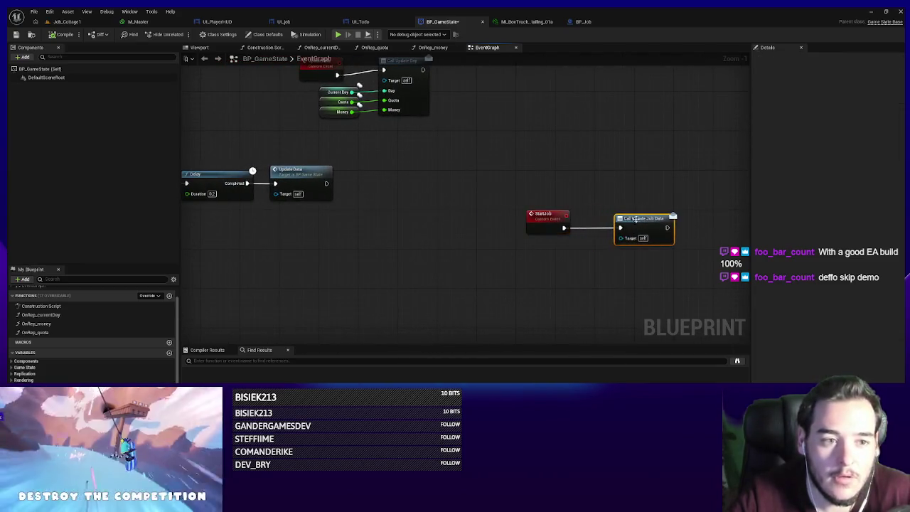
# - In BP_Job, call Start Job on As BP Game State from Event BeginPlay
pyautogui.click(584, 22)
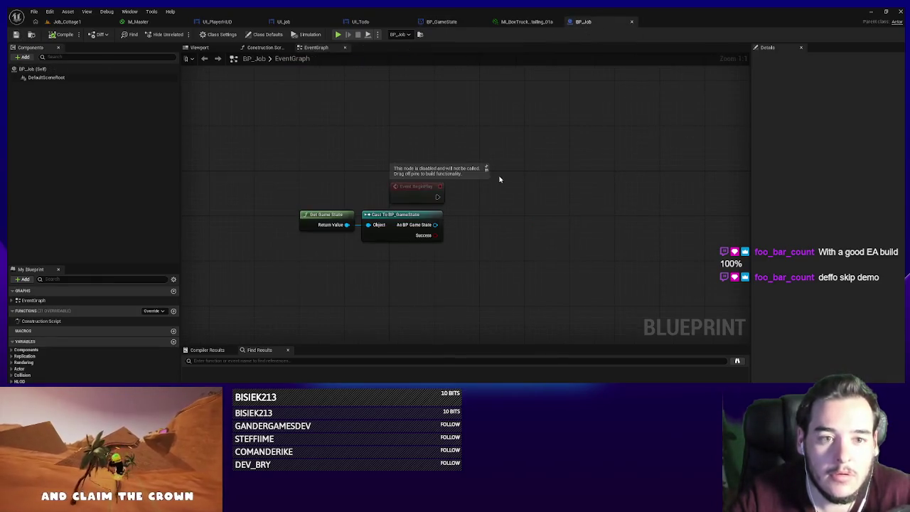
pyautogui.moveTo(463, 296); pyautogui.dragTo(341, 220)
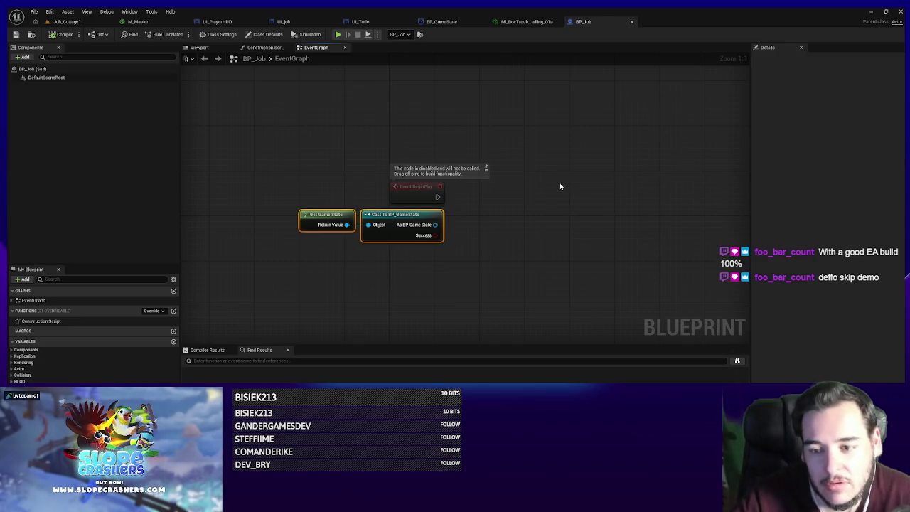
pyautogui.moveTo(436, 225); pyautogui.dragTo(490, 216)
pyautogui.write('start job')
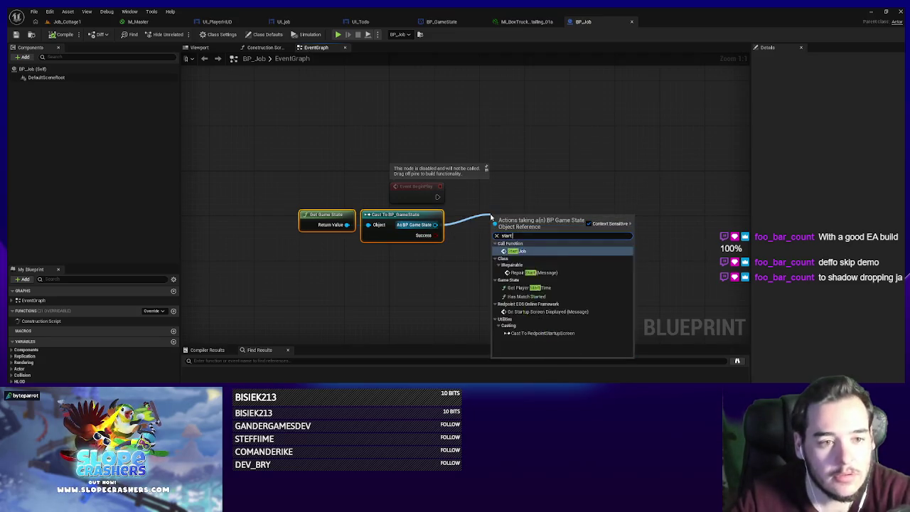
pyautogui.press('Return')
pyautogui.moveTo(491, 231)
pyautogui.mouseDown()
pyautogui.moveTo(447, 202)
pyautogui.moveTo(510, 187)
pyautogui.mouseUp()
# - Compile and save BP_Job, then go back to the Job_Cottage1 level
pyautogui.click(63, 34)
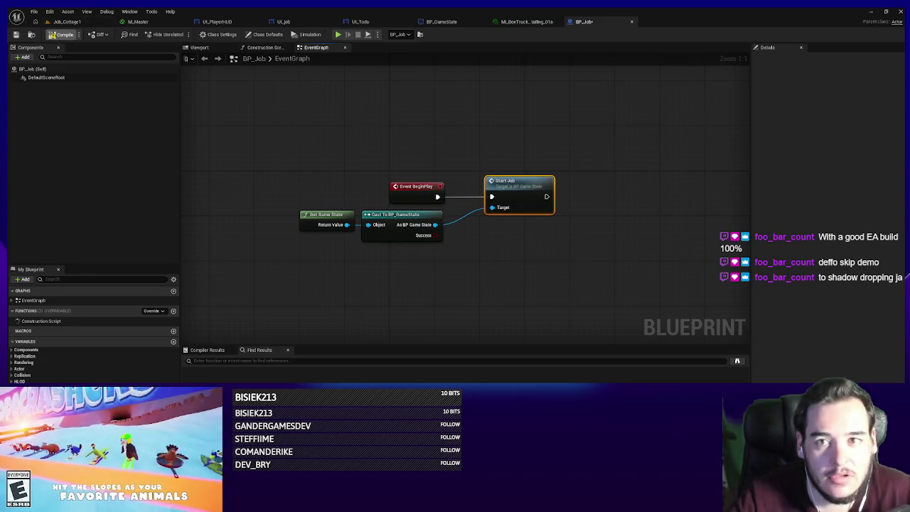
pyautogui.click(16, 34)
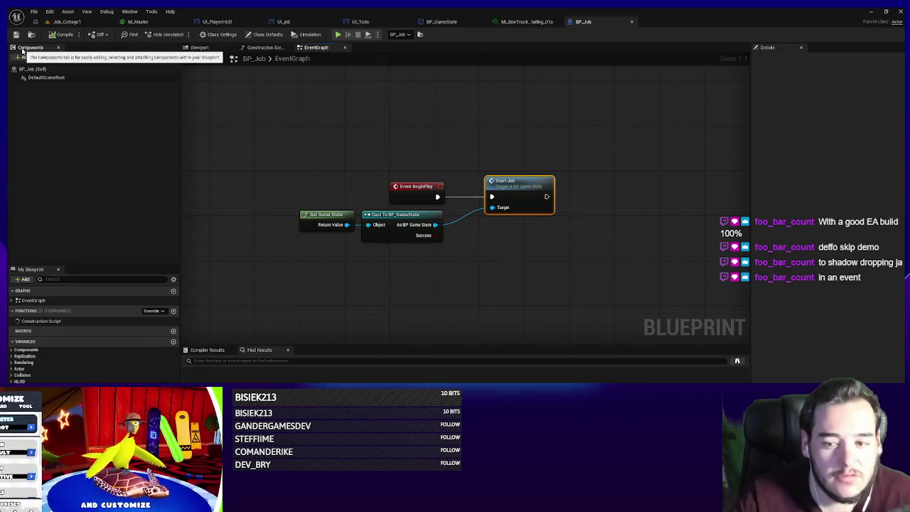
pyautogui.click(67, 22)
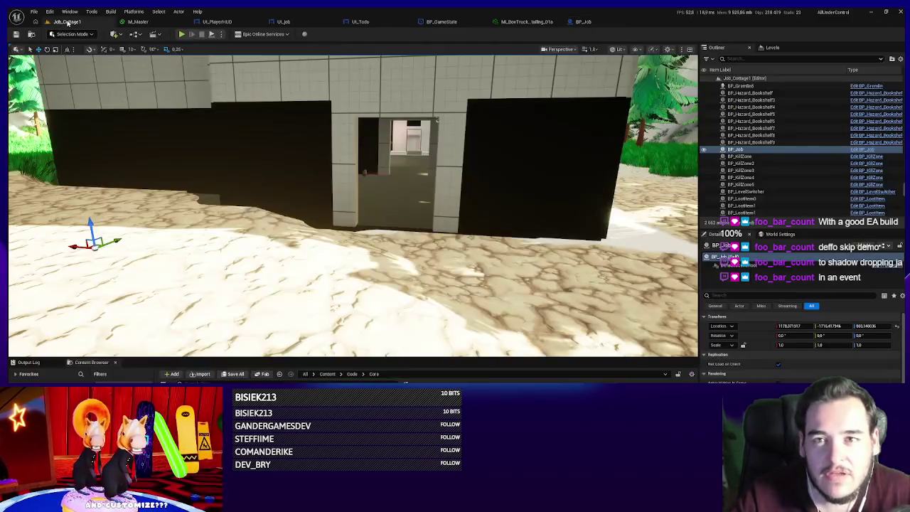
# - Play the Job_Cottage1 level and walk into the cottage doorway
pyautogui.scroll(3, 290, 169)
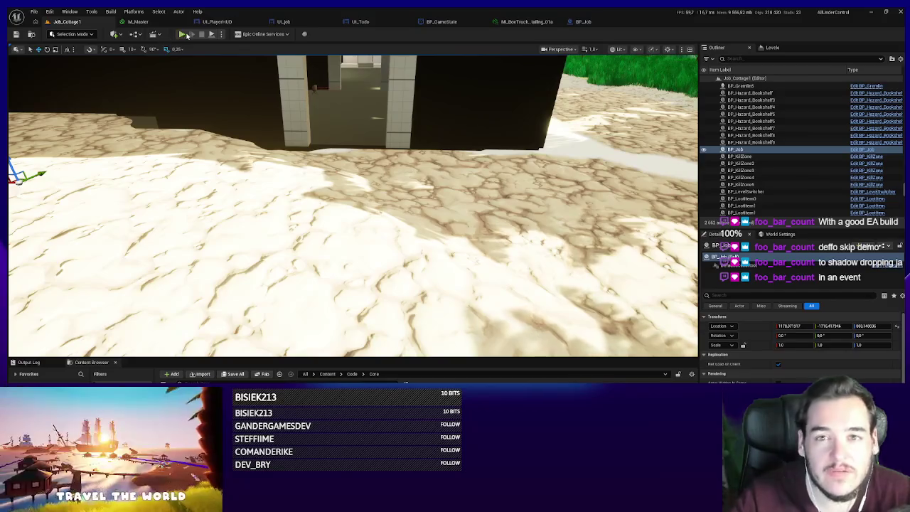
pyautogui.hotkey('alt', 'p')
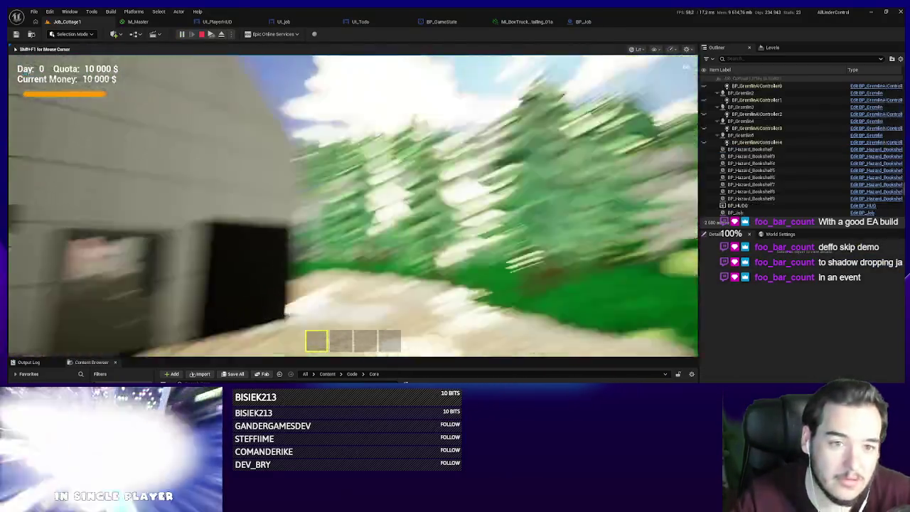
pyautogui.press('w')
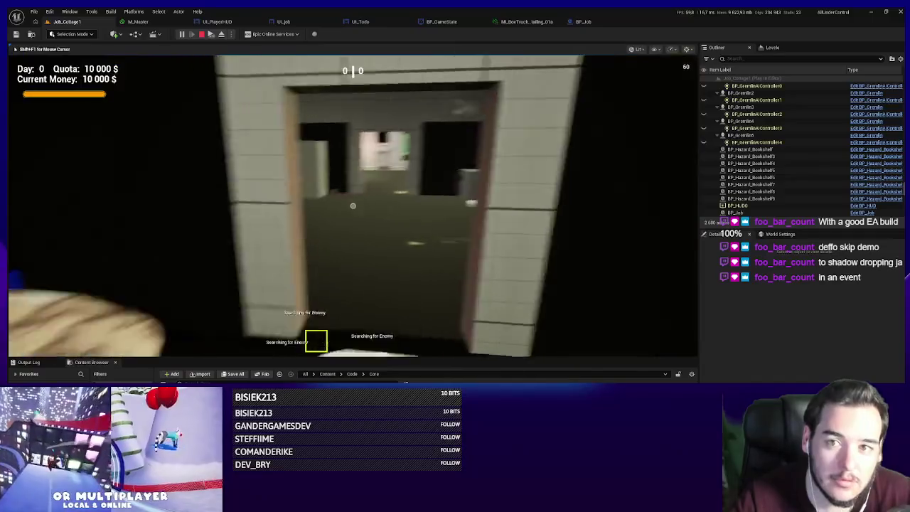
# - Stop the playtest and jump from BP_Job's Start Job node to BP_GameState's StartJob event
pyautogui.press('Escape')
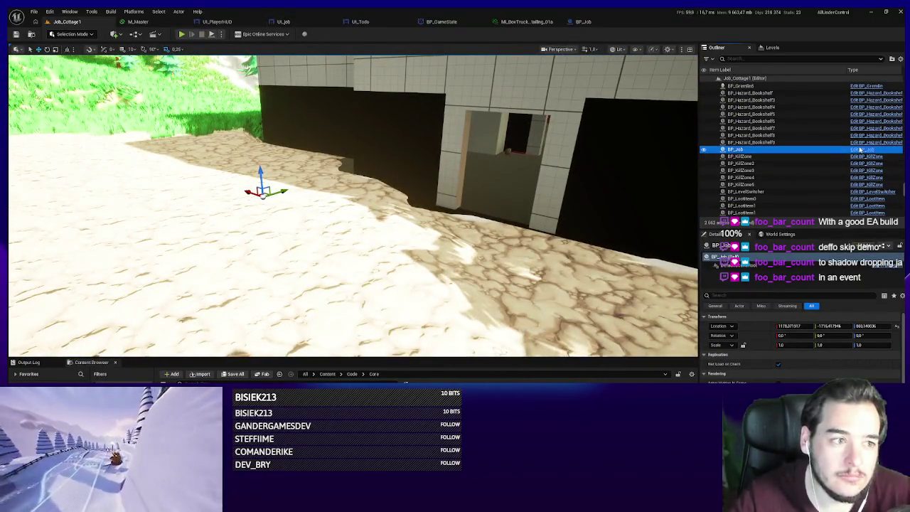
pyautogui.click(864, 149)
pyautogui.doubleClick(523, 181)
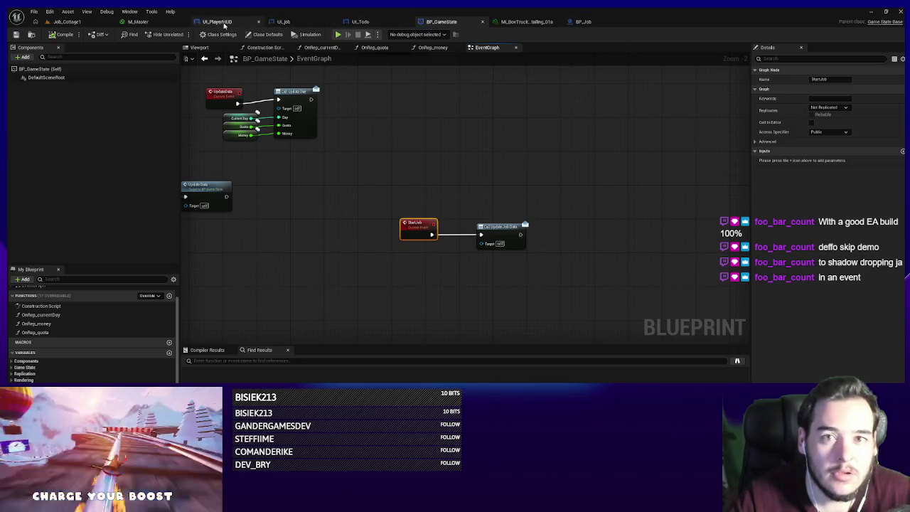
# - Add a breakpoint to the Start Job call in BP_Job's graph
pyautogui.click(219, 22)
pyautogui.moveTo(285, 142); pyautogui.dragTo(284, 159)
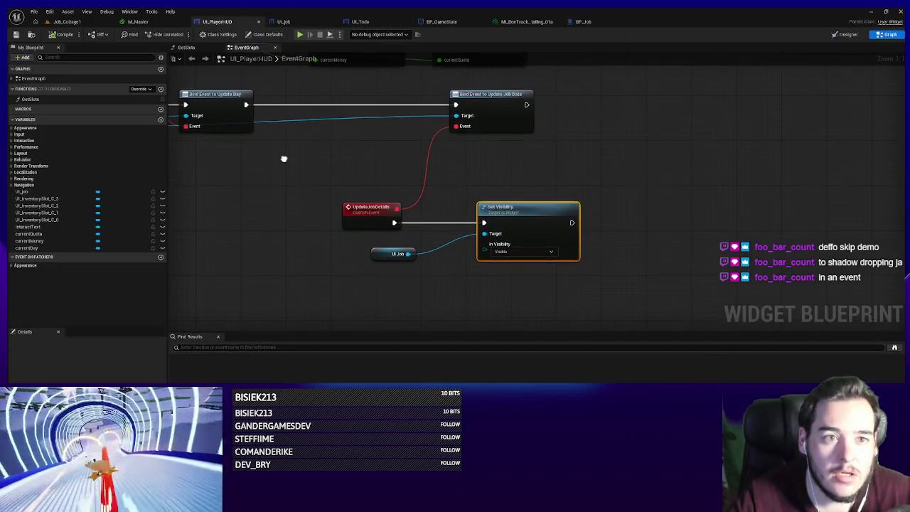
pyautogui.click(583, 23)
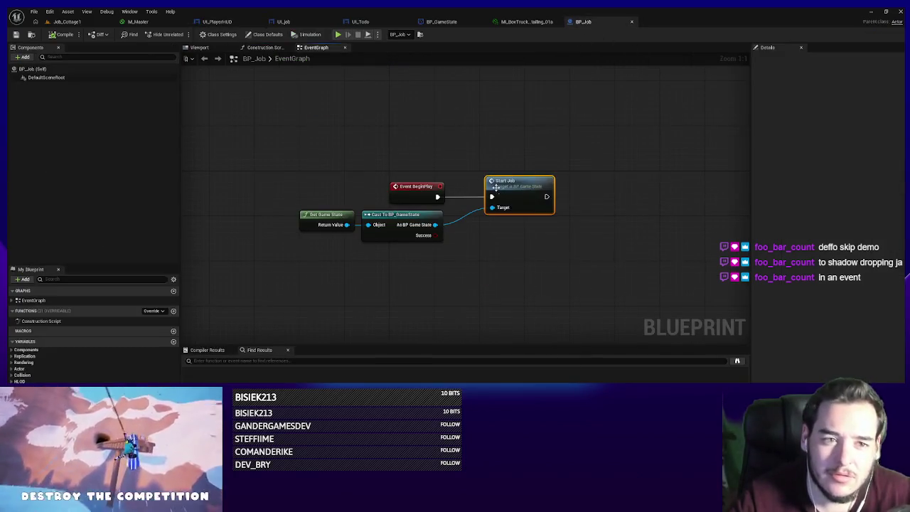
pyautogui.rightClick(495, 188)
pyautogui.click(523, 350)
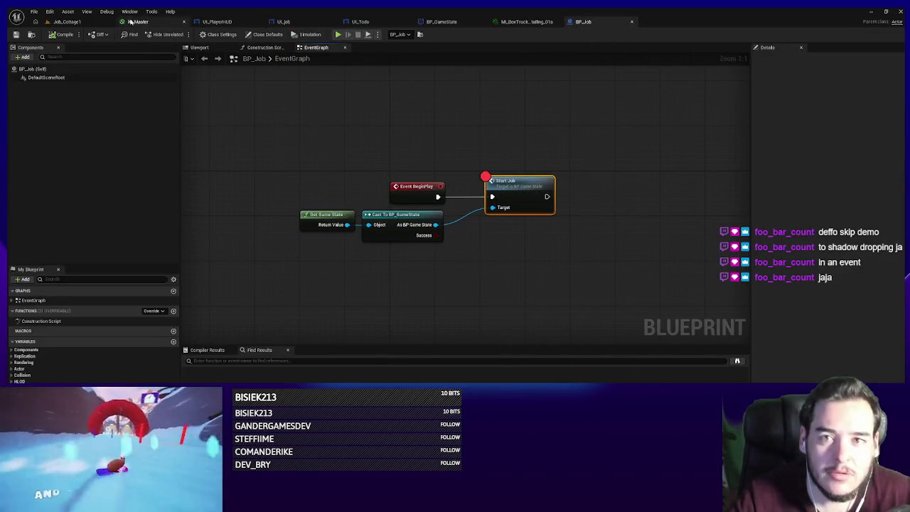
# - Simulate Job_Cottage1, step into StartJob at the breakpoint, resume, then stop and return to BP_Job
pyautogui.click(68, 21)
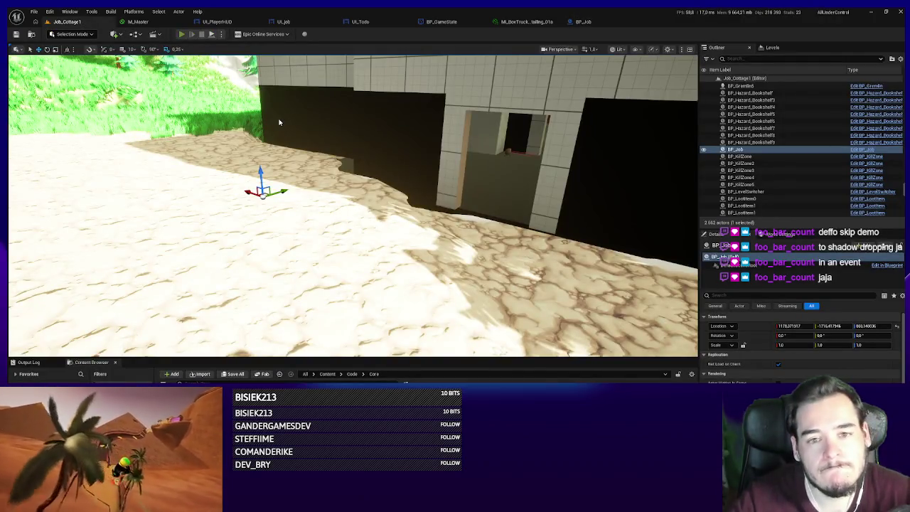
pyautogui.hotkey('alt', 's')
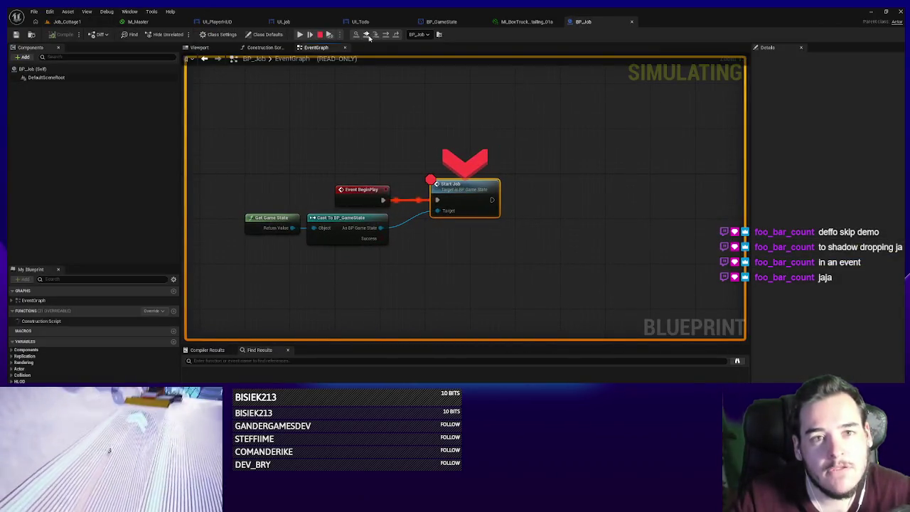
pyautogui.click(367, 35)
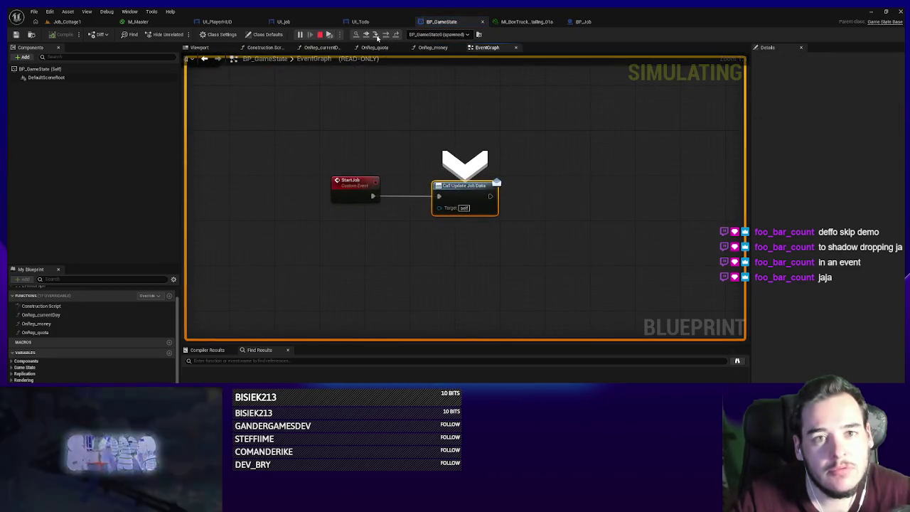
pyautogui.click(376, 35)
pyautogui.click(357, 34)
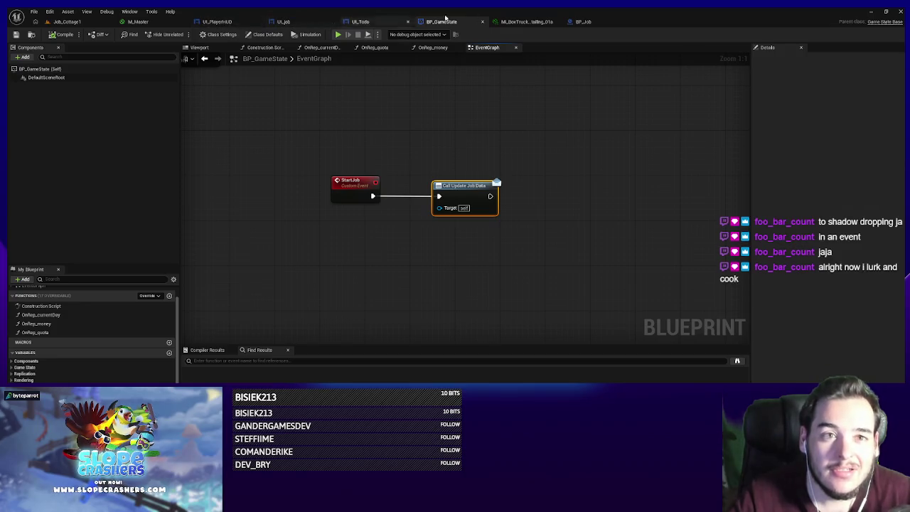
pyautogui.click(583, 21)
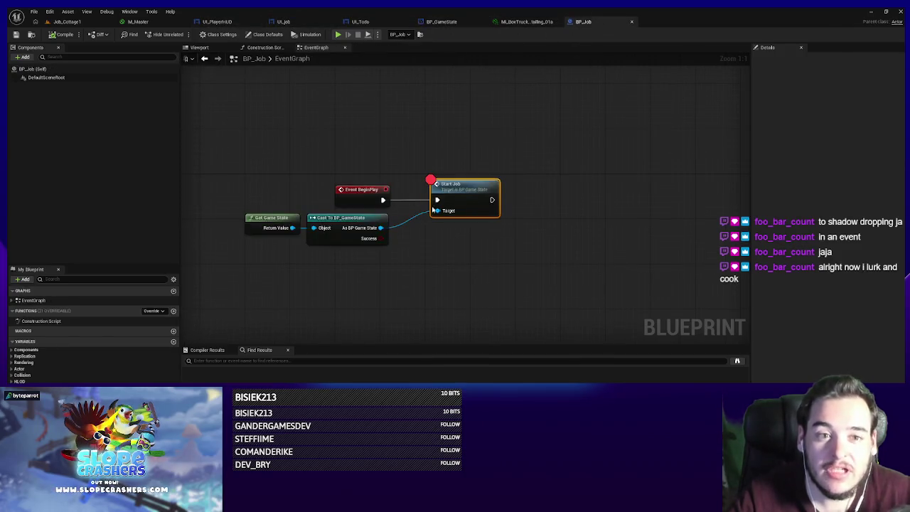
# - Move the Start Job node right and remove its breakpoint
pyautogui.moveTo(480, 206)
pyautogui.mouseDown()
pyautogui.moveTo(599, 201)
pyautogui.moveTo(592, 192)
pyautogui.mouseUp()
pyautogui.rightClick(579, 193)
pyautogui.click(601, 350)
# - Insert a 0.2-second Delay after BeginPlay, then play the Job_Cottage1 level
pyautogui.moveTo(384, 199); pyautogui.dragTo(464, 198)
pyautogui.write('delay')
pyautogui.press('Return')
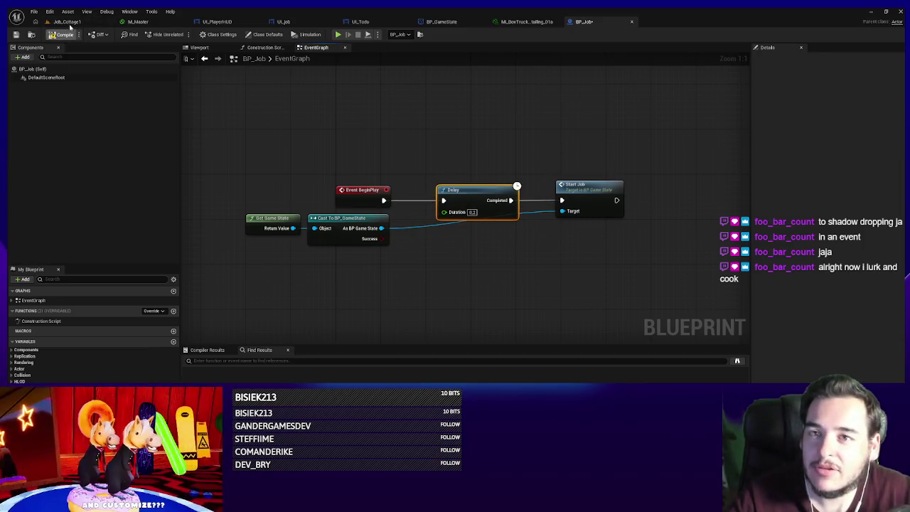
pyautogui.click(69, 23)
pyautogui.click(184, 35)
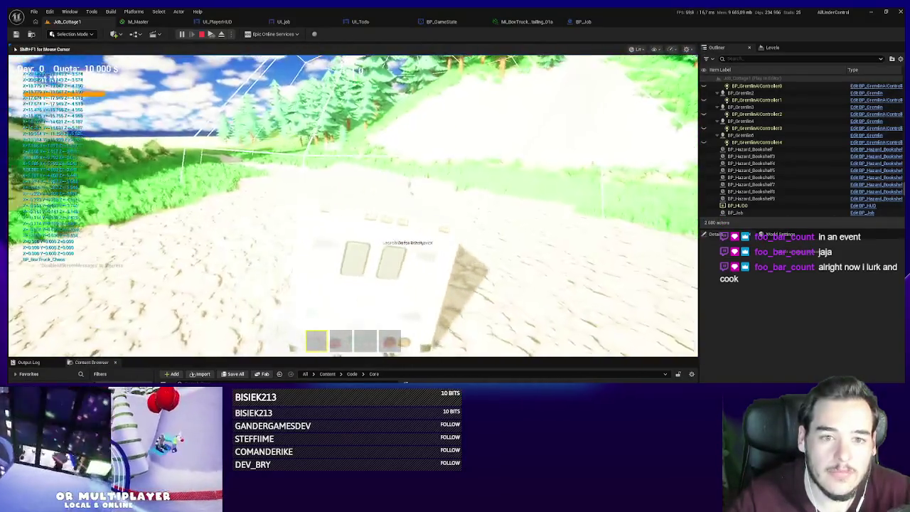
# - End the Play In Editor session to return to the Job_Cottage1 cottage exterior
pyautogui.press('Escape')
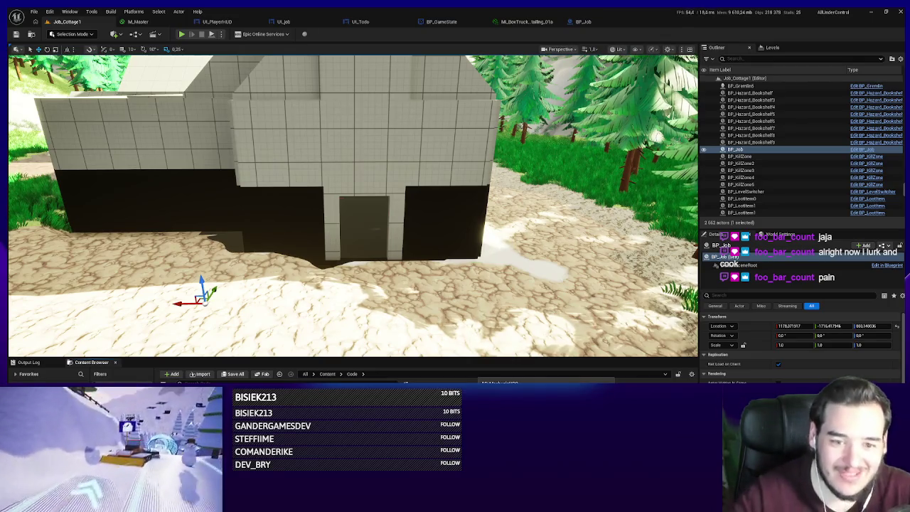
# - Move BP_BossNPC and three other NPC assets into Code/NPCs, checking them out in revision control
pyautogui.rightClick(469, 398)
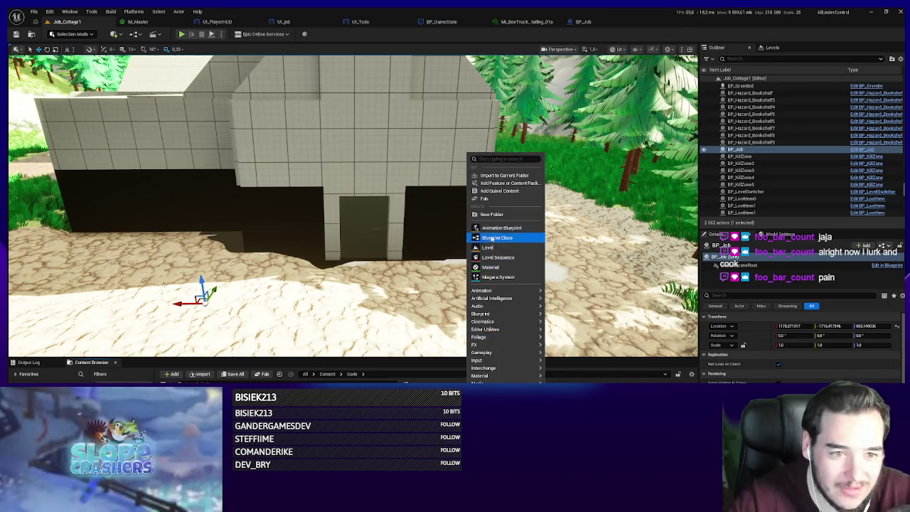
pyautogui.click(499, 215)
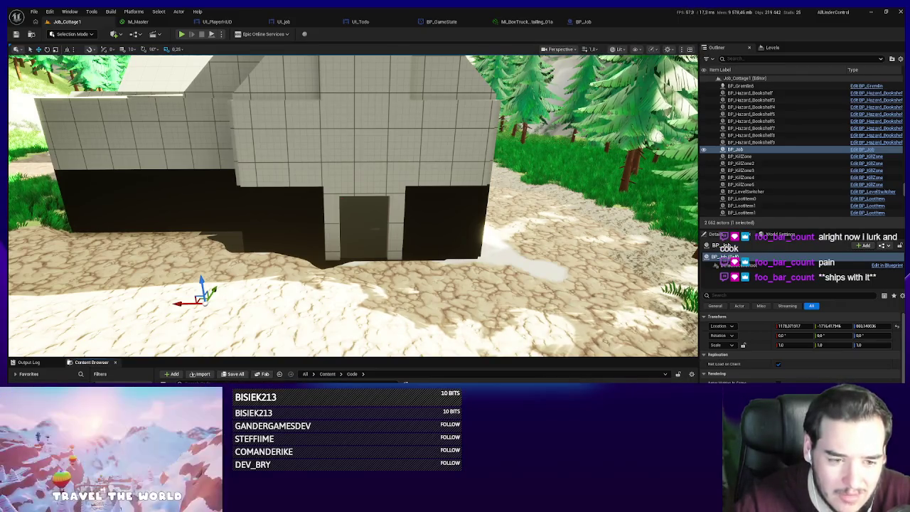
pyautogui.hotkey('ctrl', 'shift', 's')
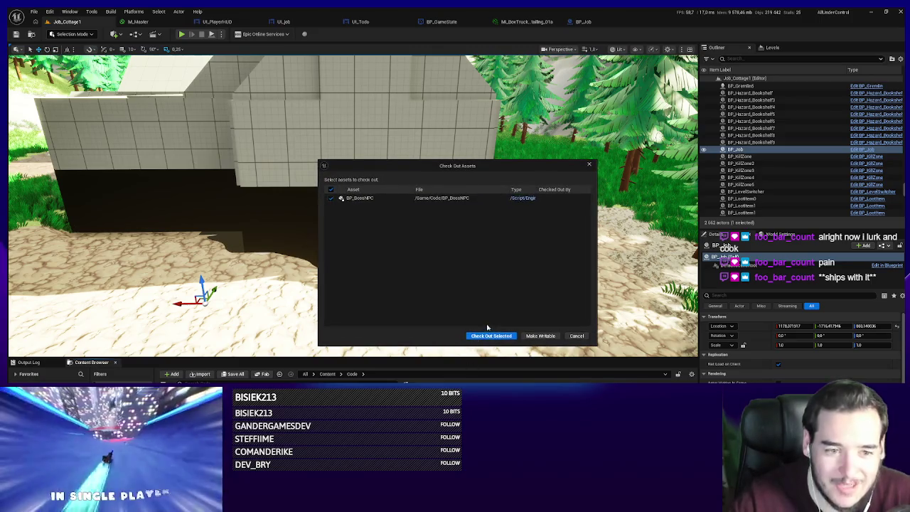
pyautogui.click(490, 336)
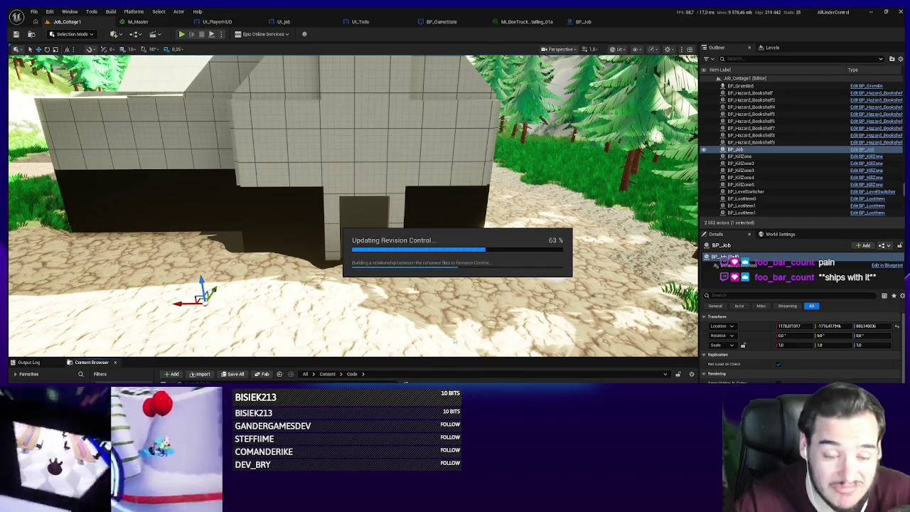
pyautogui.moveTo(457, 339); pyautogui.dragTo(458, 355)
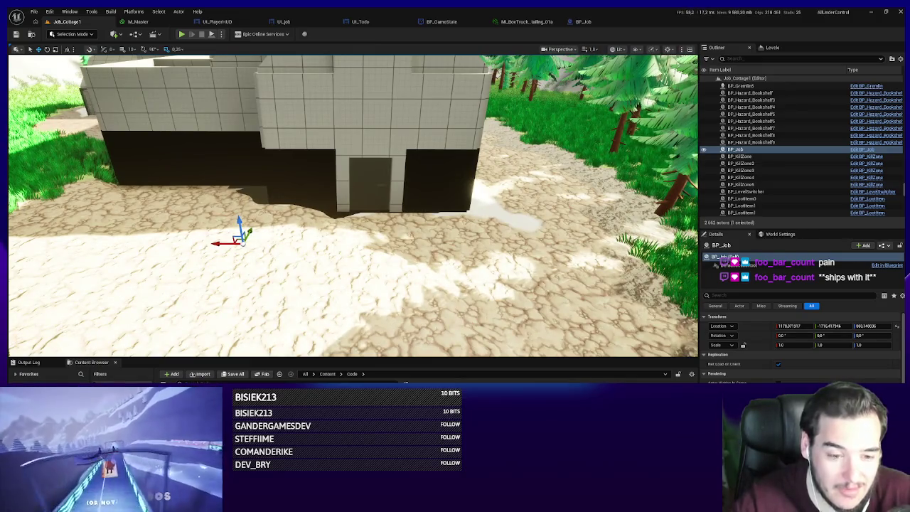
pyautogui.click(861, 150)
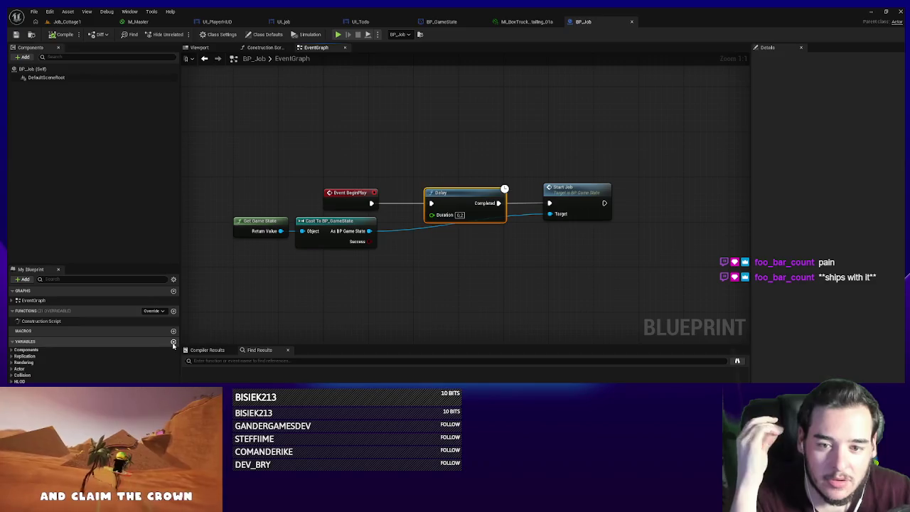
pyautogui.moveTo(448, 22); pyautogui.dragTo(589, 25)
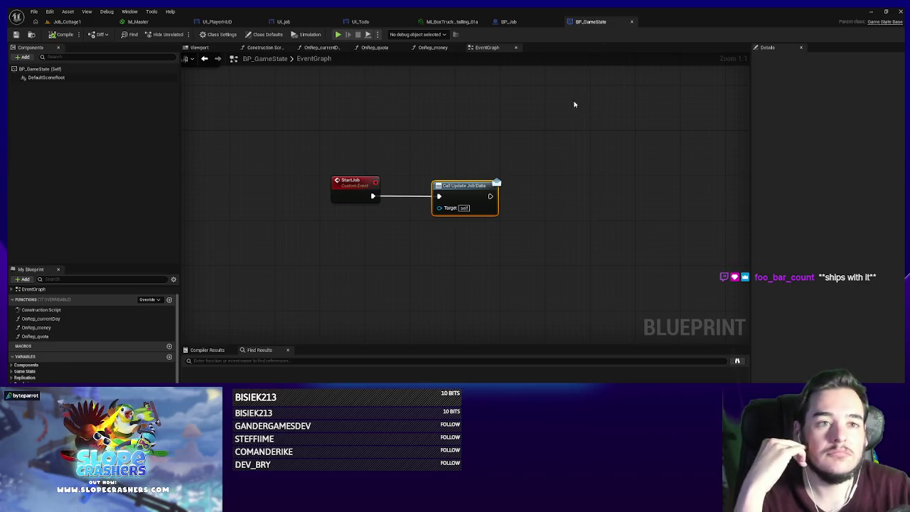
pyautogui.click(67, 21)
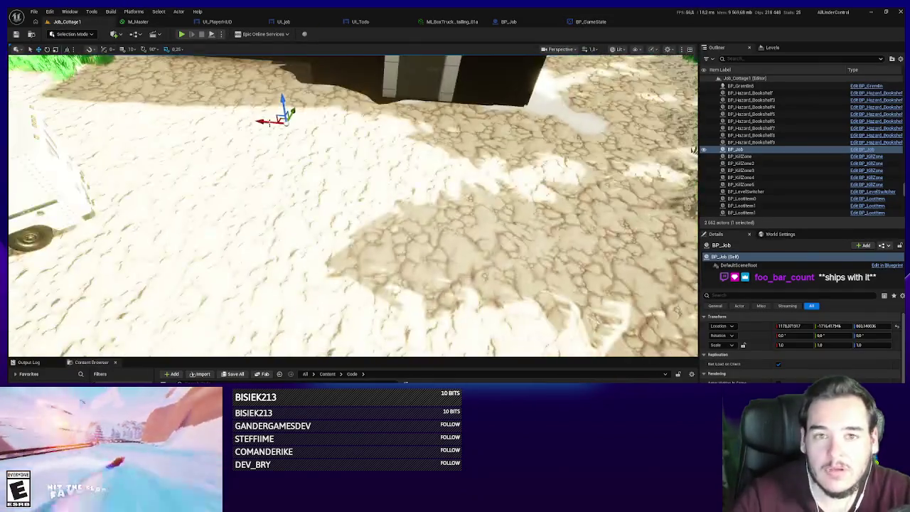
# - Playtest Job_Cottage1 to check the job timer HUD, then zoom back to the Customer NPC sign
pyautogui.hotkey('alt', 'p')
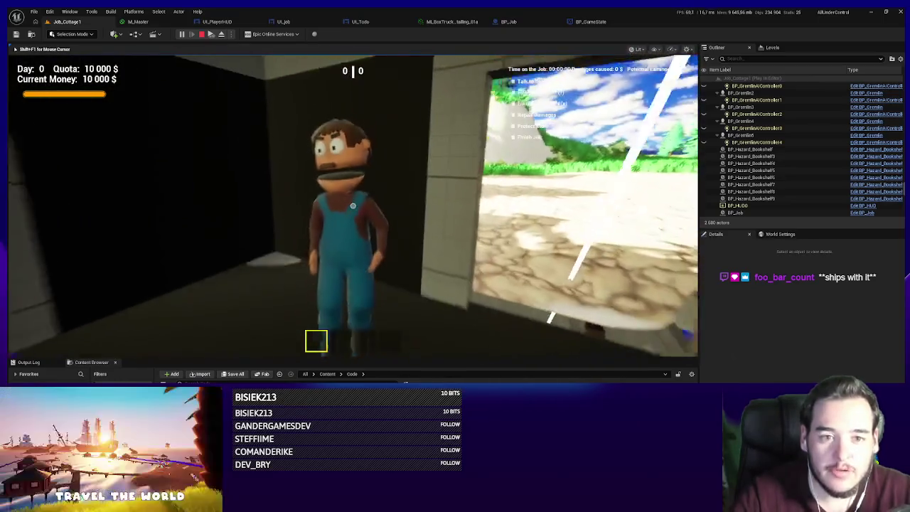
pyautogui.press('Escape')
pyautogui.scroll(-5, 386, 235)
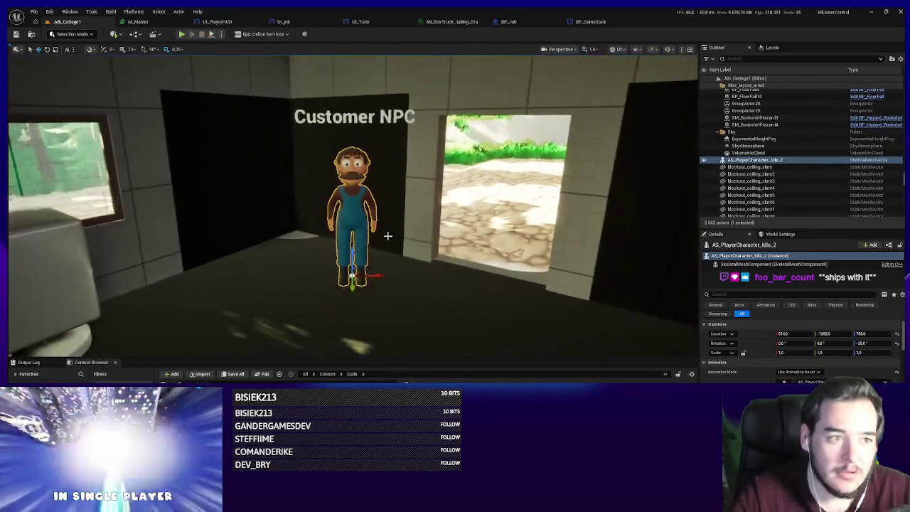
pyautogui.scroll(3, 422, 240)
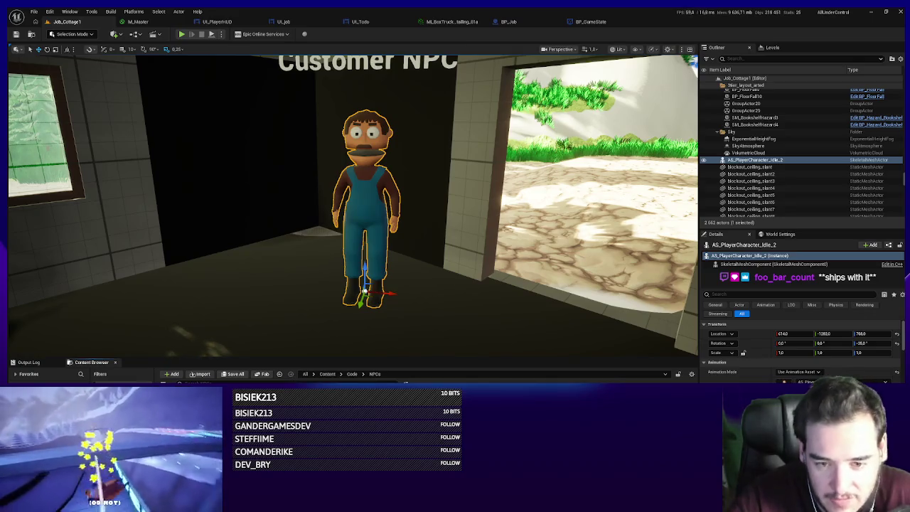
# - Place a BP_JobNPC beside the existing character and turn it to about -53°
pyautogui.rightClick(293, 383)
pyautogui.click(331, 210)
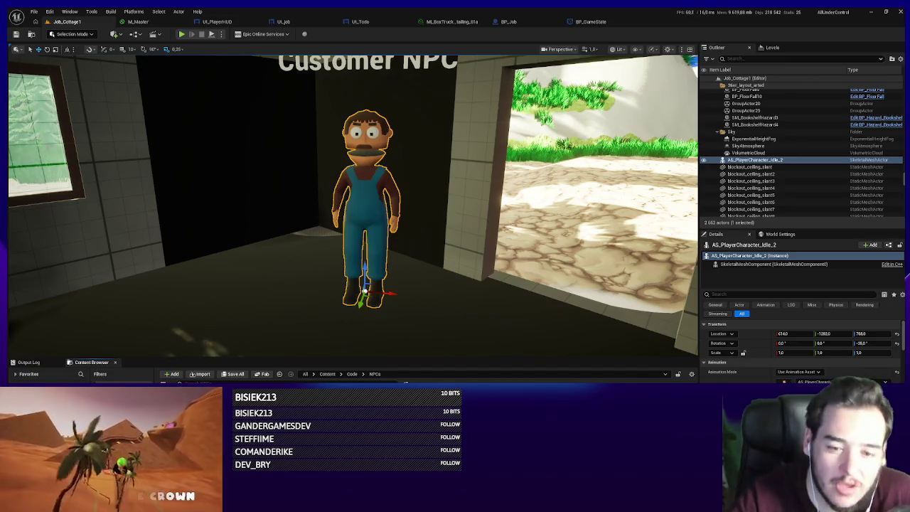
pyautogui.moveTo(306, 231); pyautogui.dragTo(284, 235)
pyautogui.press('e')
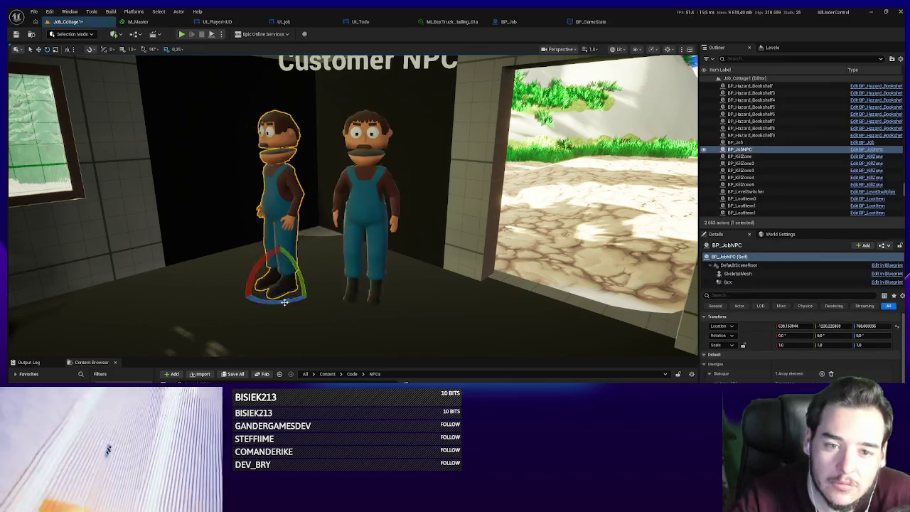
pyautogui.moveTo(313, 292); pyautogui.dragTo(323, 283)
pyautogui.scroll(3, 323, 283)
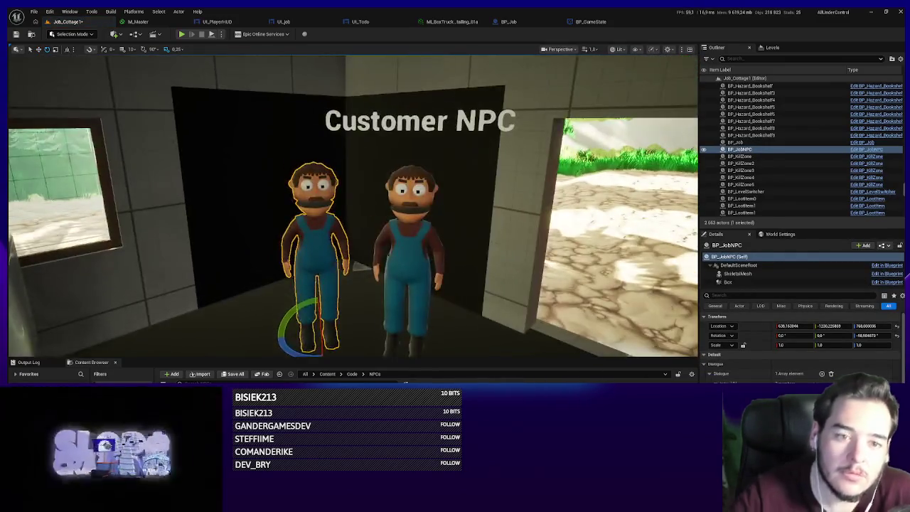
# - Delete the placeholder character under the Customer NPC sign
pyautogui.click(410, 254)
pyautogui.click(410, 255)
pyautogui.press('Delete')
pyautogui.click(316, 256)
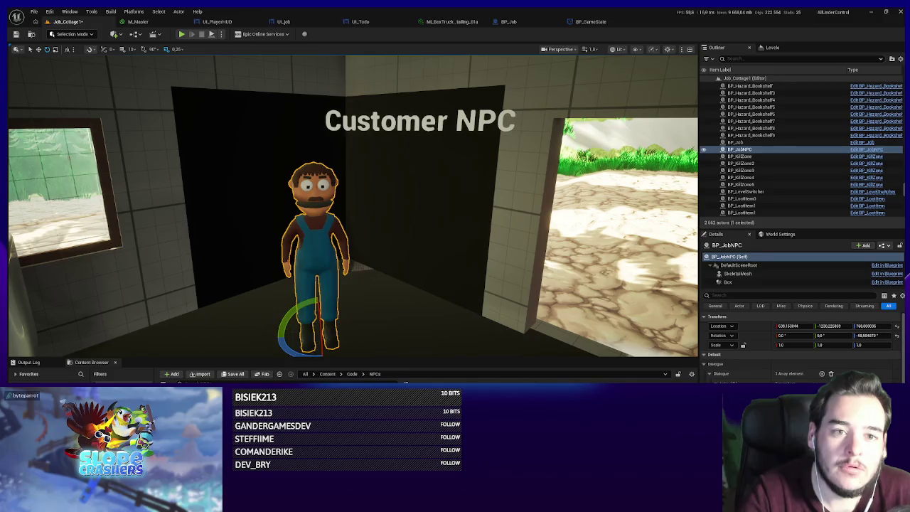
# - Rotate the Customer NPC sign to face the new job NPC
pyautogui.click(402, 122)
pyautogui.press('w')
pyautogui.press('e')
pyautogui.moveTo(320, 107)
pyautogui.mouseDown()
pyautogui.moveTo(302, 125)
pyautogui.moveTo(352, 234)
pyautogui.mouseUp()
pyautogui.press('w')
pyautogui.scroll(-3, 307, 135)
pyautogui.click(352, 235)
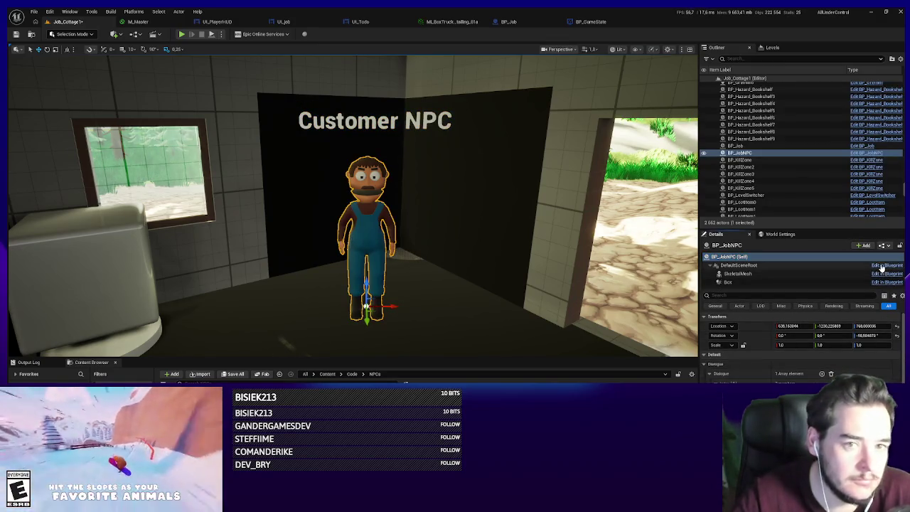
# - Open BP_JobNPC for editing from the placed Customer NPC, after briefly checking BP_TalkableNPC and BP_GameState
pyautogui.click(882, 265)
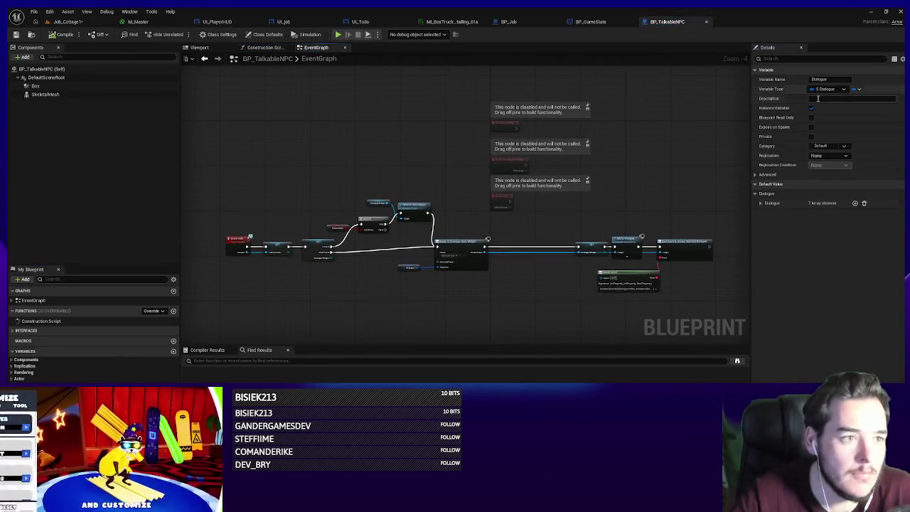
pyautogui.click(760, 202)
pyautogui.scroll(3, 684, 254)
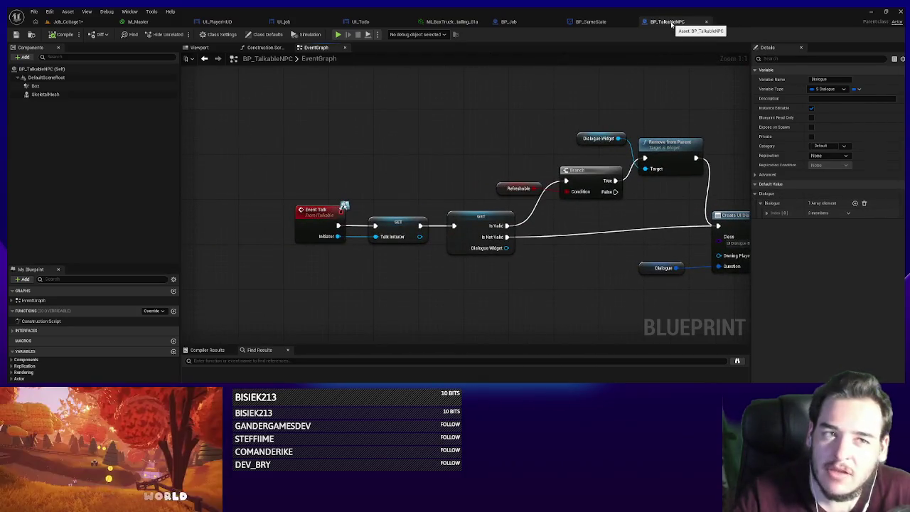
pyautogui.click(706, 21)
pyautogui.click(67, 22)
pyautogui.click(882, 244)
pyautogui.click(853, 265)
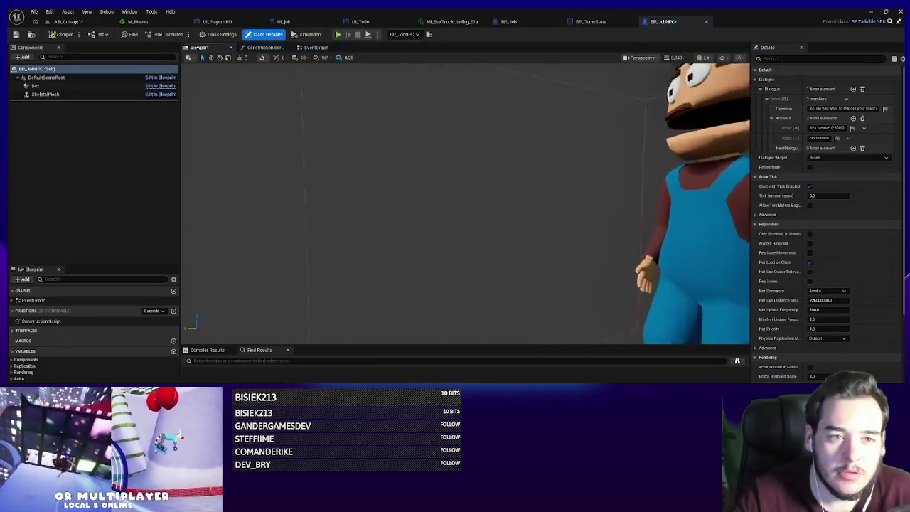
pyautogui.click(316, 47)
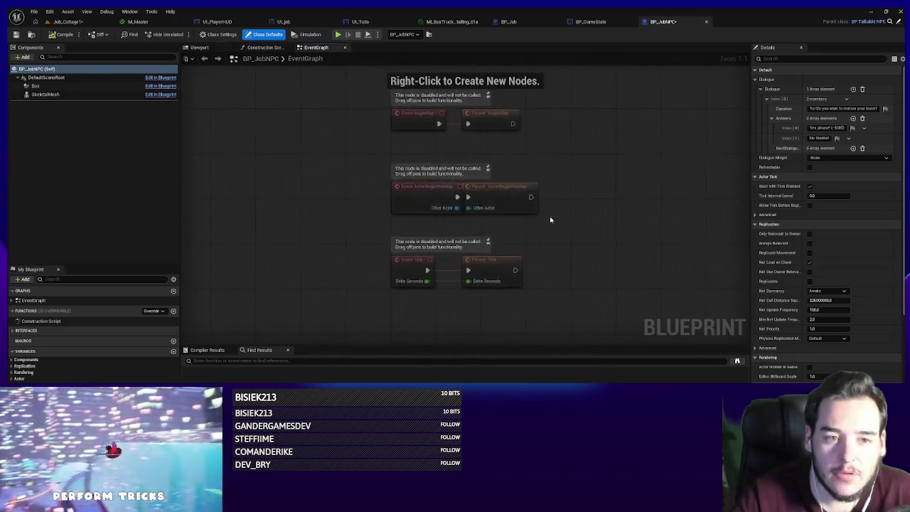
pyautogui.scroll(-2, 549, 220)
pyautogui.click(591, 22)
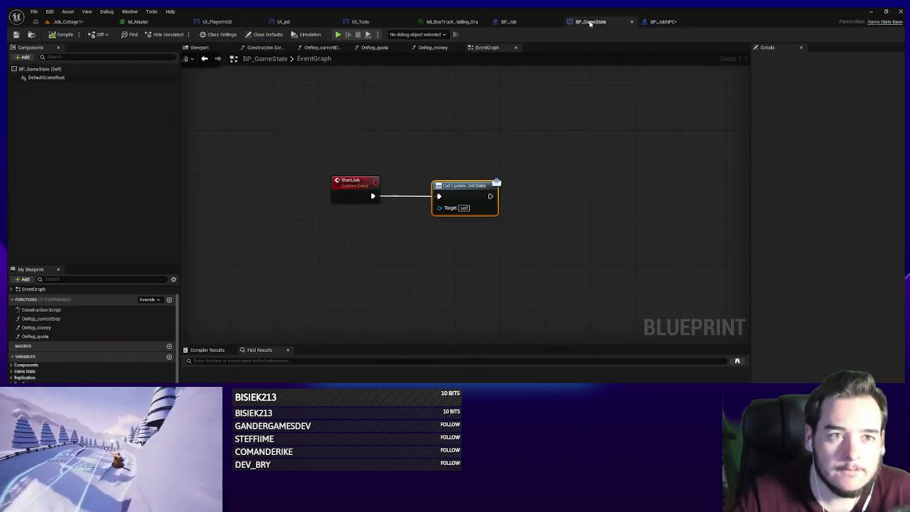
pyautogui.click(672, 22)
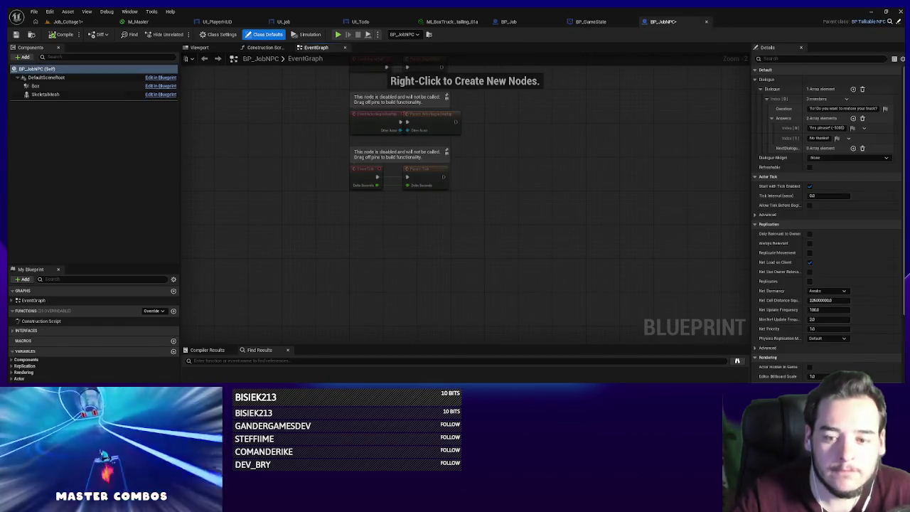
# - Expand BP_JobNPC's Dialogue default value and replace the first entry's question text
pyautogui.click(755, 193)
pyautogui.click(760, 202)
pyautogui.moveTo(753, 213); pyautogui.dragTo(623, 215)
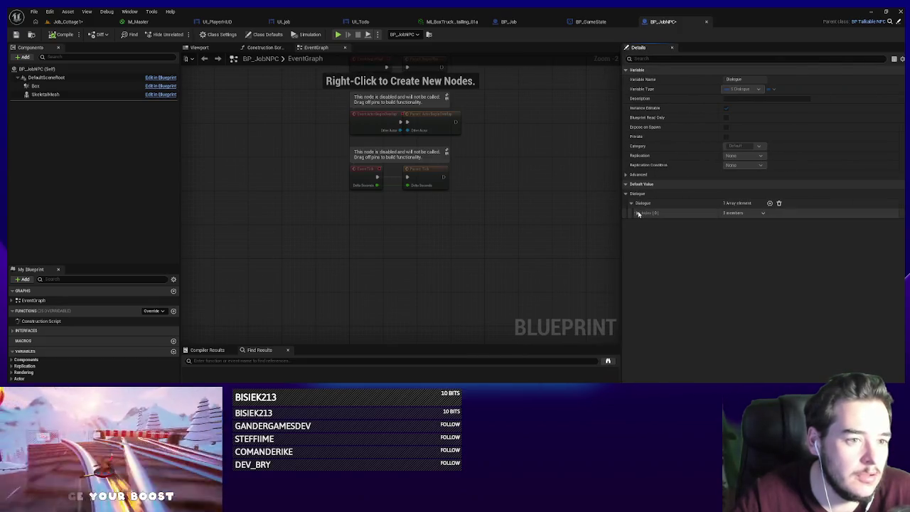
pyautogui.click(637, 212)
pyautogui.click(643, 232)
pyautogui.click(760, 223)
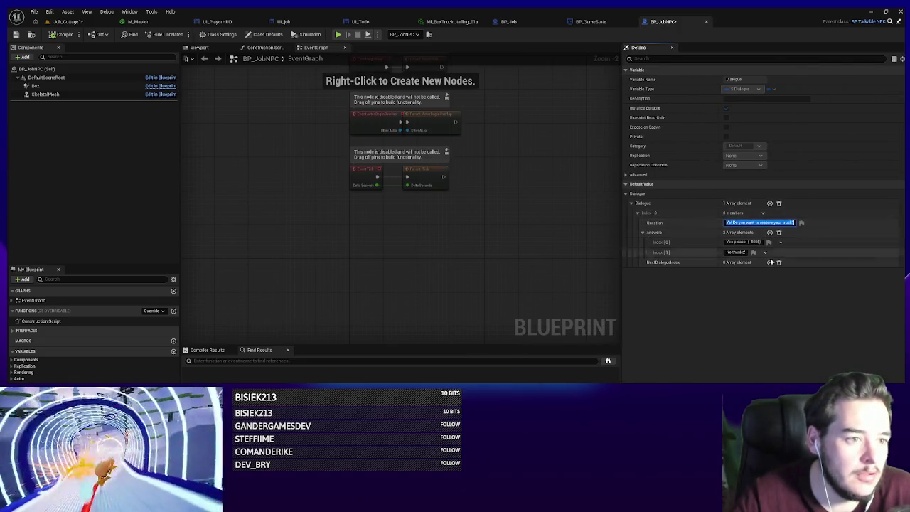
pyautogui.write('Yo')
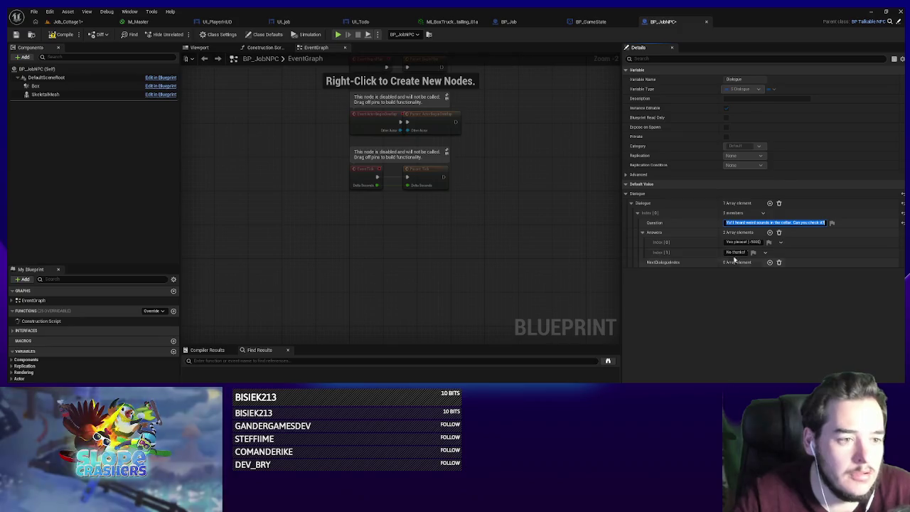
pyautogui.press('Tab')
pyautogui.write('Yes chief!')
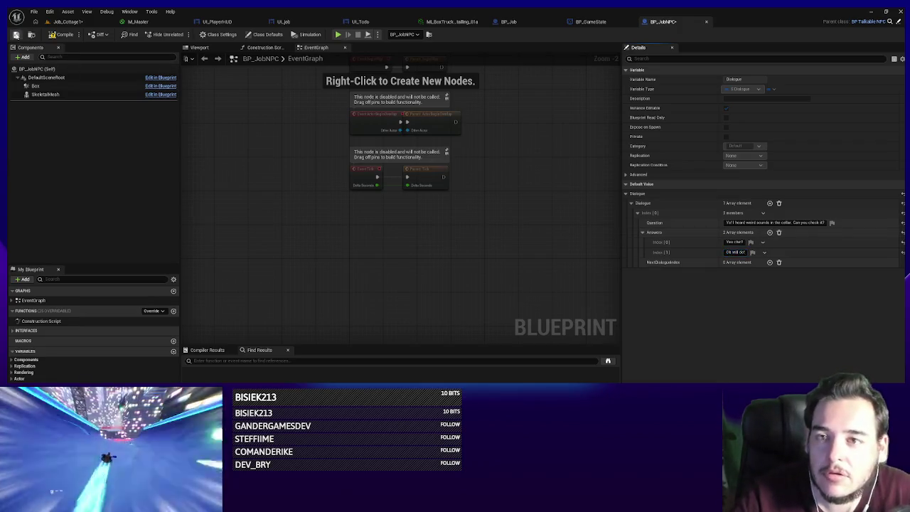
# - Switch to the Job_Cottage1 level and play-test walking up to the customer NPC to talk
pyautogui.click(68, 21)
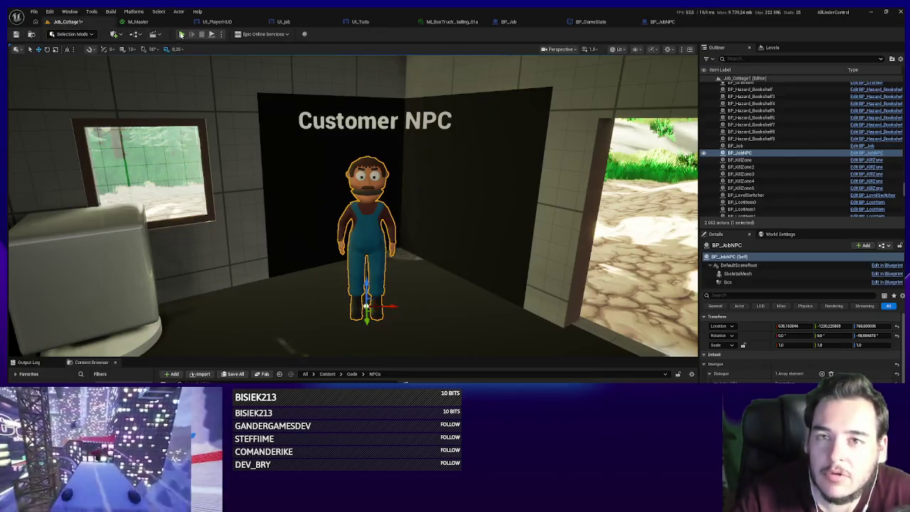
pyautogui.click(182, 34)
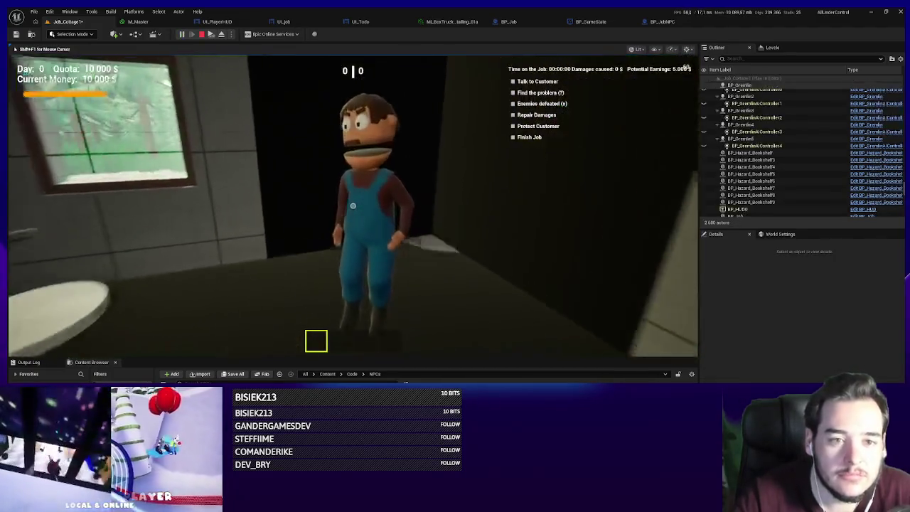
pyautogui.press('f')
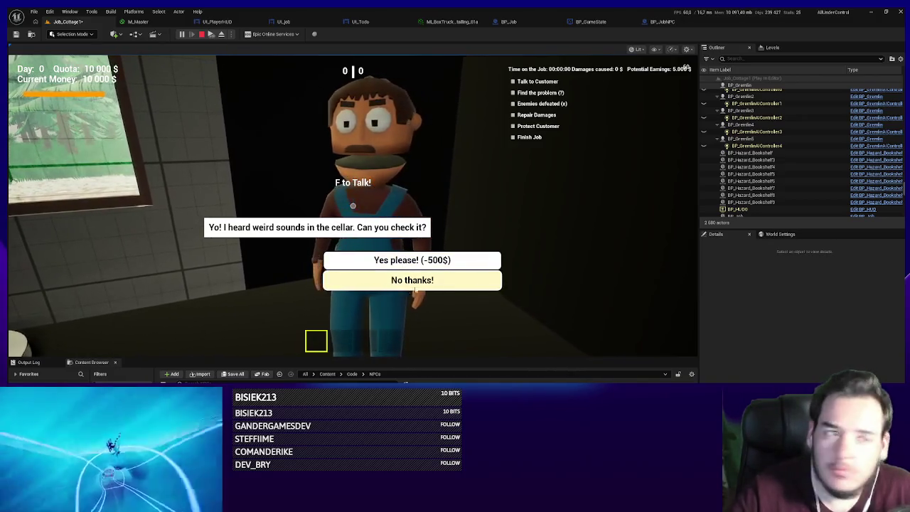
pyautogui.press('Escape')
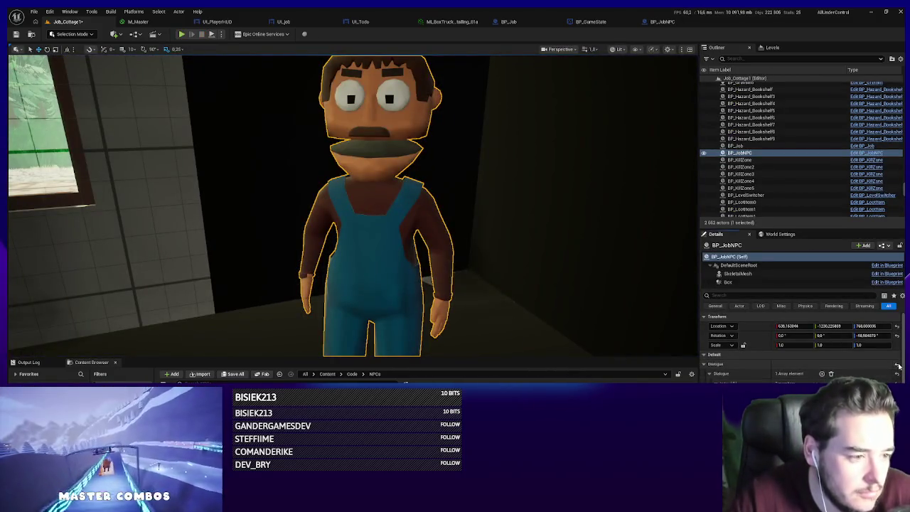
# - Replay the level, talk to the customer, pick a dialogue answer, and walk around the bathroom
pyautogui.hotkey('alt', 'p')
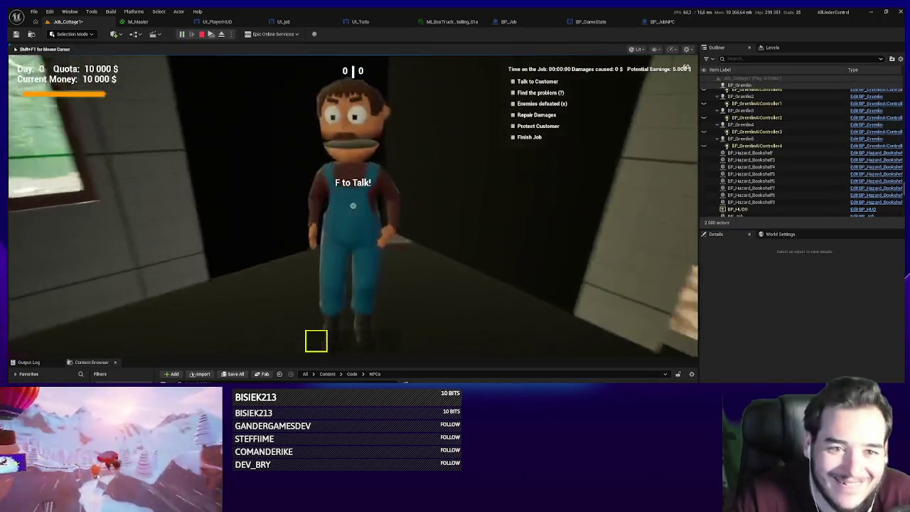
pyautogui.press('f')
pyautogui.click(416, 261)
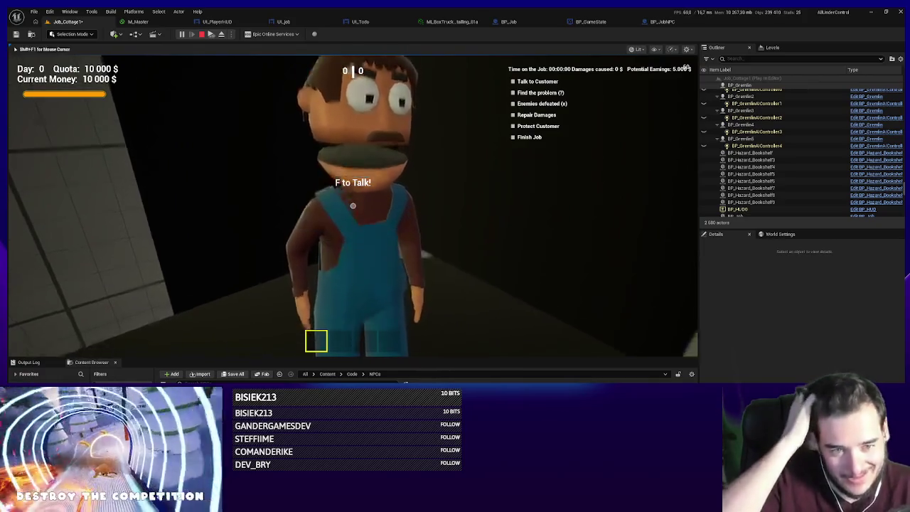
pyautogui.press('w')
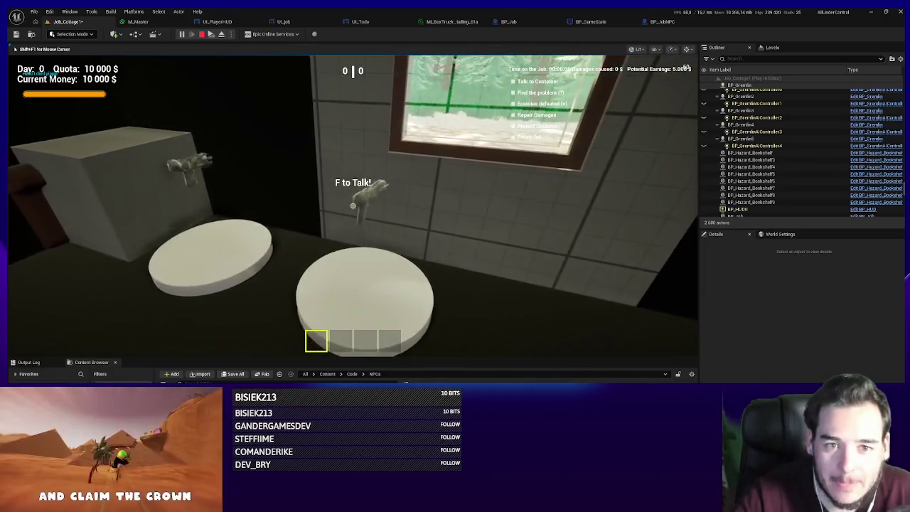
pyautogui.press('s')
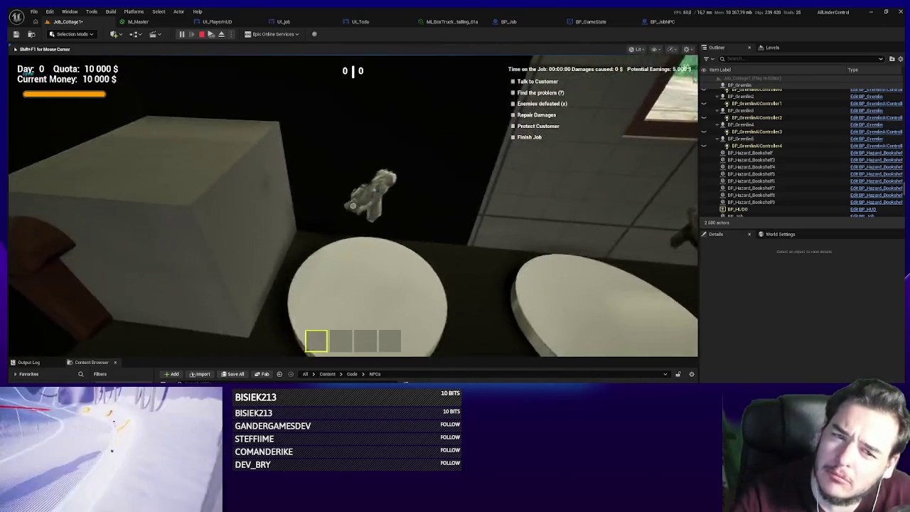
pyautogui.press('w')
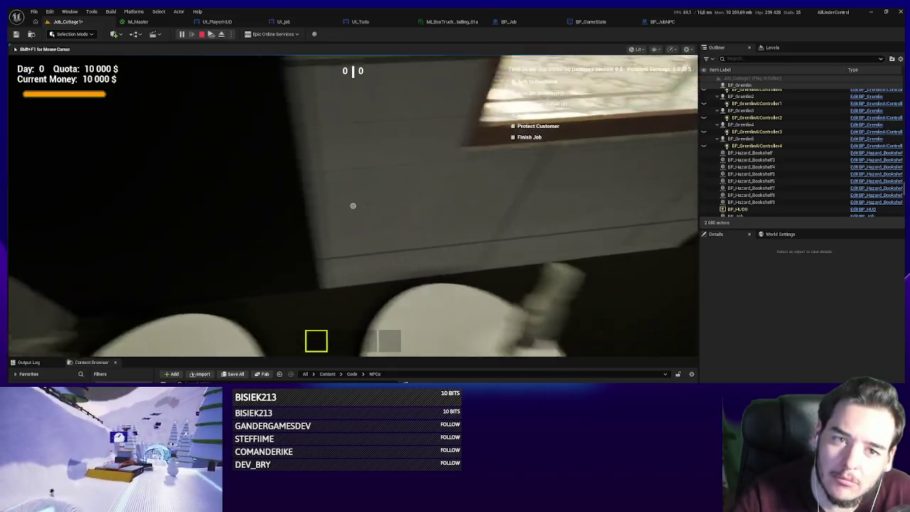
pyautogui.press('Escape')
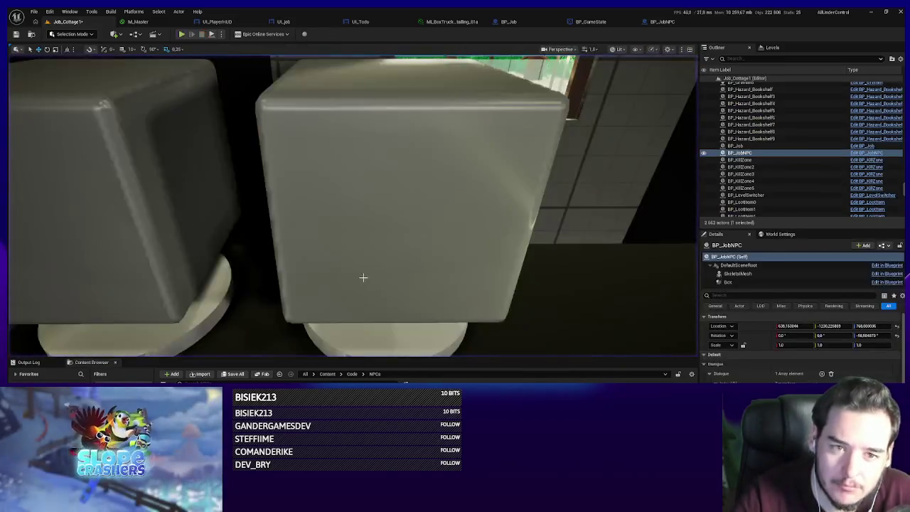
# - Show the navmesh, then buy a gun pickup for 1 000 in play mode, leaving 9 000 $
pyautogui.click(364, 263)
pyautogui.press('p')
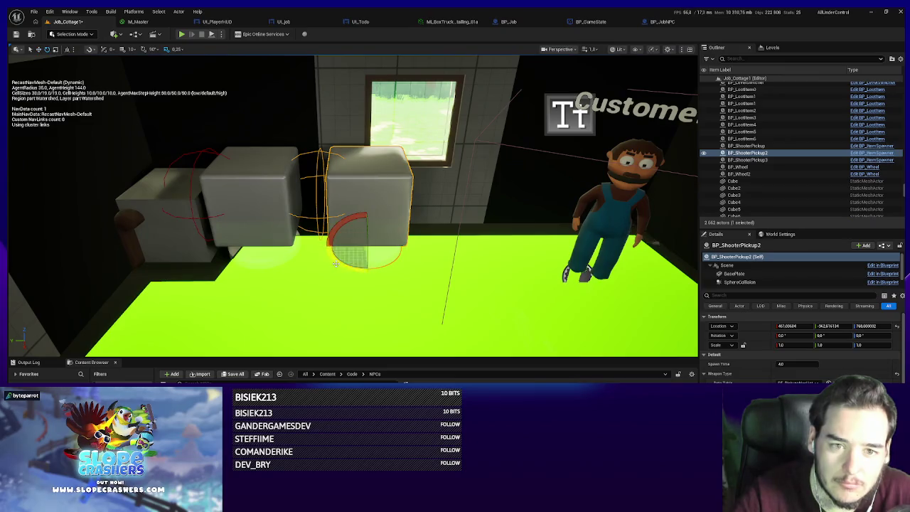
pyautogui.click(249, 223)
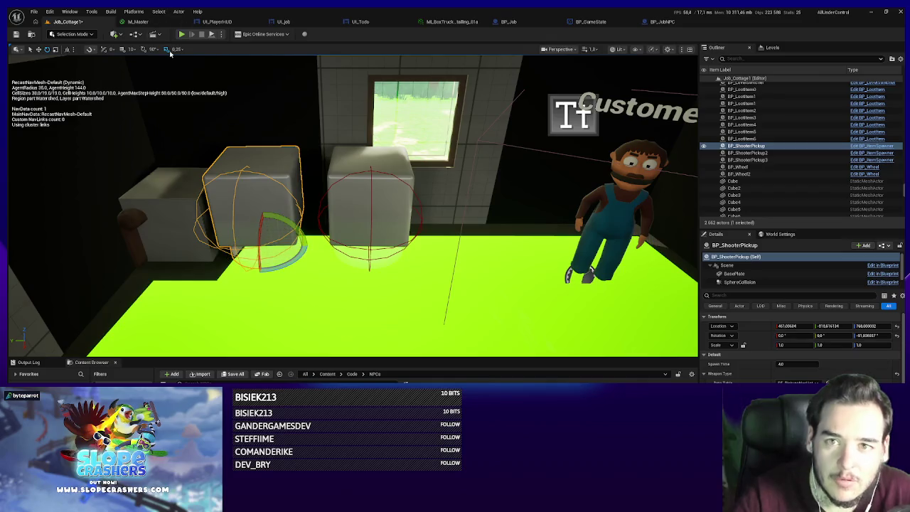
pyautogui.hotkey('alt', 'p')
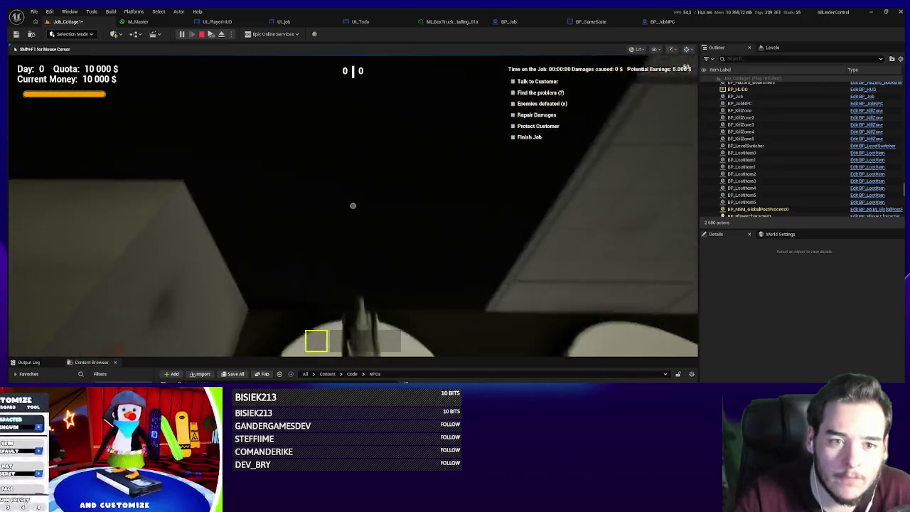
pyautogui.press('f')
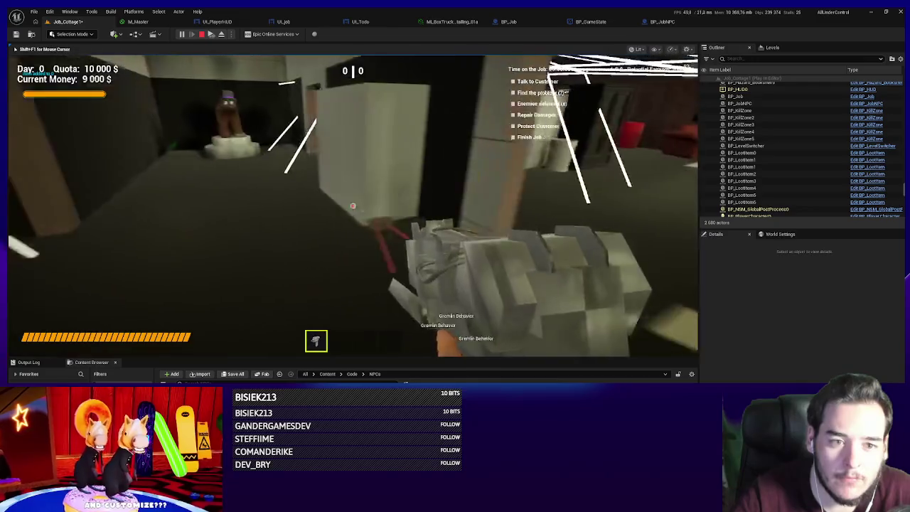
pyautogui.press('Escape')
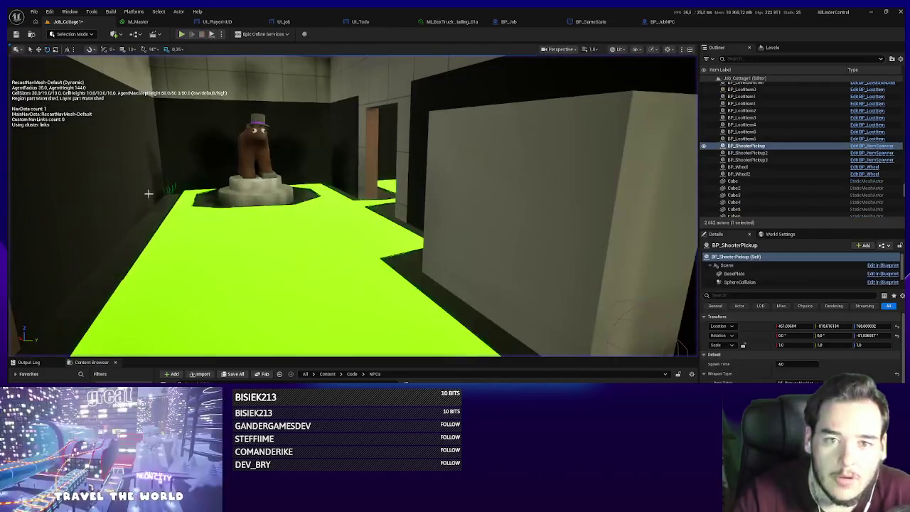
# - Save the Job_Cottage1 map and show the top-level Content folder
pyautogui.hotkey('ctrl', 's')
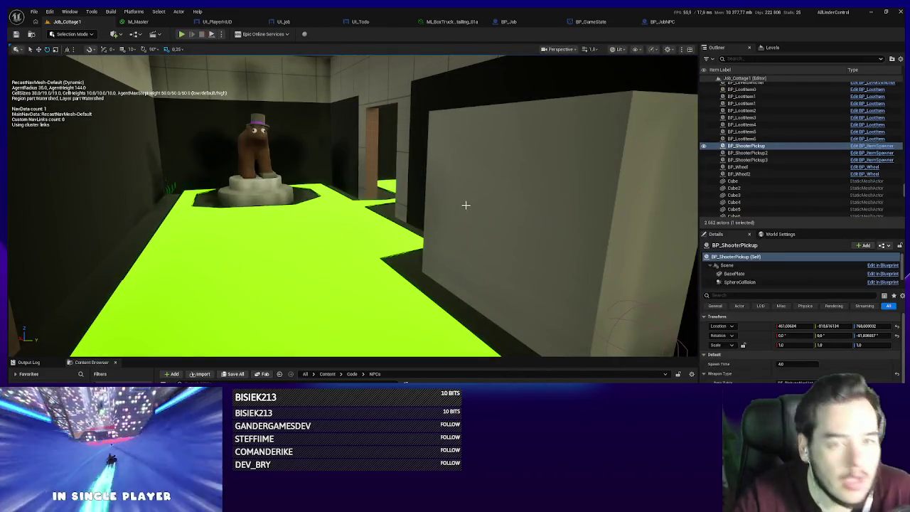
pyautogui.moveTo(463, 202); pyautogui.dragTo(491, 185)
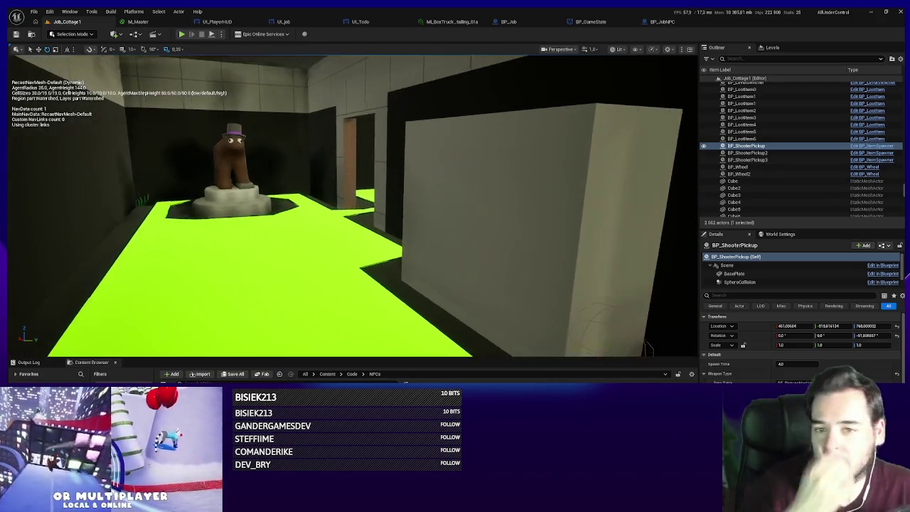
pyautogui.scroll(-3, 315, 303)
pyautogui.click(327, 374)
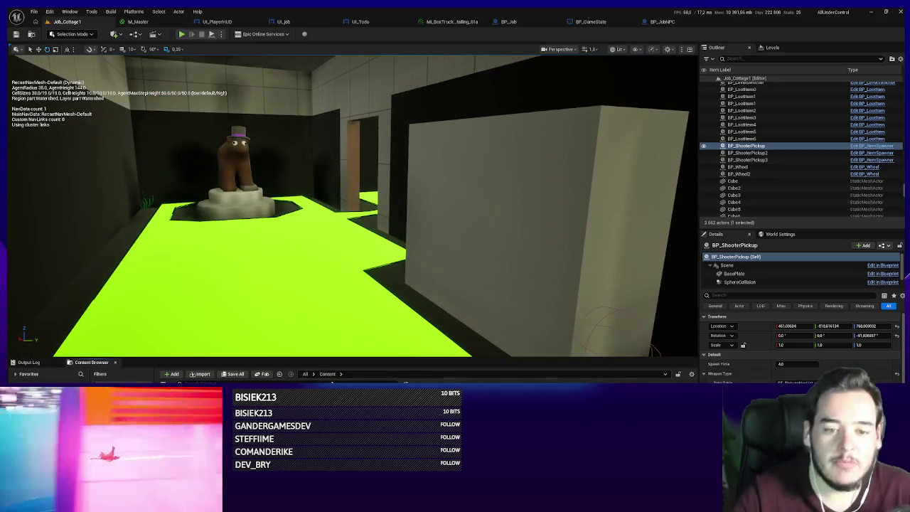
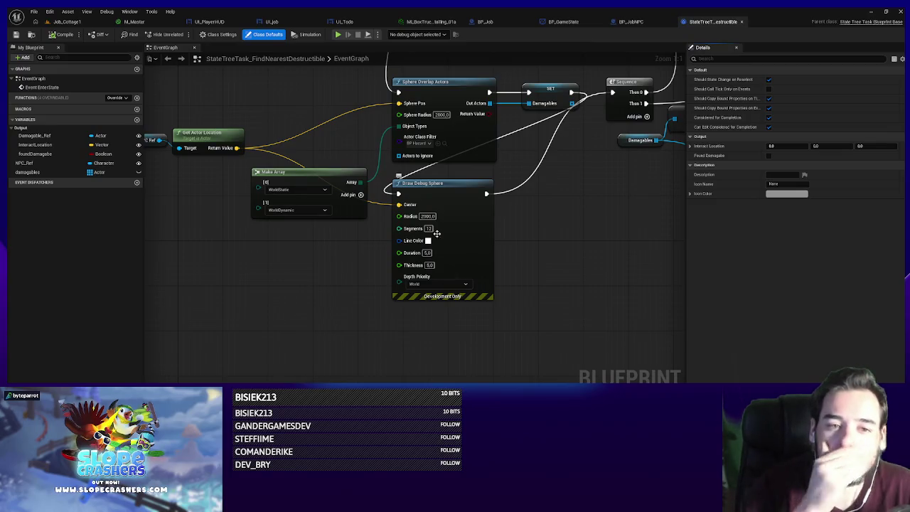
# - Unhook the Draw Debug Sphere from the FindNearestDestructible task, compile it, and return to Job_Cottage1
pyautogui.moveTo(461, 260); pyautogui.dragTo(554, 170)
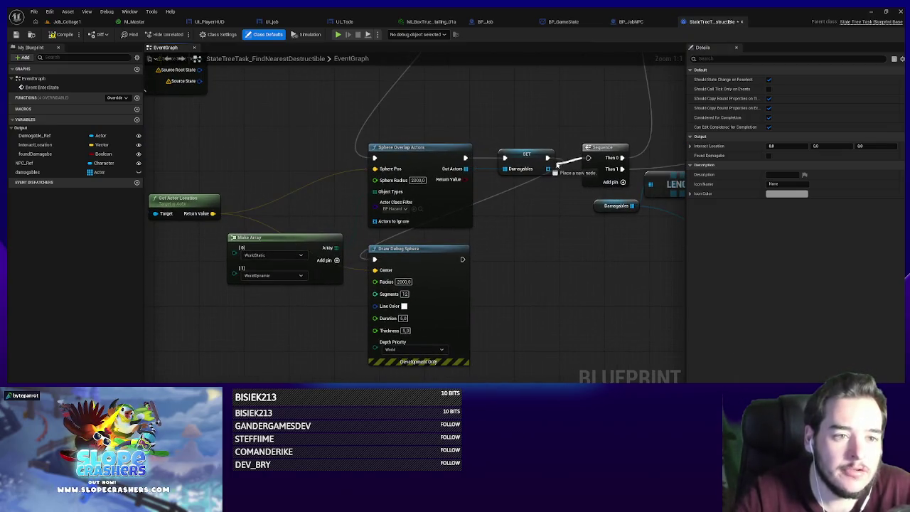
pyautogui.click(61, 34)
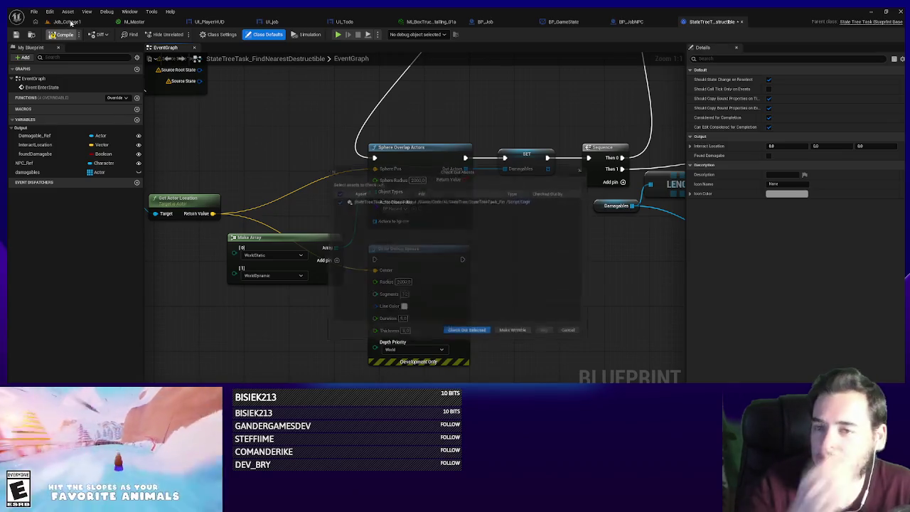
pyautogui.click(452, 337)
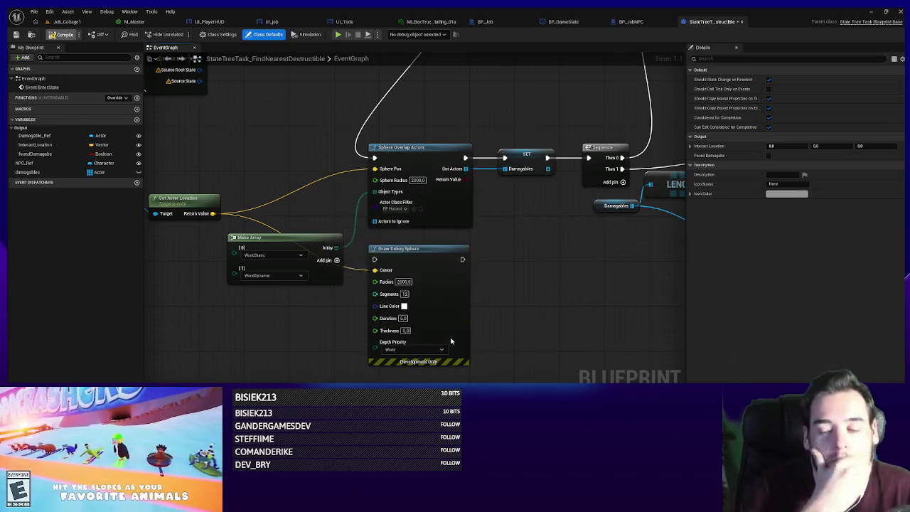
pyautogui.scroll(-2, 493, 323)
pyautogui.click(67, 21)
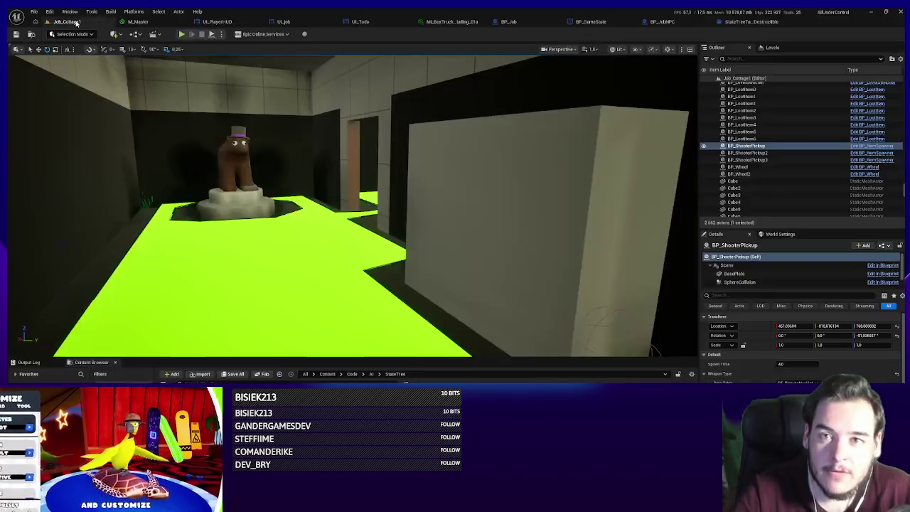
# - Start a playtest, buy the pickup, and lower the game's FPS Limit from 60 to 30
pyautogui.hotkey('alt', 'p')
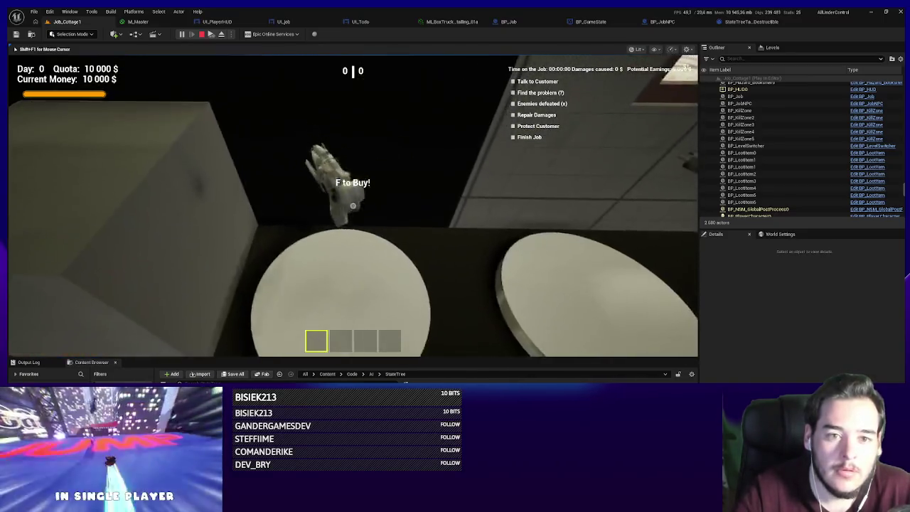
pyautogui.press('f')
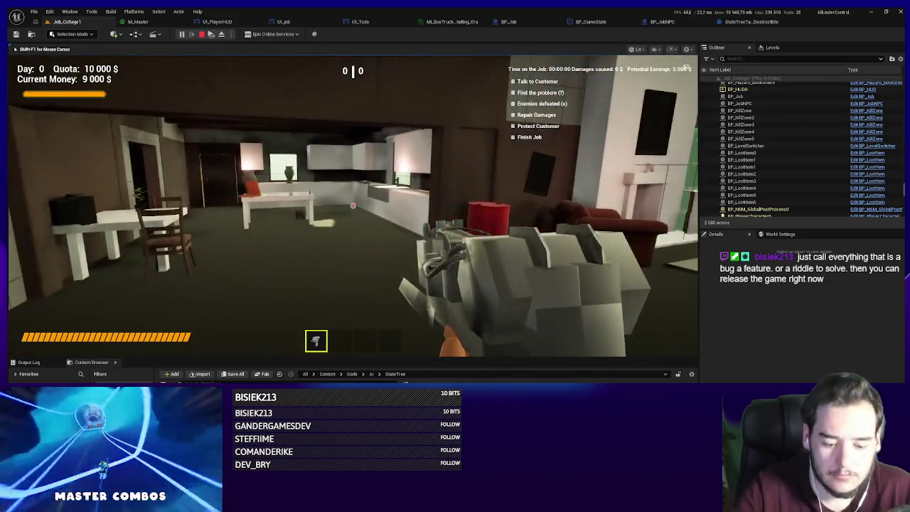
pyautogui.press('Escape')
pyautogui.click(350, 192)
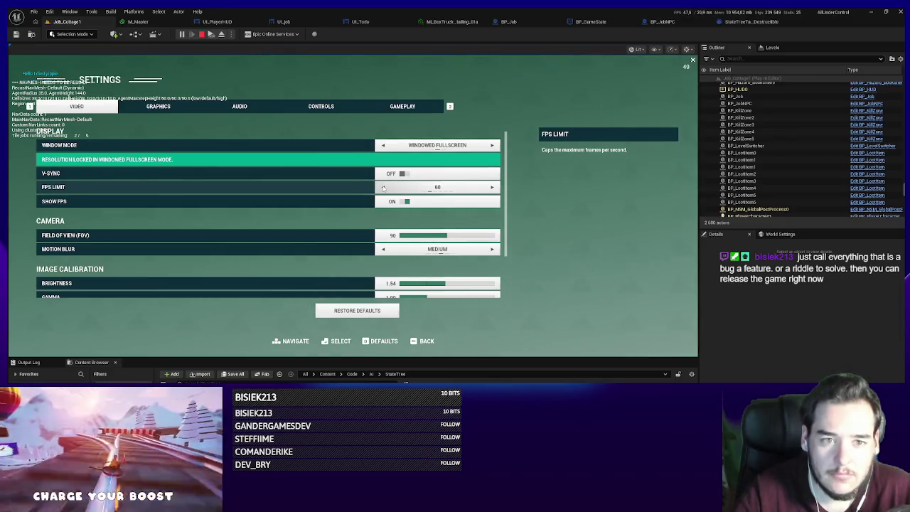
pyautogui.click(560, 195)
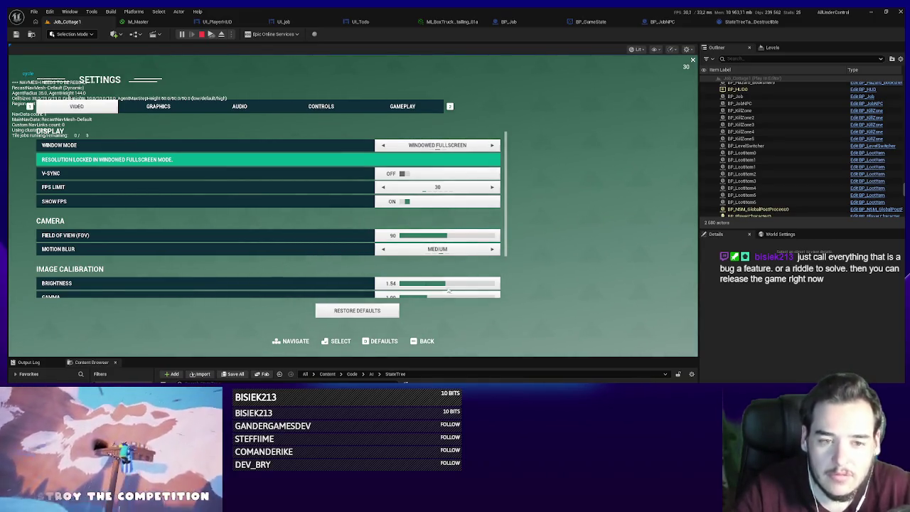
pyautogui.click(424, 342)
pyautogui.press('Escape')
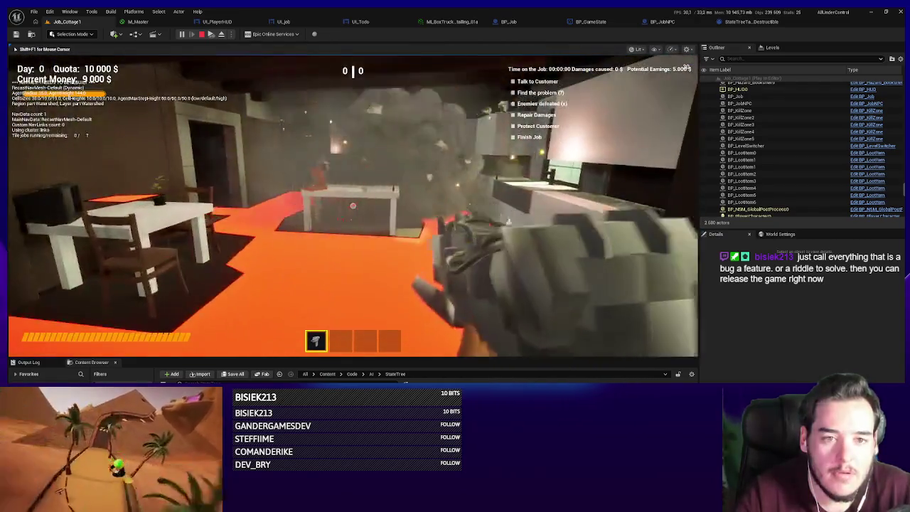
# - Swing the hammer at the furniture three times, then stop the playtest
pyautogui.click(352, 206)
pyautogui.click(352, 205)
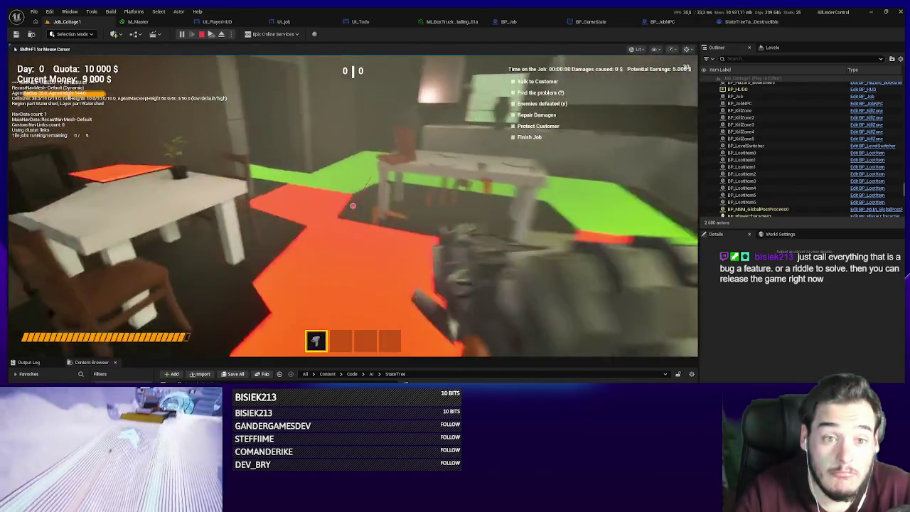
pyautogui.click(353, 206)
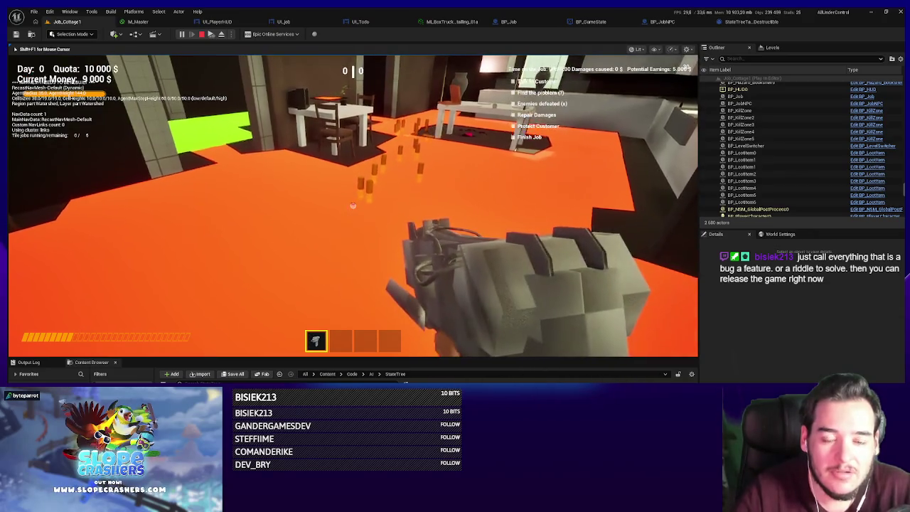
pyautogui.press('Escape')
pyautogui.click(320, 378)
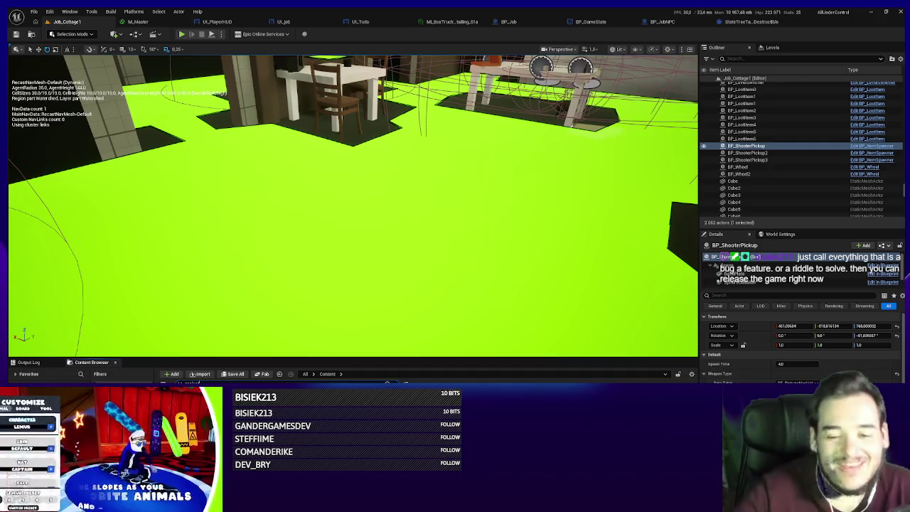
# - Uncheck Can Ever Affect Navigation on BP_ShooterProjectileBase's CollisionComponent and compile
pyautogui.hotkey('ctrl', 'e')
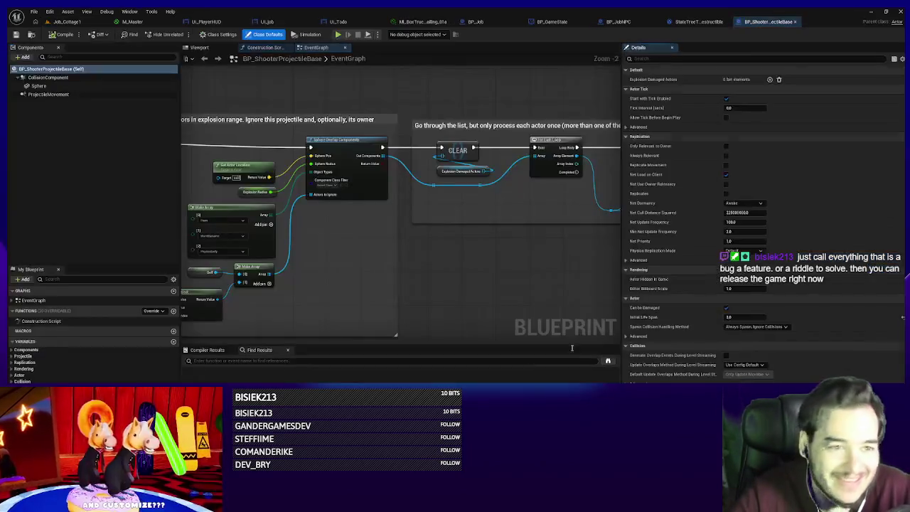
pyautogui.doubleClick(61, 94)
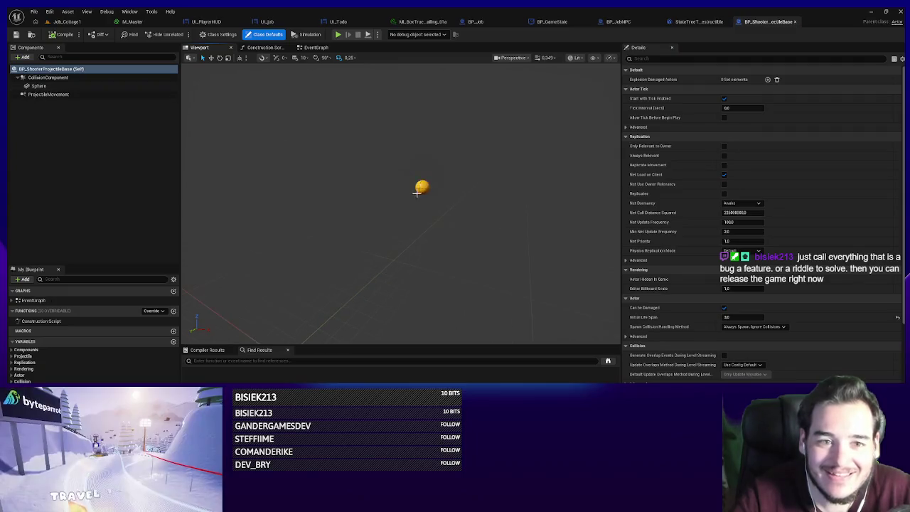
pyautogui.click(39, 85)
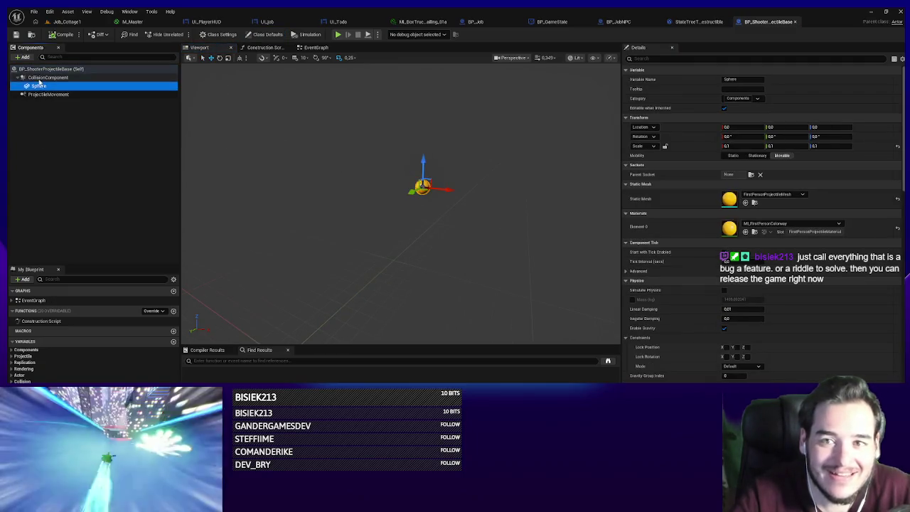
pyautogui.click(47, 77)
pyautogui.click(681, 58)
pyautogui.write('nav')
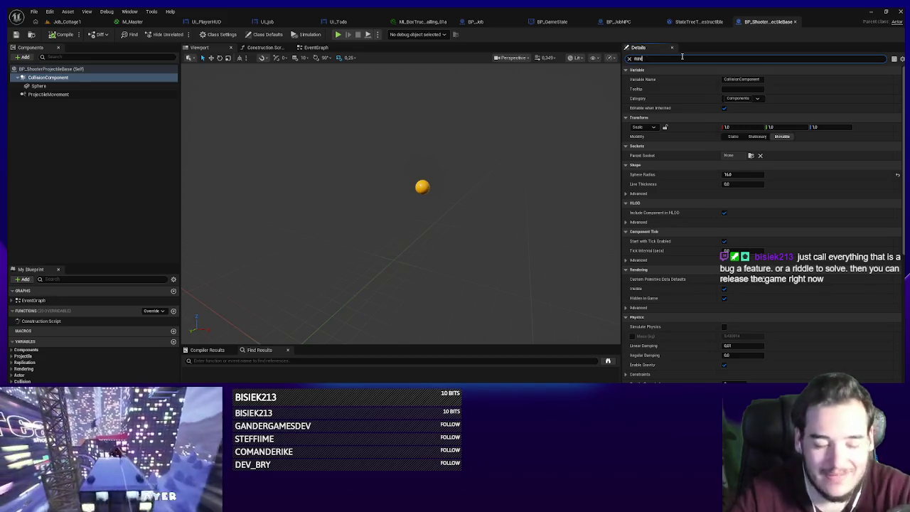
pyautogui.click(726, 136)
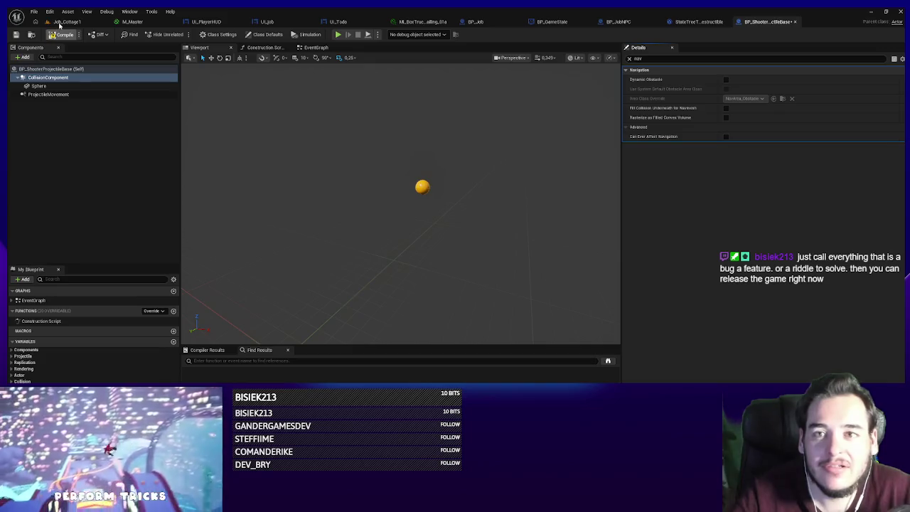
pyautogui.click(61, 32)
pyautogui.click(468, 336)
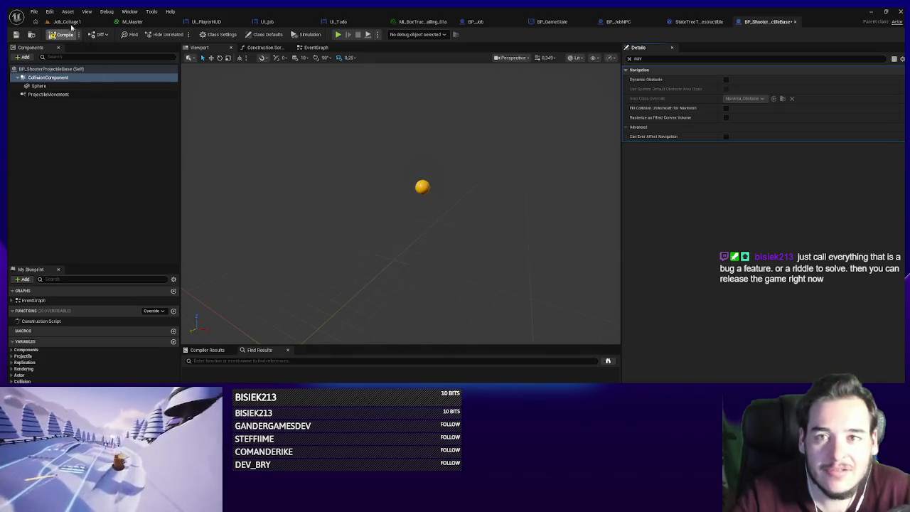
pyautogui.click(67, 21)
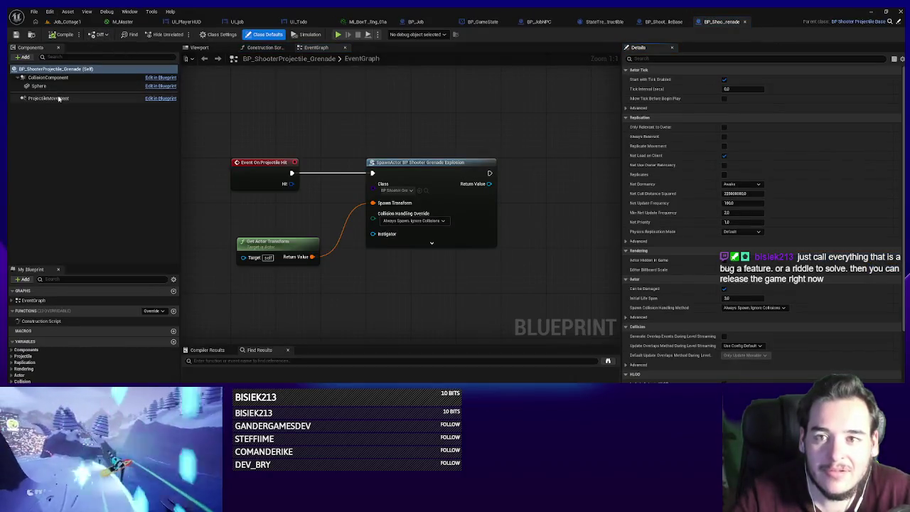
# - Check the grenade projectile's CollisionComponent navigation setting with a 'nav' filter
pyautogui.click(48, 77)
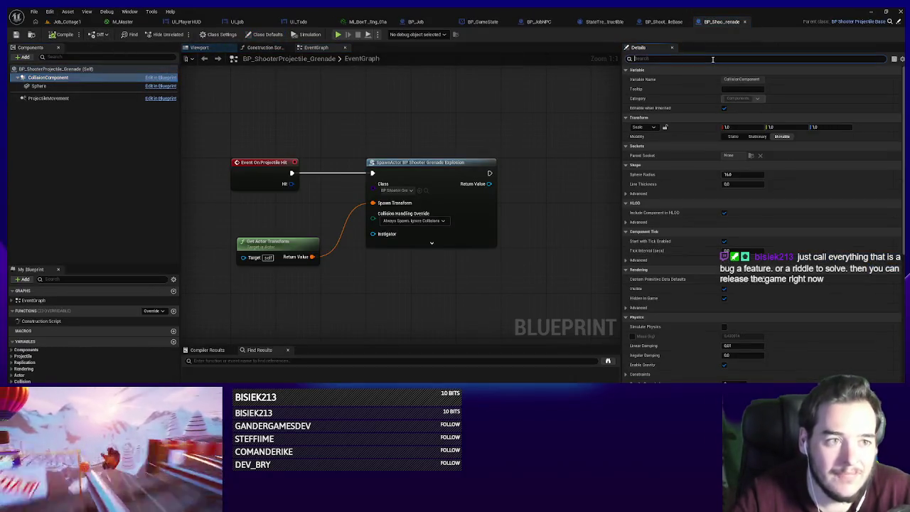
pyautogui.write('nav')
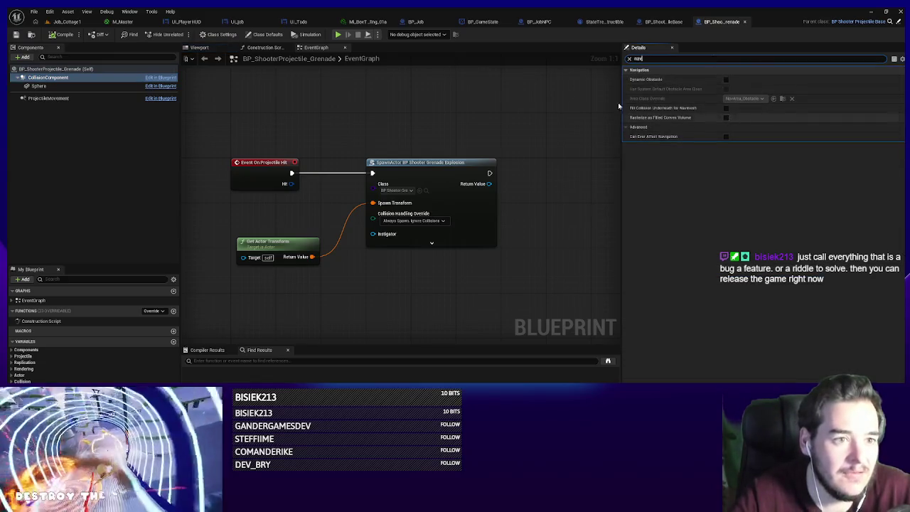
pyautogui.click(67, 22)
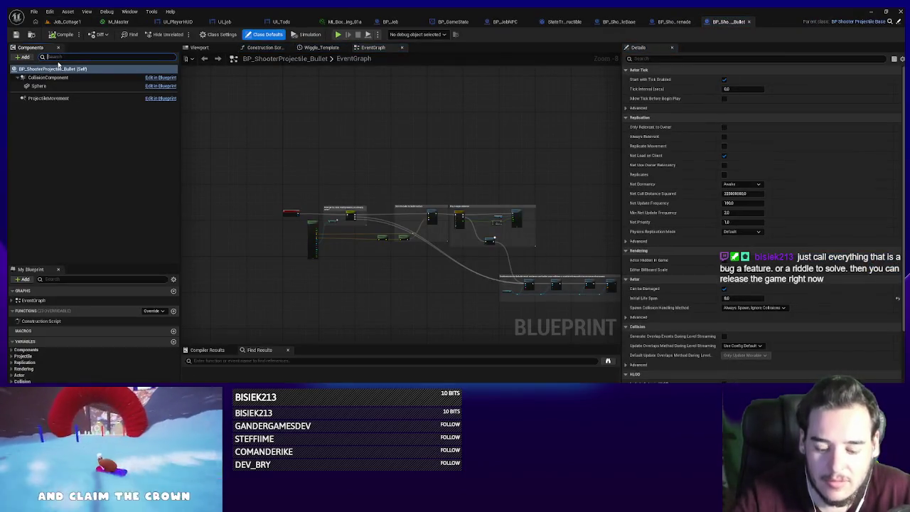
# - Check that the bullet projectile's CollisionComponent inherits the navigation setting
pyautogui.doubleClick(57, 69)
pyautogui.doubleClick(55, 69)
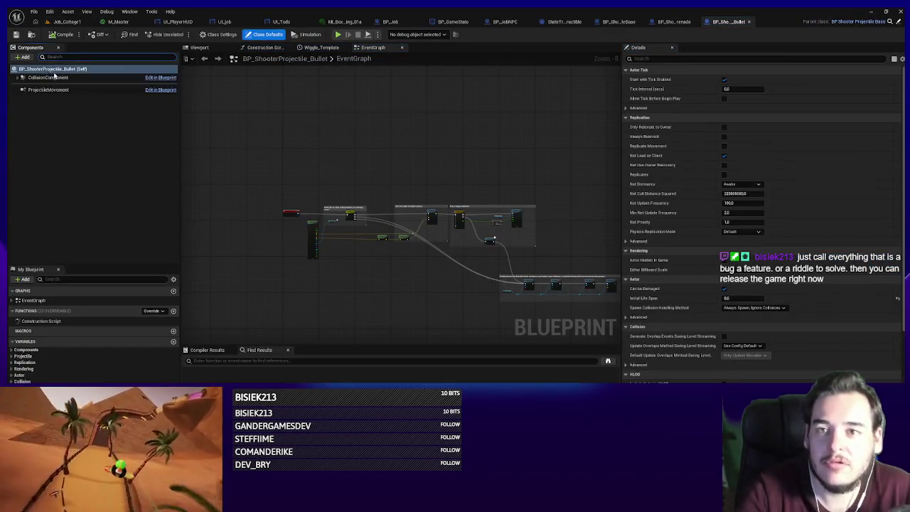
pyautogui.click(47, 77)
pyautogui.click(71, 57)
pyautogui.write('nav')
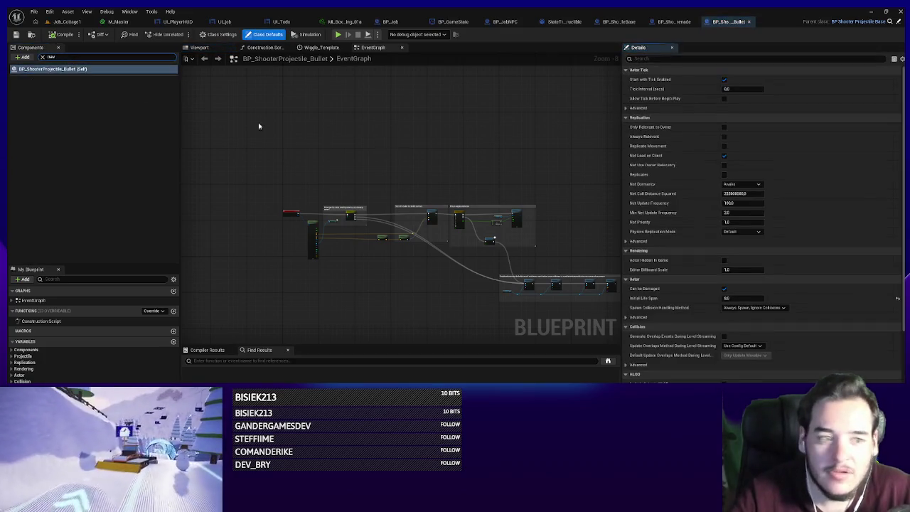
pyautogui.scroll(-8, 702, 334)
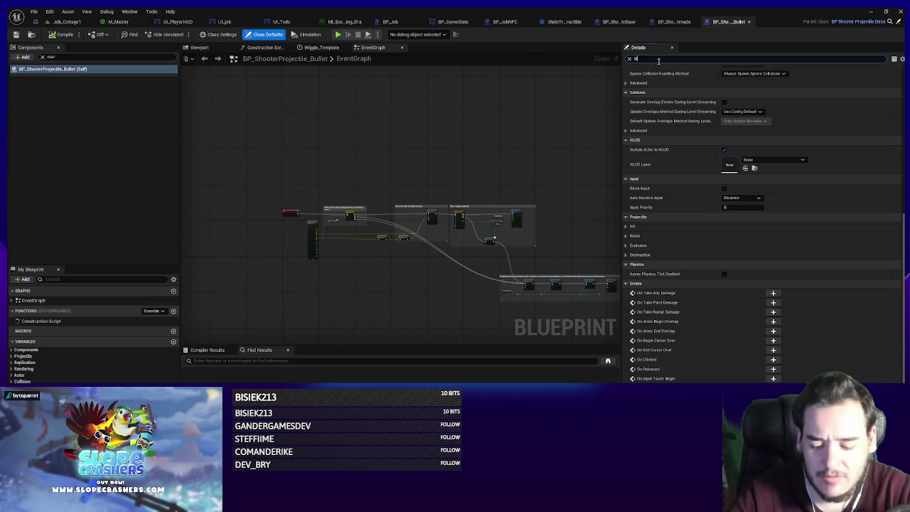
pyautogui.write('av')
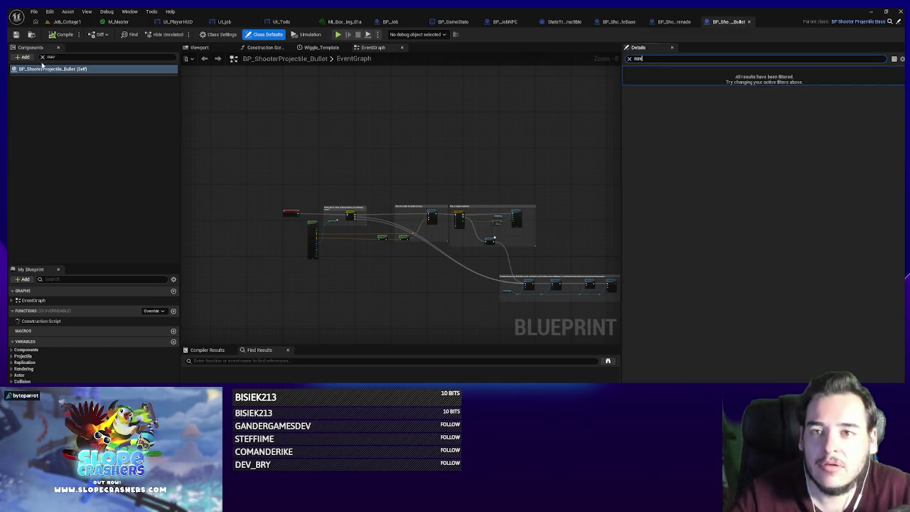
pyautogui.click(43, 57)
pyautogui.click(48, 77)
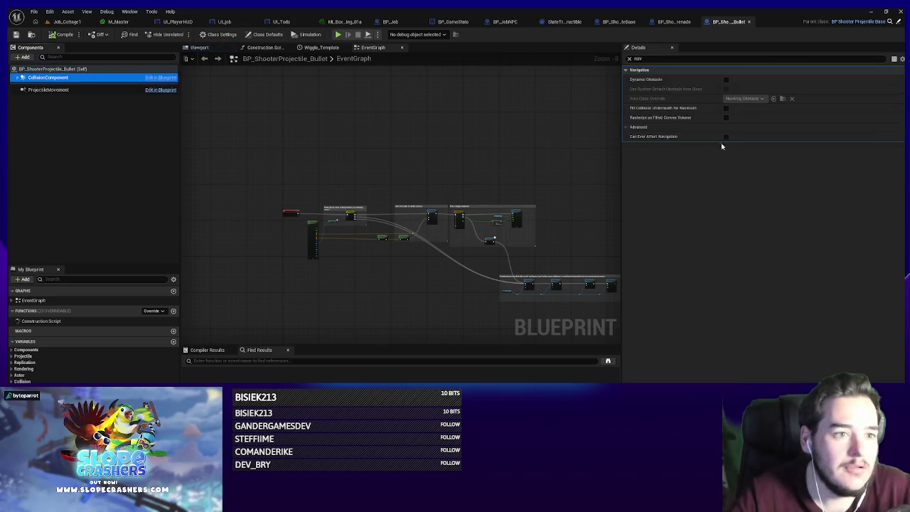
pyautogui.click(69, 22)
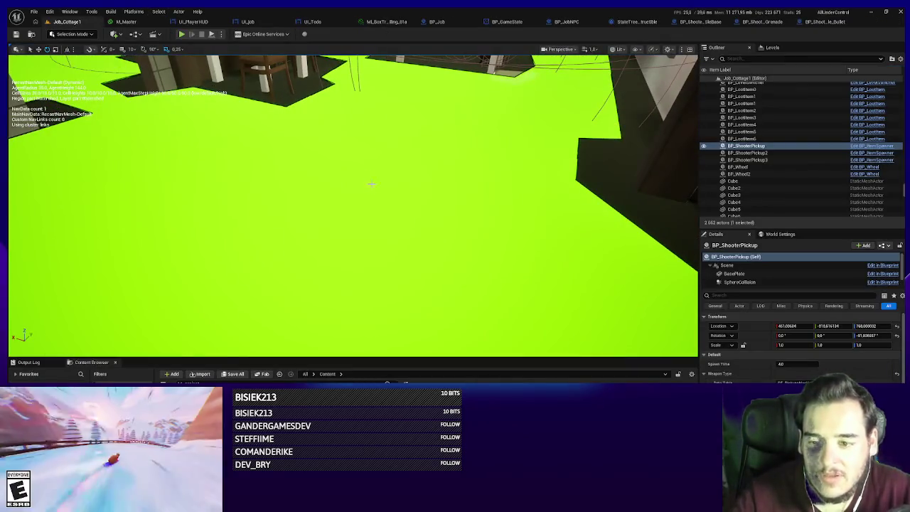
# - Hide the navigation mesh overlay in the level viewport
pyautogui.scroll(-5, 372, 184)
pyautogui.press('p')
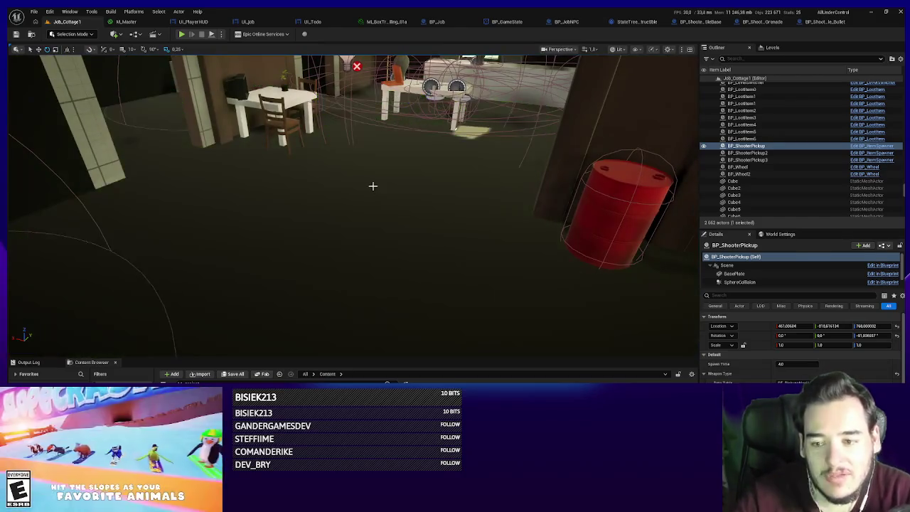
pyautogui.scroll(3, 378, 189)
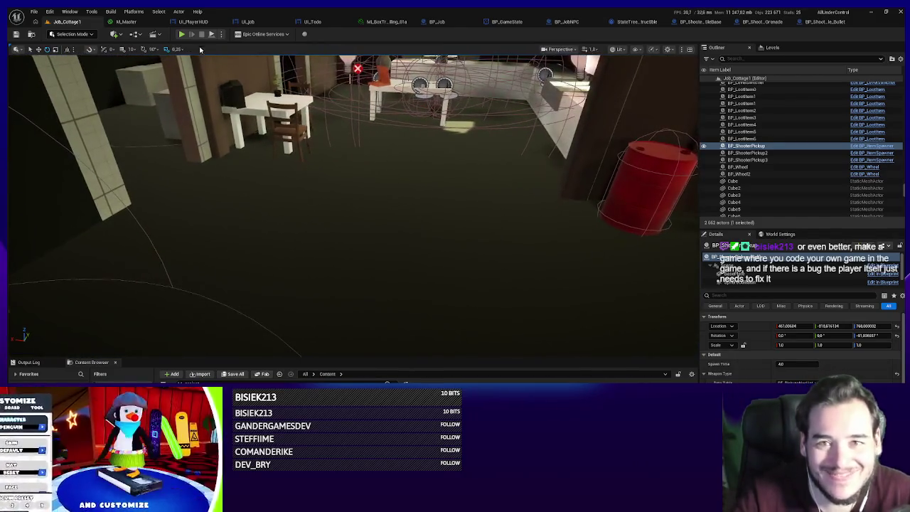
# - Playtest by walking through the dark room into the lit hallway, then stop
pyautogui.click(182, 34)
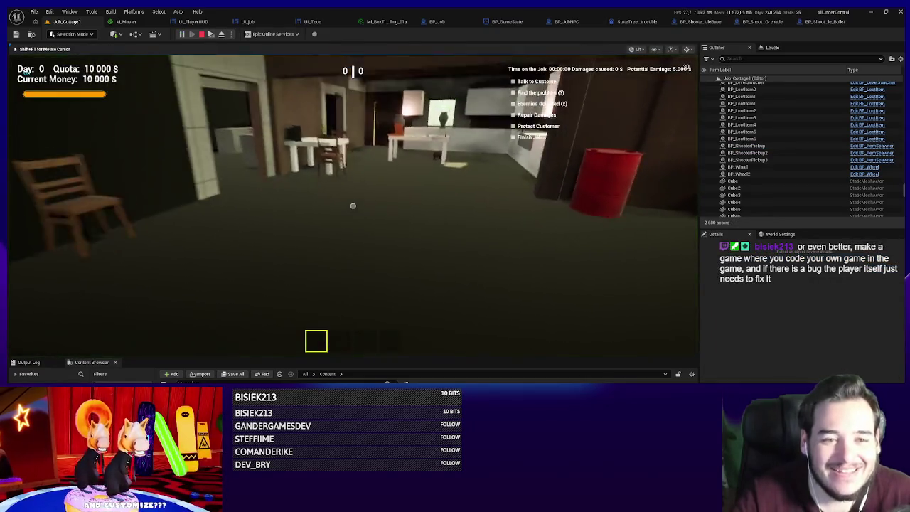
pyautogui.press('w')
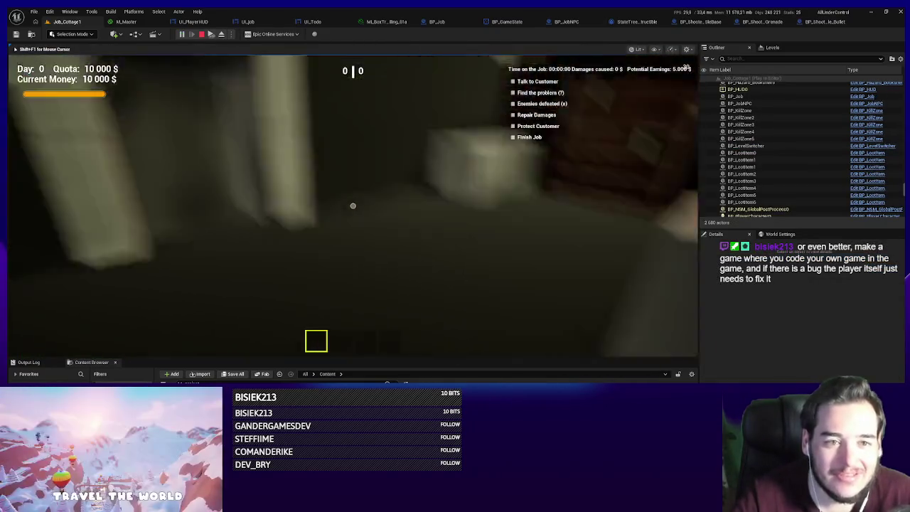
pyautogui.press('w')
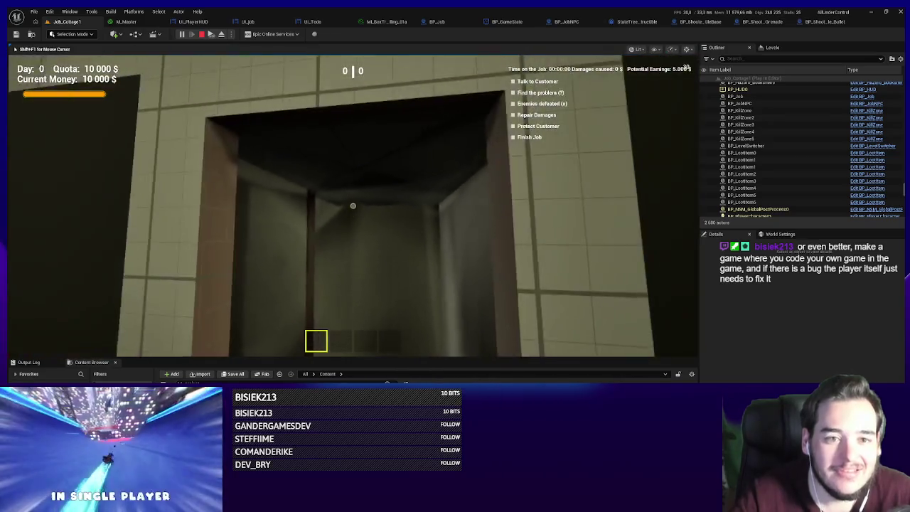
pyautogui.press('w')
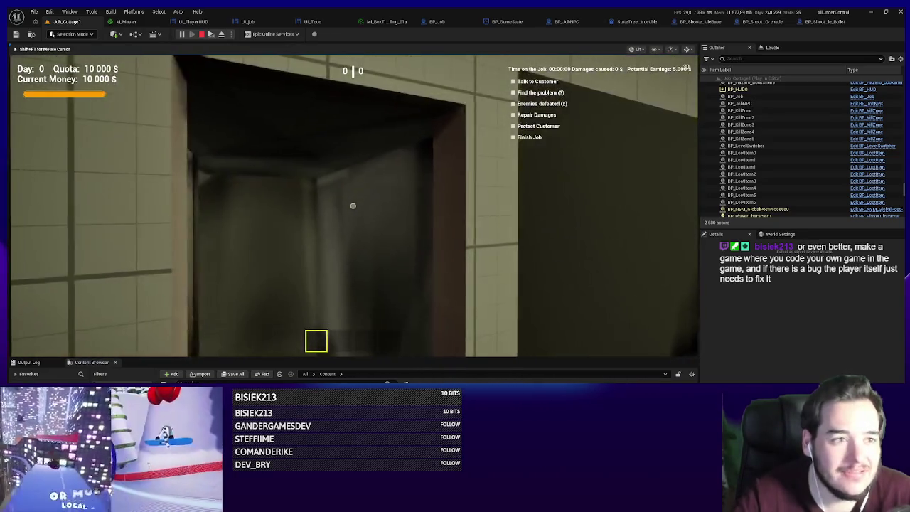
pyautogui.press('Escape')
pyautogui.click(759, 60)
# - Find the SkyLight with a 'sky' Outliner search, frame it, review its Light settings, and playtest again
pyautogui.write('skyl')
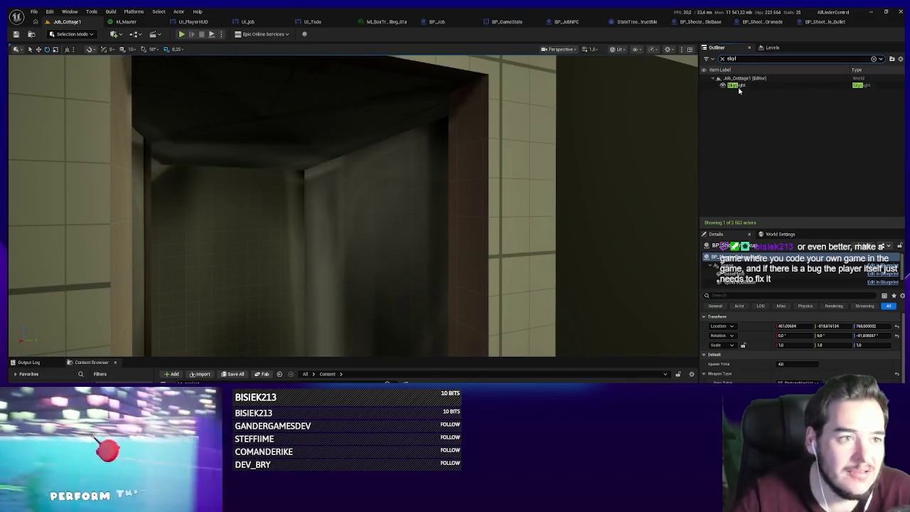
pyautogui.press('Return')
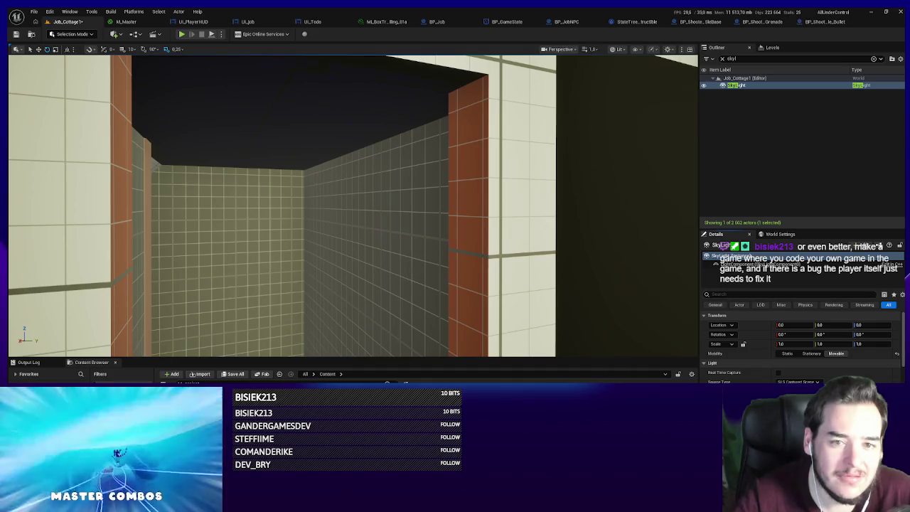
pyautogui.press('f')
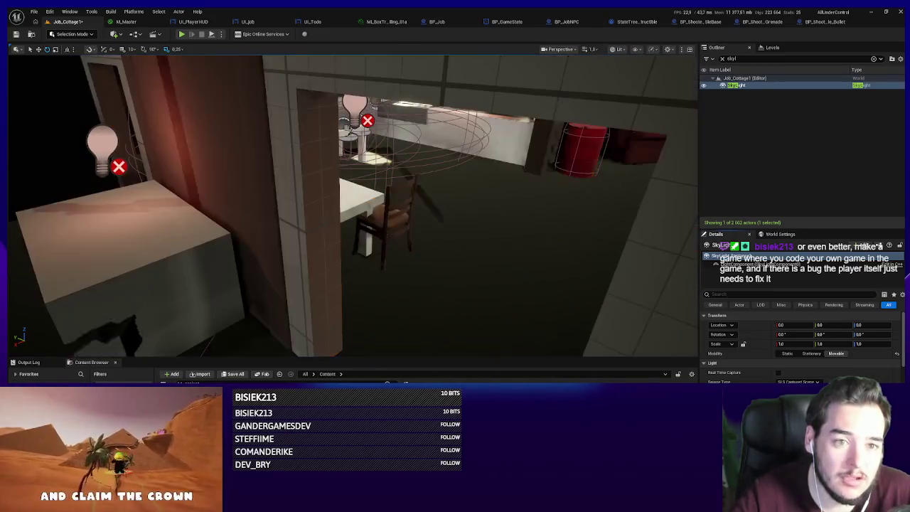
pyautogui.press('w')
pyautogui.press('s')
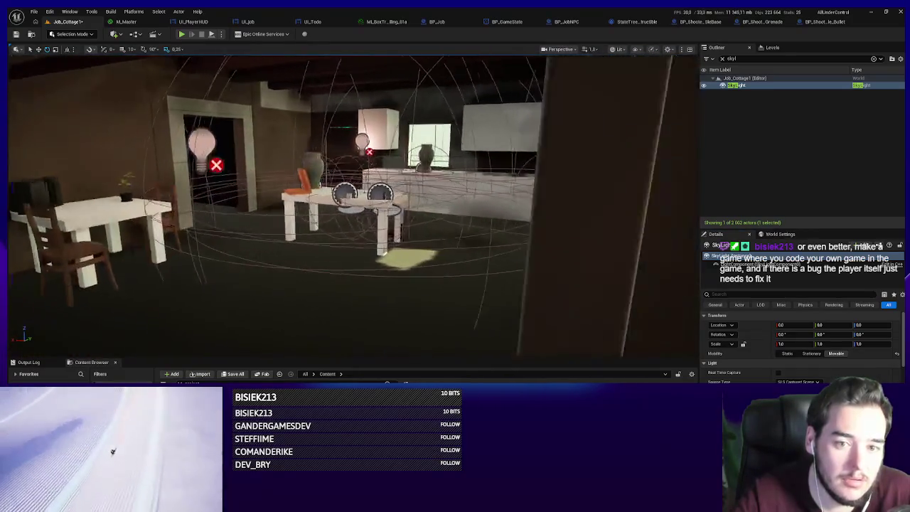
pyautogui.scroll(-5, 800, 341)
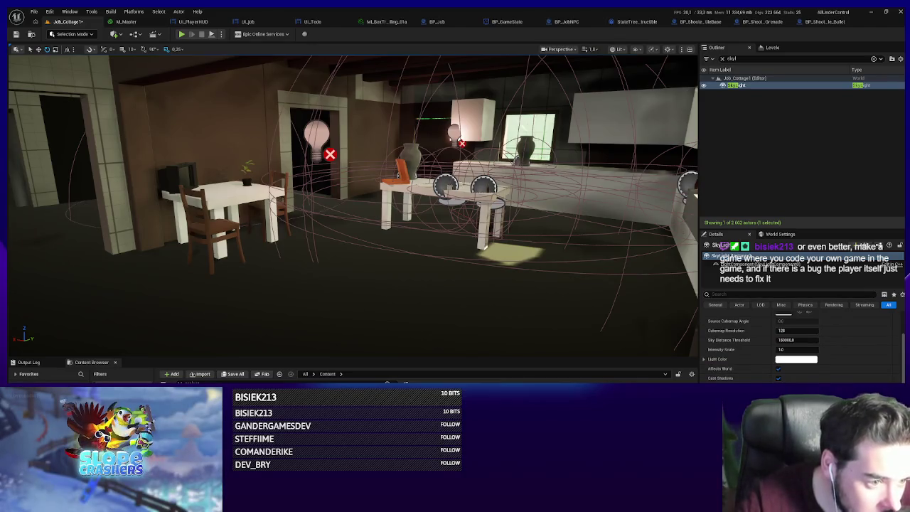
pyautogui.scroll(4, 766, 371)
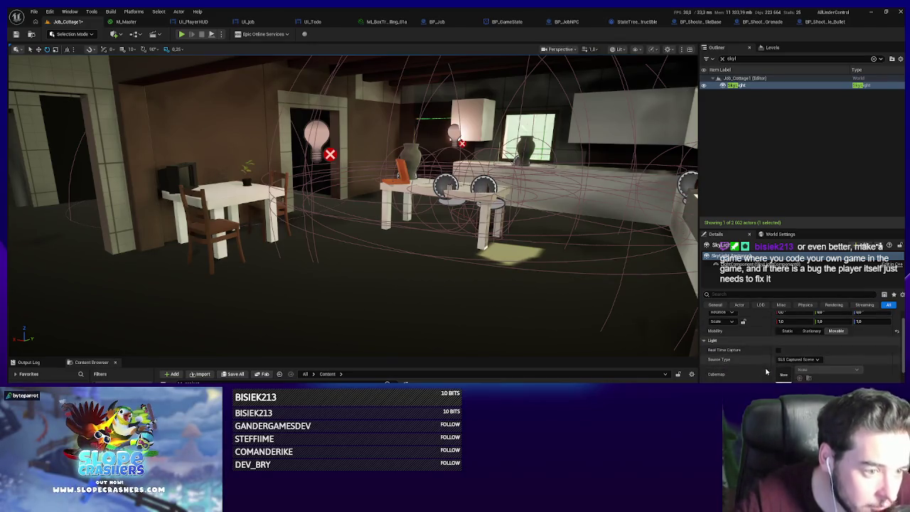
pyautogui.scroll(-6, 767, 371)
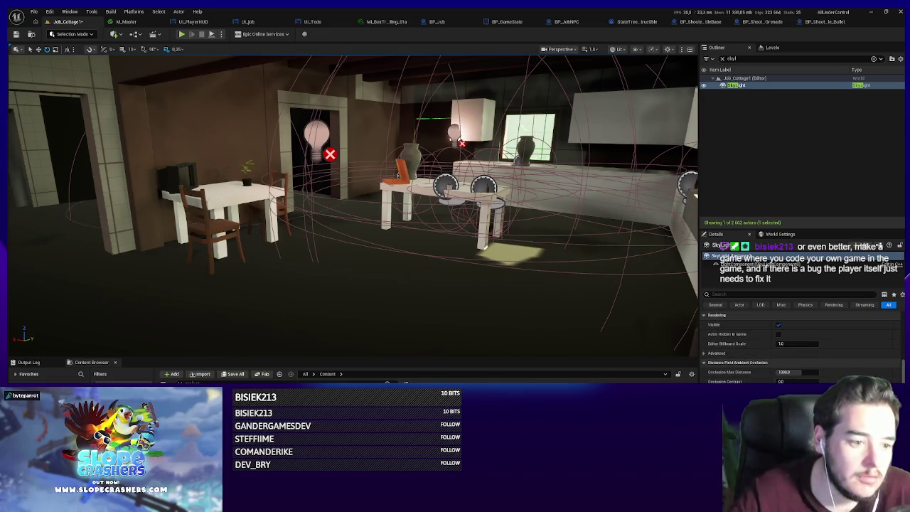
pyautogui.hotkey('alt', 'p')
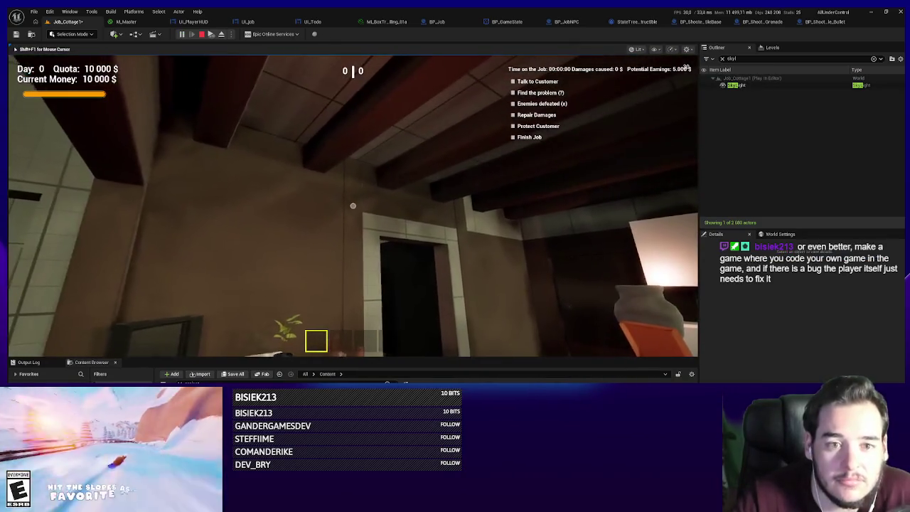
# - Walk through the chair room, hallway and living room to the customer NPC, then stop playing
pyautogui.press('w')
pyautogui.press('w')
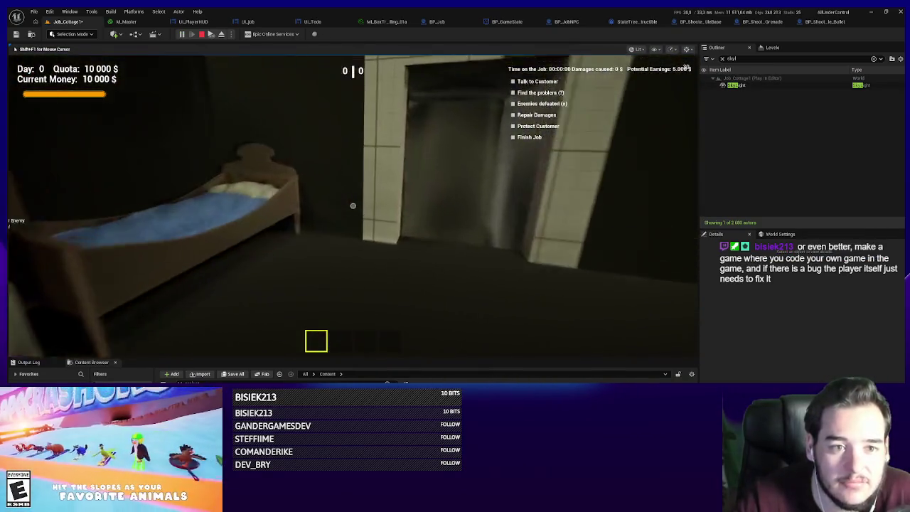
pyautogui.press('w')
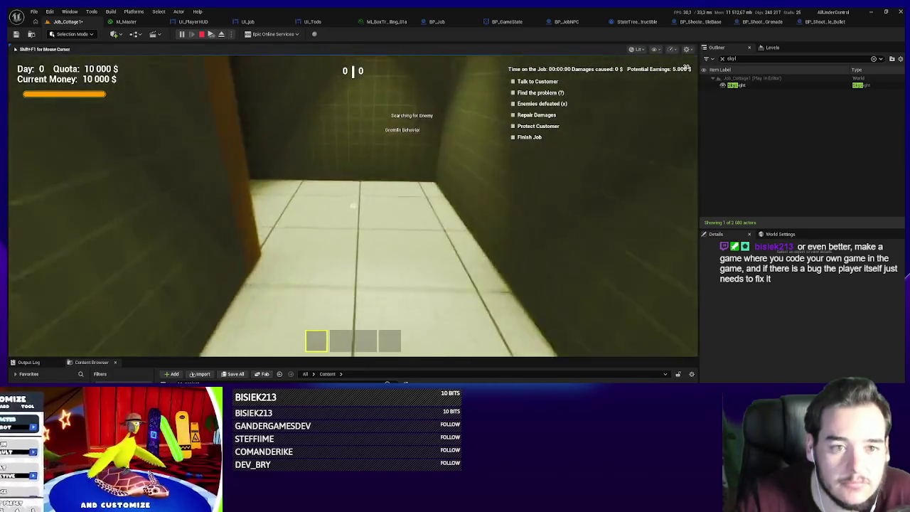
pyautogui.press('w')
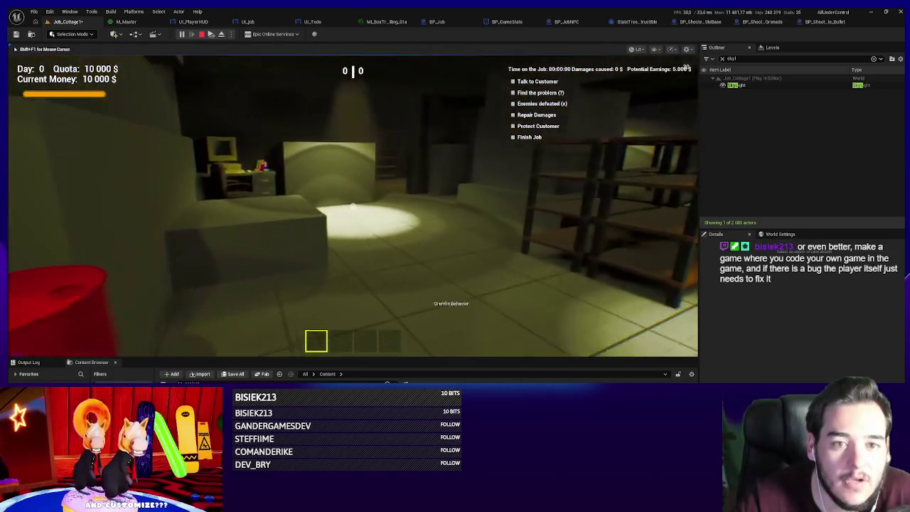
pyautogui.press('w')
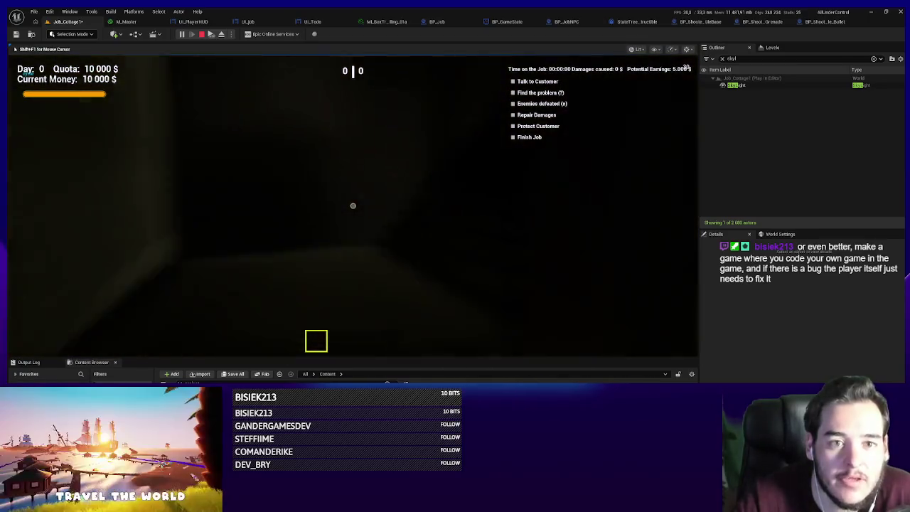
pyautogui.press('w')
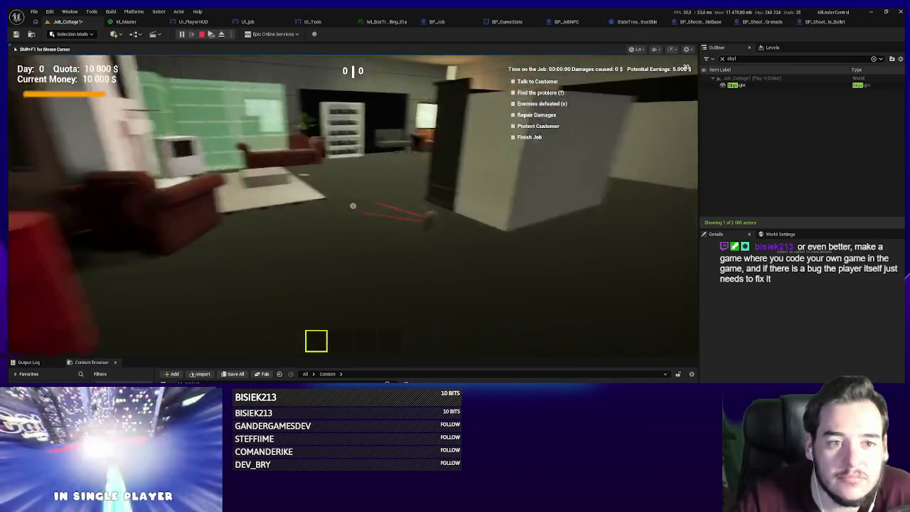
pyautogui.press('w')
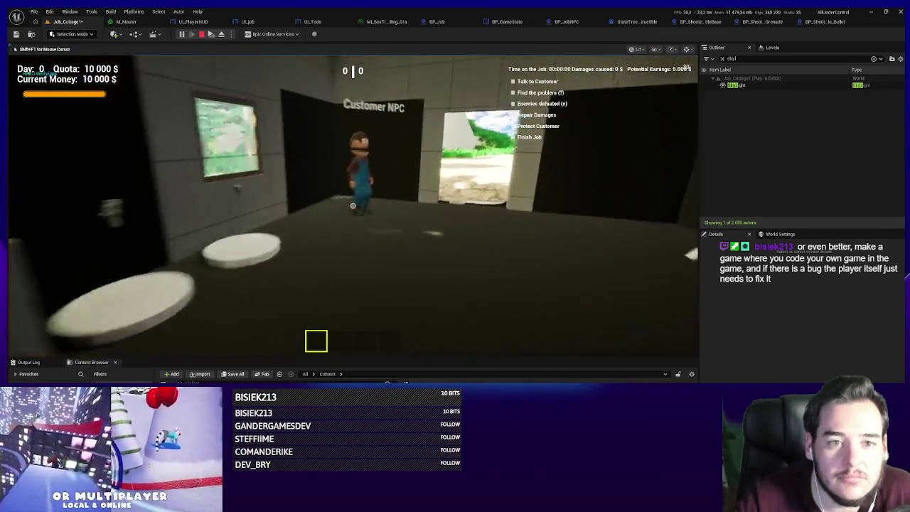
pyautogui.press('Escape')
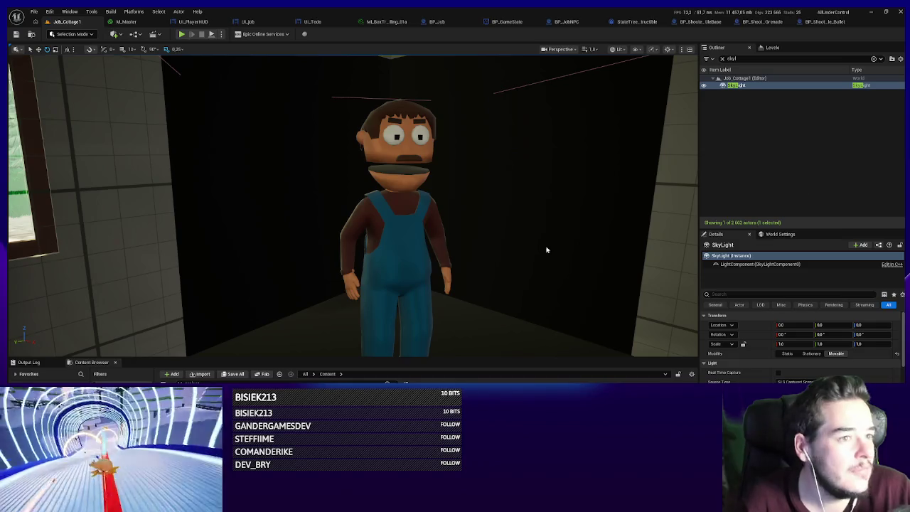
# - Turn the viewport to face the customer NPC beside the lit doorway
pyautogui.moveTo(483, 256)
pyautogui.mouseDown()
pyautogui.moveTo(502, 256)
pyautogui.moveTo(459, 256)
pyautogui.mouseUp()
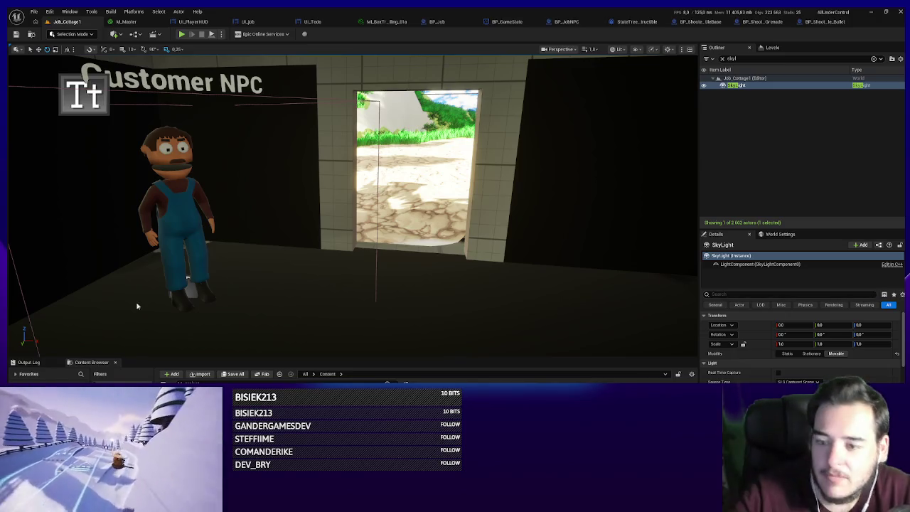
pyautogui.moveTo(187, 277); pyautogui.dragTo(263, 309)
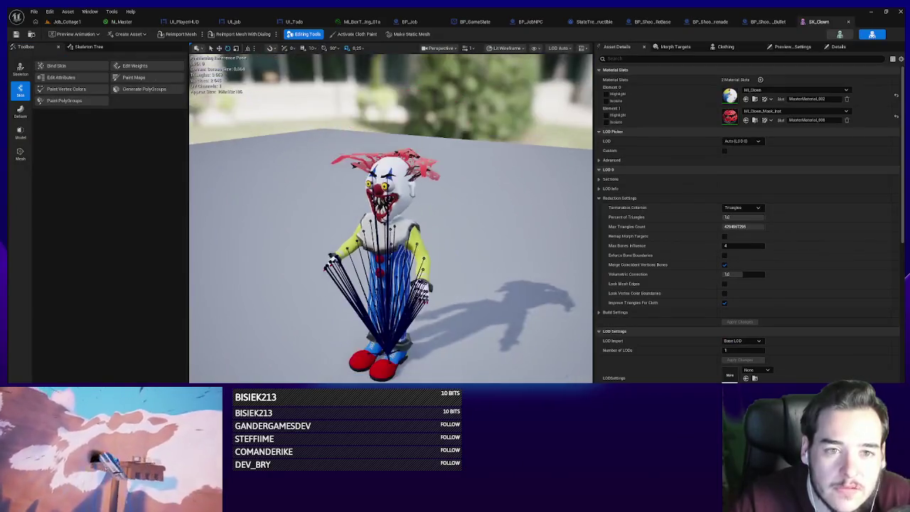
# - Switch back to the Job_Cottage1 level editor
pyautogui.click(66, 22)
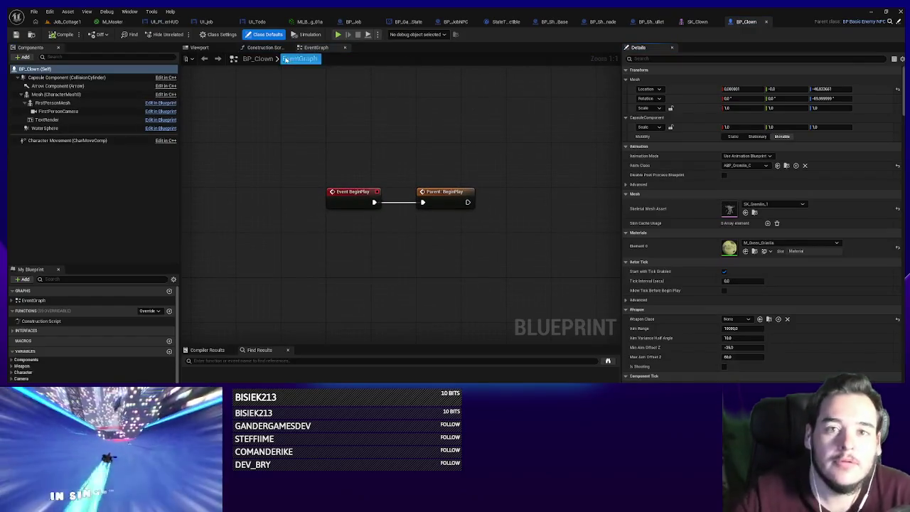
# - Set BP_Clown's character mesh to SK_Clown and reset its first material slot to M_Clown
pyautogui.click(206, 48)
pyautogui.click(56, 94)
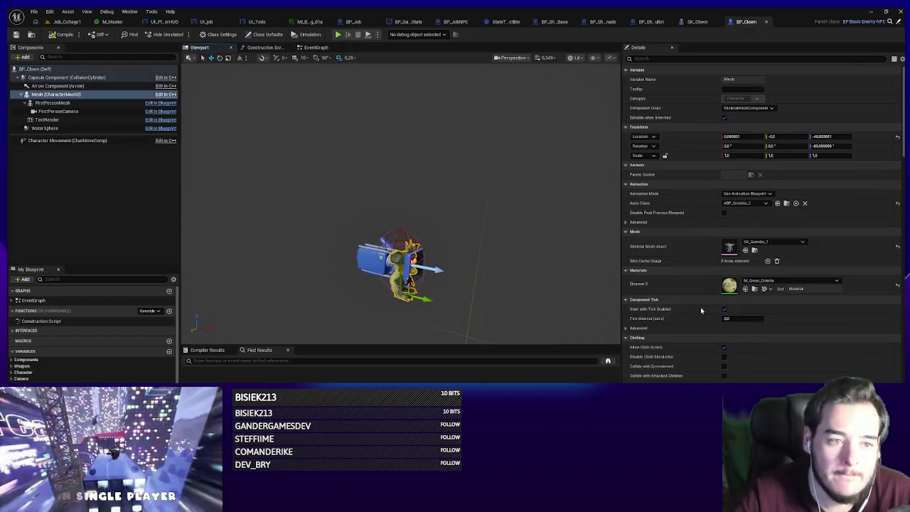
pyautogui.click(763, 243)
pyautogui.write('clown')
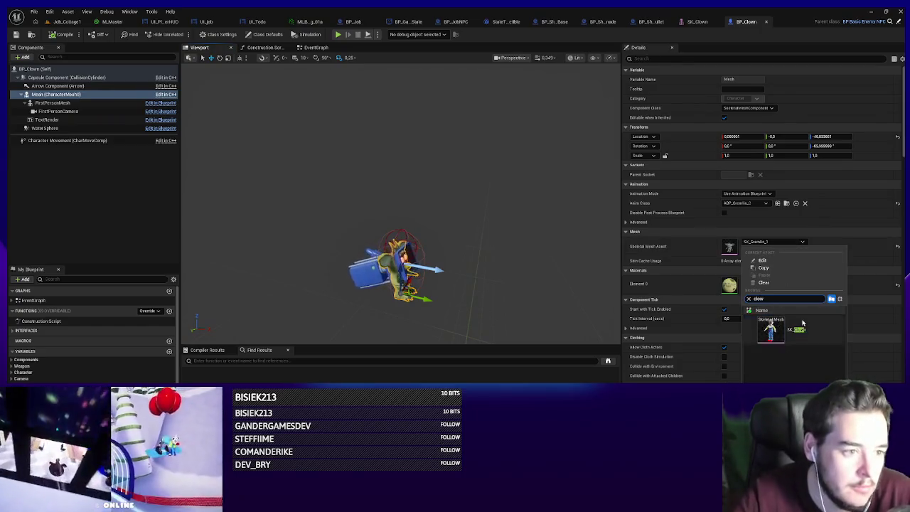
pyautogui.click(801, 324)
pyautogui.click(898, 285)
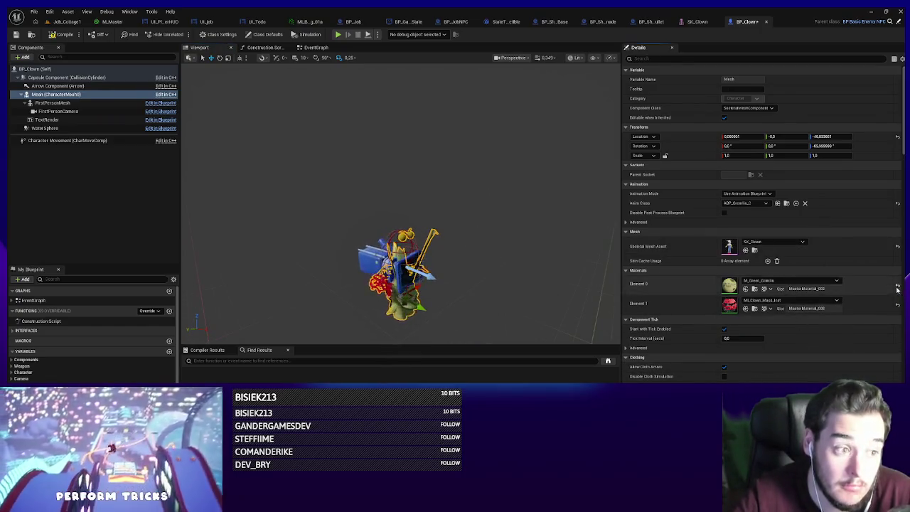
pyautogui.scroll(5, 488, 287)
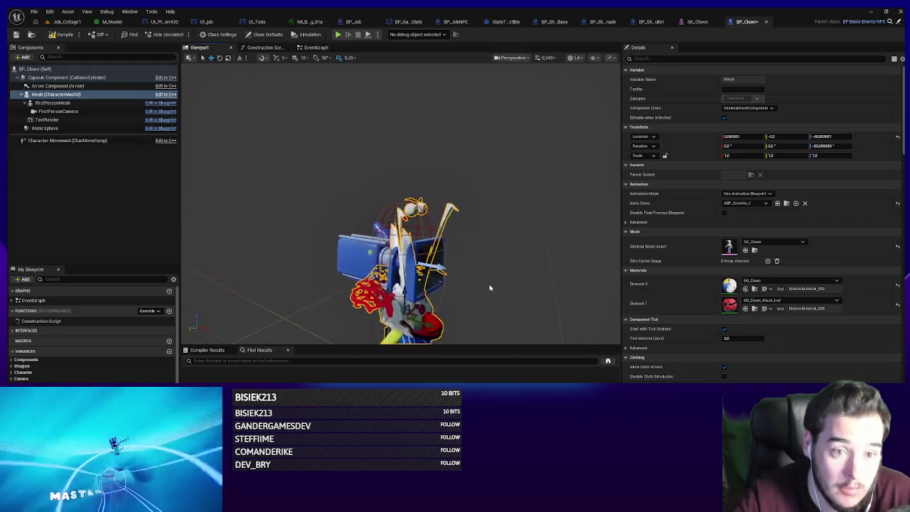
pyautogui.moveTo(488, 287); pyautogui.dragTo(398, 286)
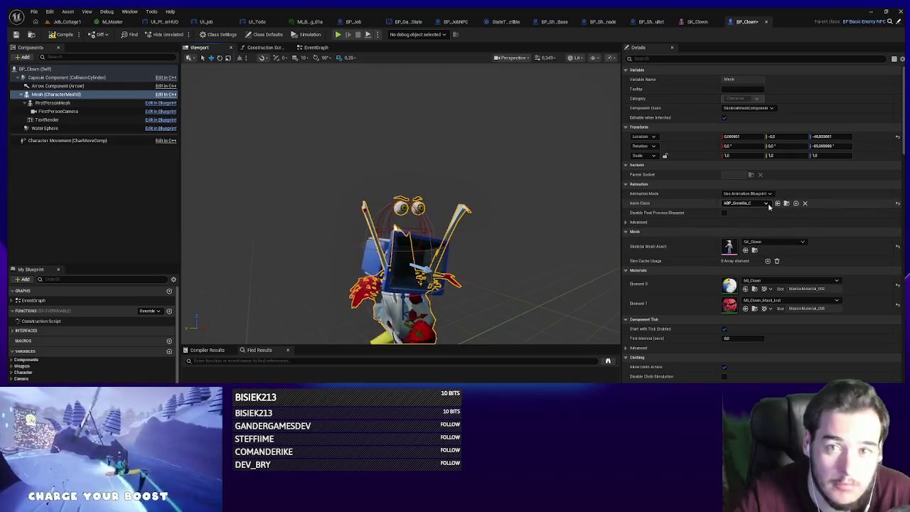
# - Locate the SK_Clown mesh asset in the Content Browser from the cottage level
pyautogui.click(65, 24)
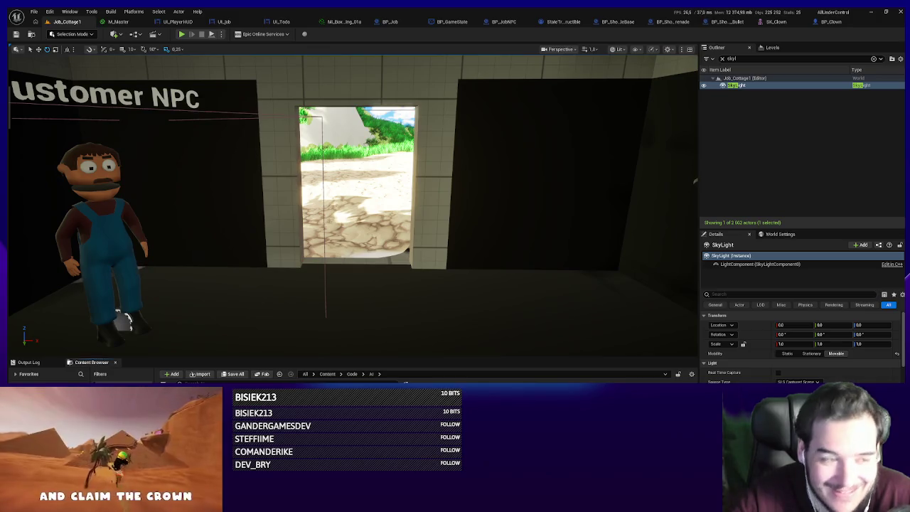
pyautogui.hotkey('alt', 'Tab')
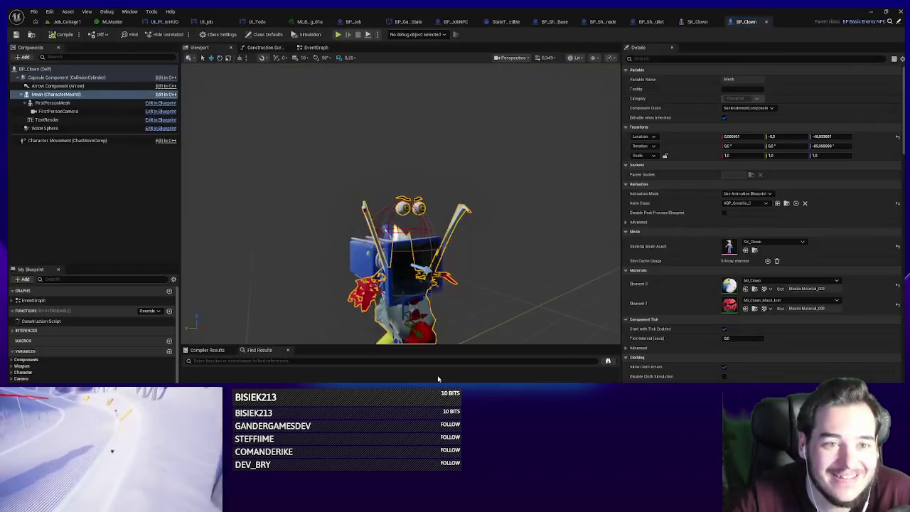
pyautogui.hotkey('ctrl', 'b')
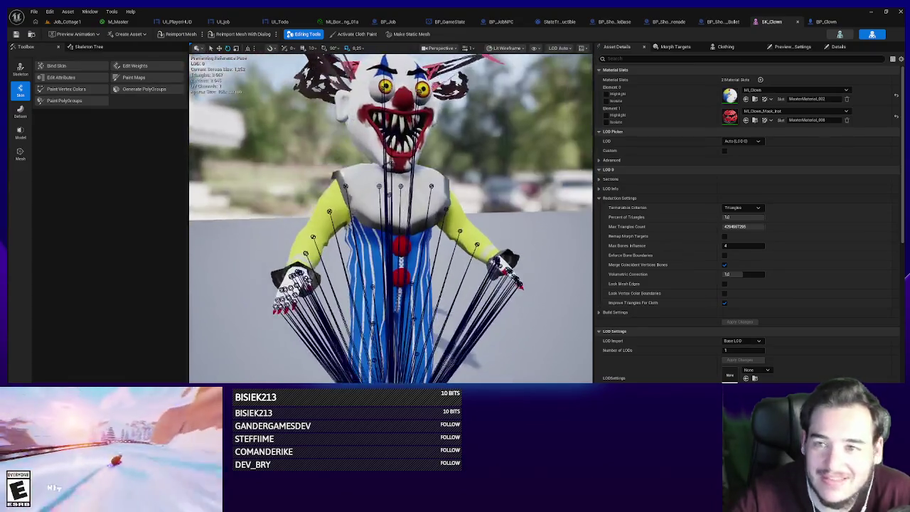
# - Browse SK_Clown's Skeleton Tree bones, then frame the whole clown in the preview
pyautogui.click(86, 47)
pyautogui.click(78, 116)
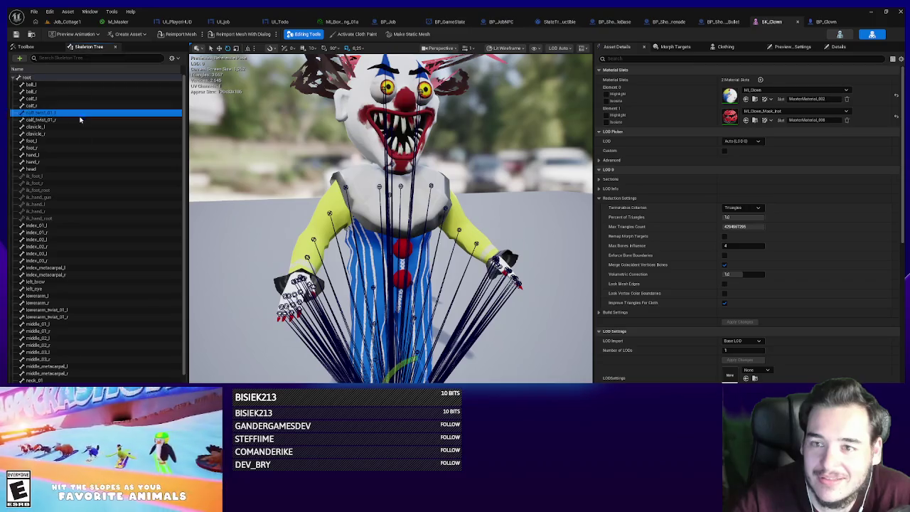
pyautogui.scroll(-1, 77, 116)
pyautogui.press('Escape')
pyautogui.press('f')
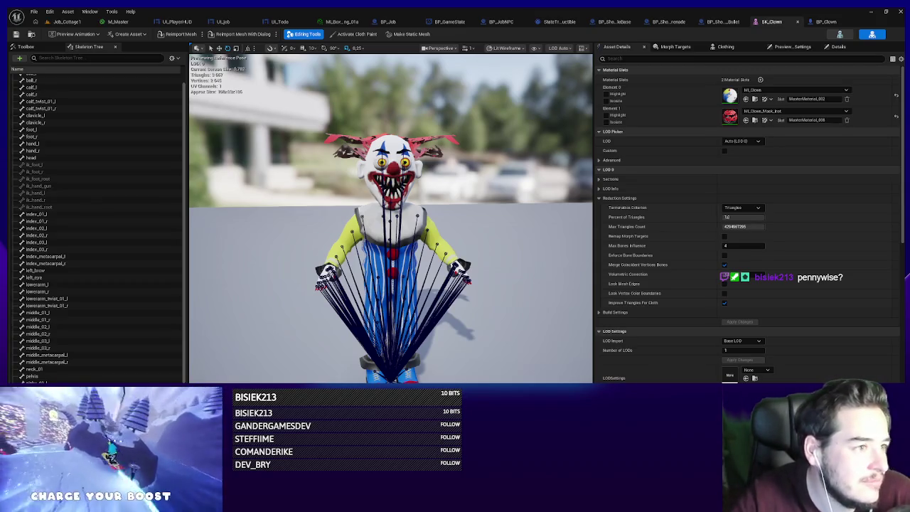
# - Restore the level's editor icons with G, then close the SK_Clown mesh editor
pyautogui.click(69, 22)
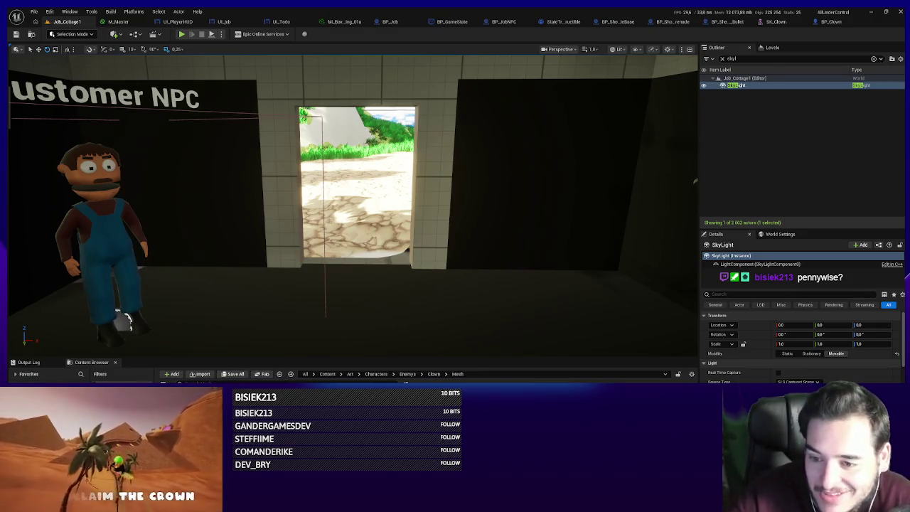
pyautogui.scroll(3, 312, 278)
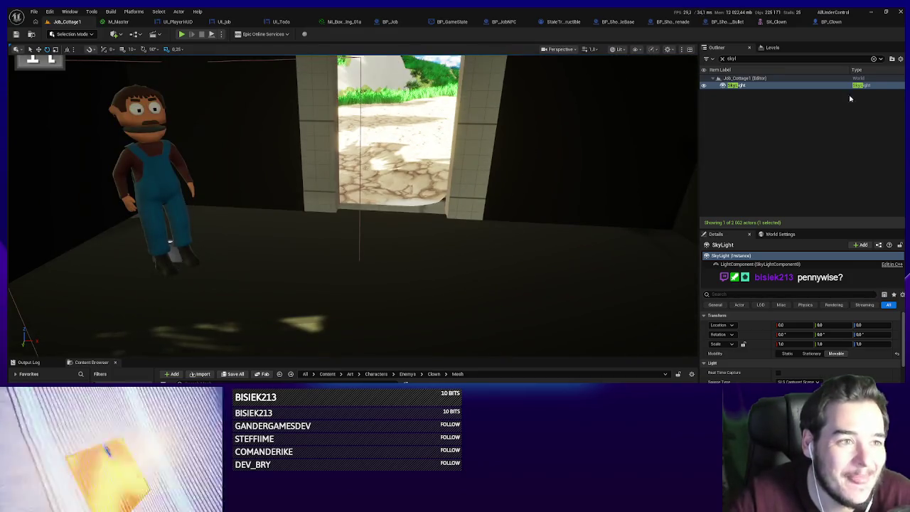
pyautogui.scroll(-3, 455, 167)
pyautogui.press('g')
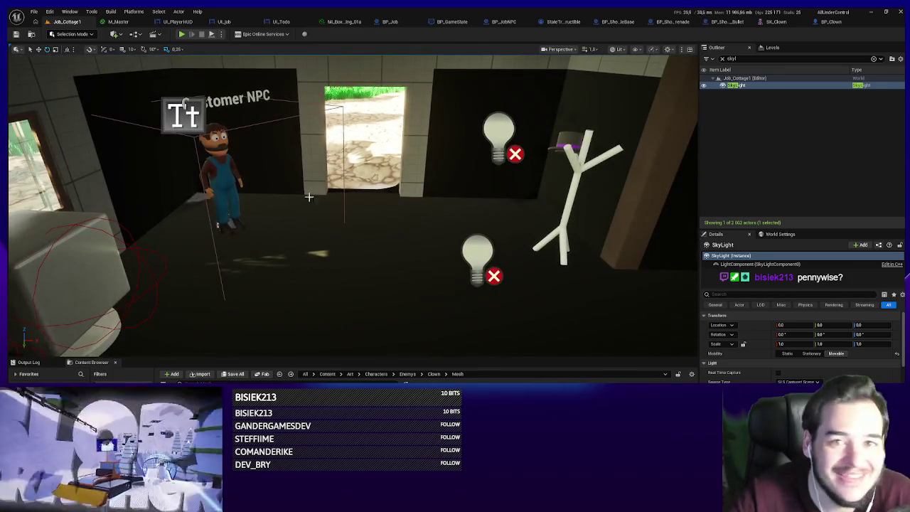
pyautogui.click(772, 21)
pyautogui.scroll(-5, 114, 323)
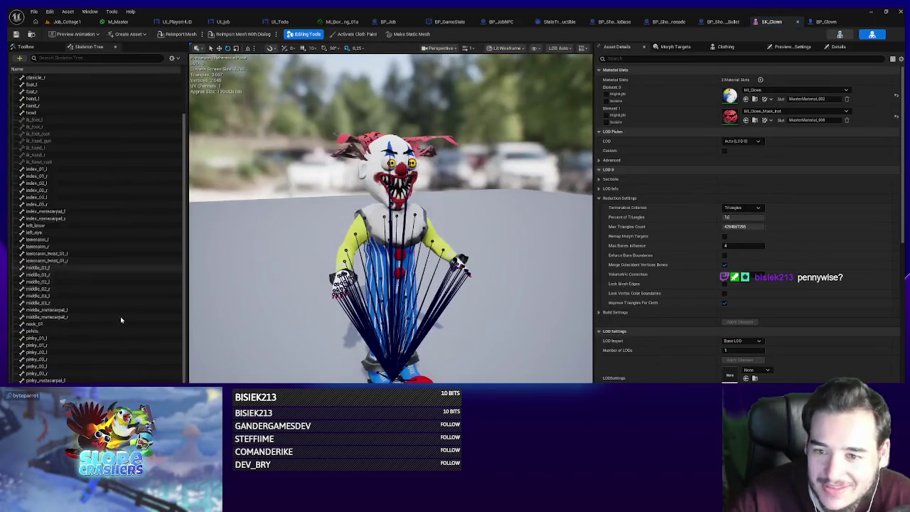
pyautogui.scroll(5, 99, 228)
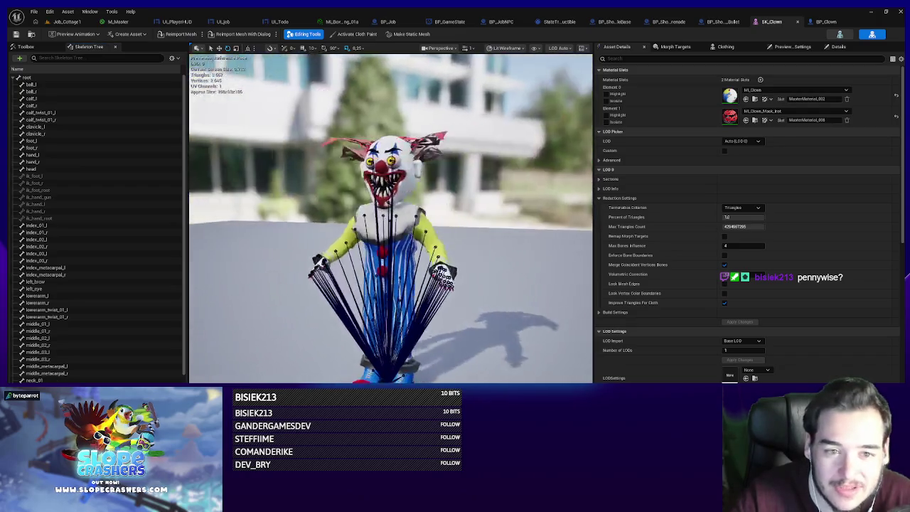
pyautogui.middleClick(768, 26)
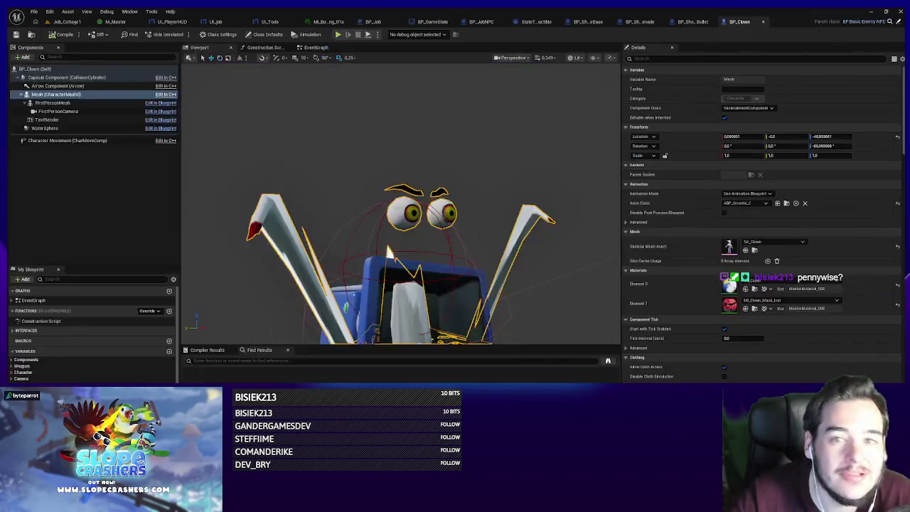
# - Check BP_Clown's FirstPersonCamera component, then return to Job_Cottage1 and clear the outliner filter
pyautogui.click(55, 25)
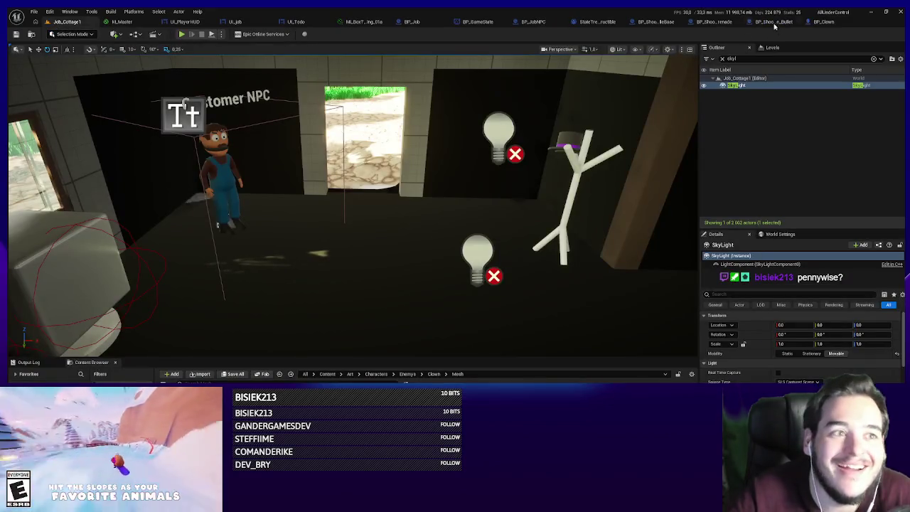
pyautogui.click(821, 22)
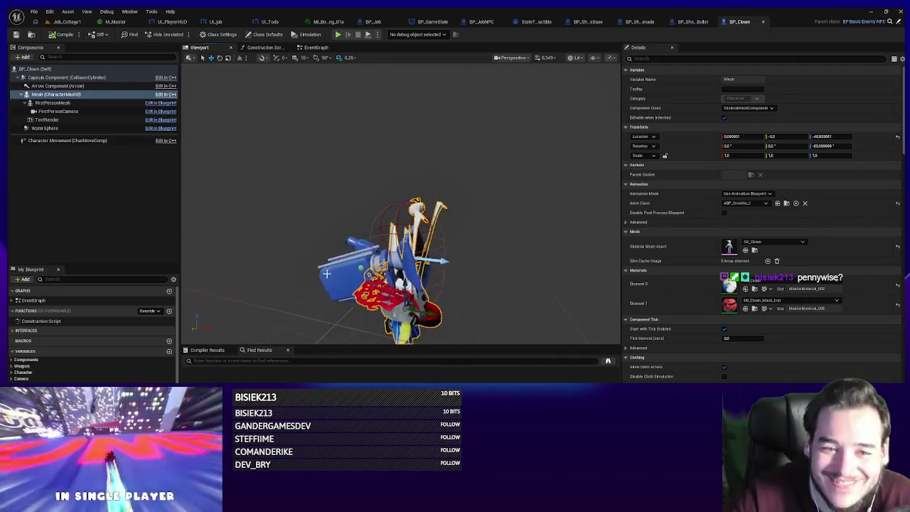
pyautogui.click(334, 271)
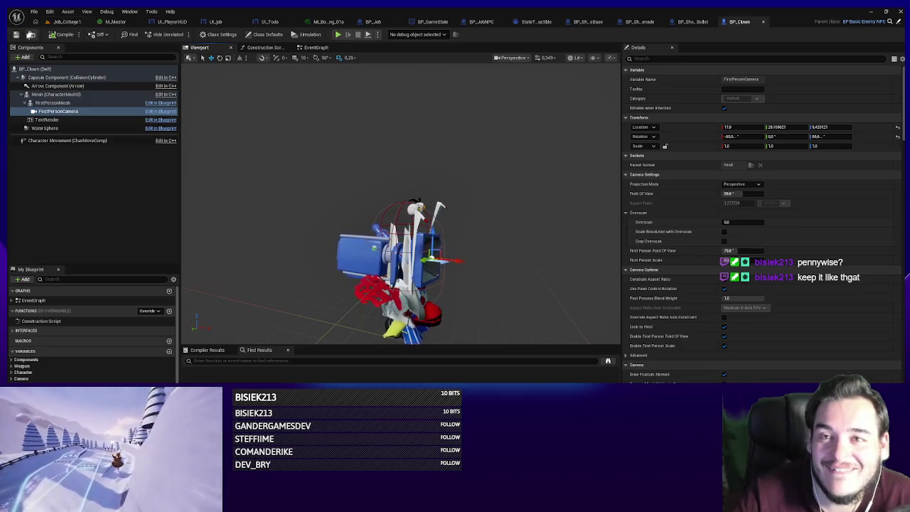
pyautogui.click(30, 34)
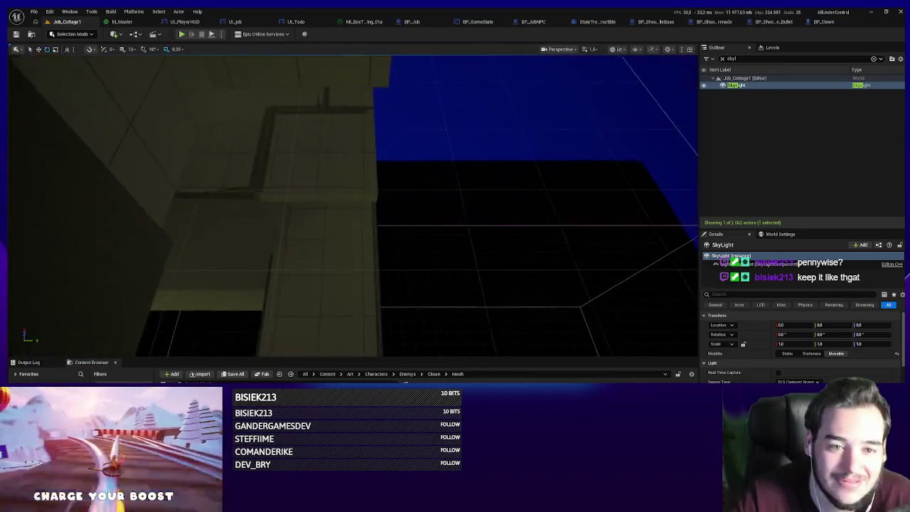
pyautogui.click(723, 58)
# - Find BP_Gremlin2 with the 'pawngre' outliner search, show the navmesh, and bring up BP_Clown
pyautogui.write('pawner')
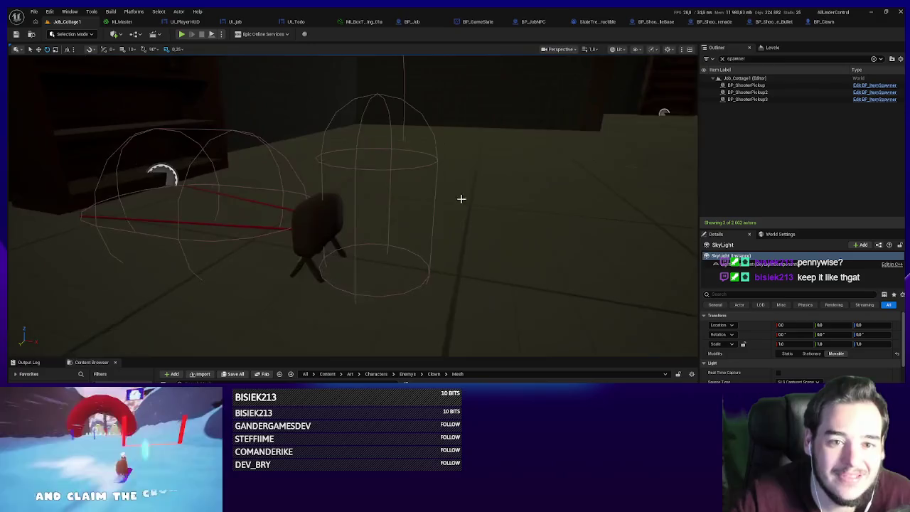
pyautogui.write('gre')
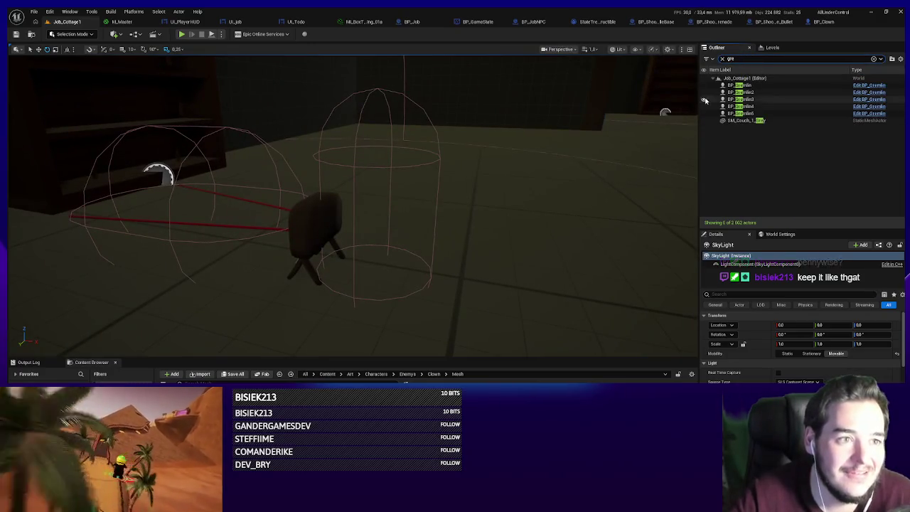
pyautogui.doubleClick(740, 92)
pyautogui.moveTo(509, 187)
pyautogui.mouseDown()
pyautogui.moveTo(498, 209)
pyautogui.moveTo(473, 193)
pyautogui.moveTo(178, 228)
pyautogui.mouseUp()
pyautogui.press('p')
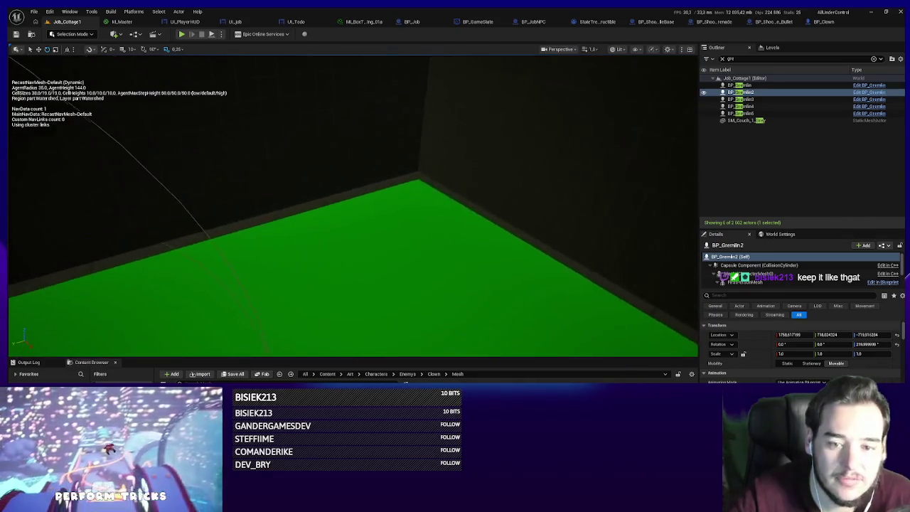
pyautogui.click(840, 23)
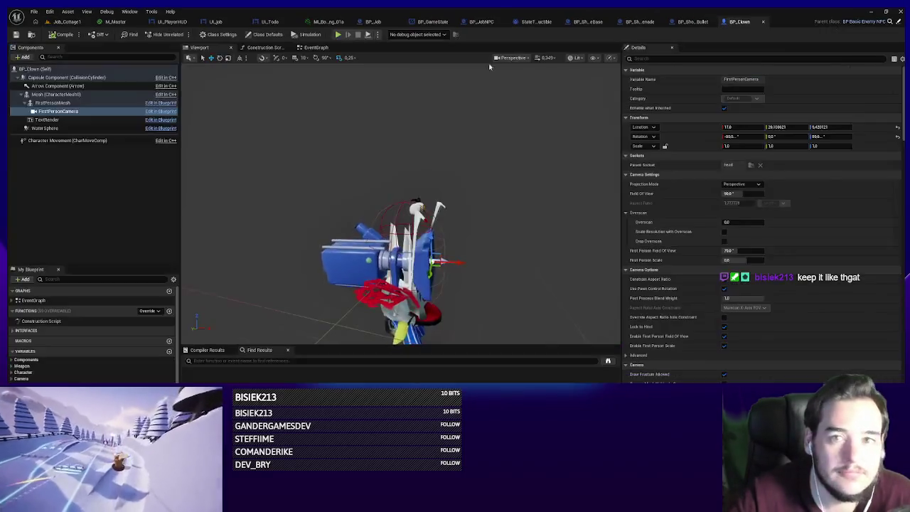
# - Paste a BP_Clown at the gremlin's spot in Job_Cottage1 and focus on it
pyautogui.click(66, 22)
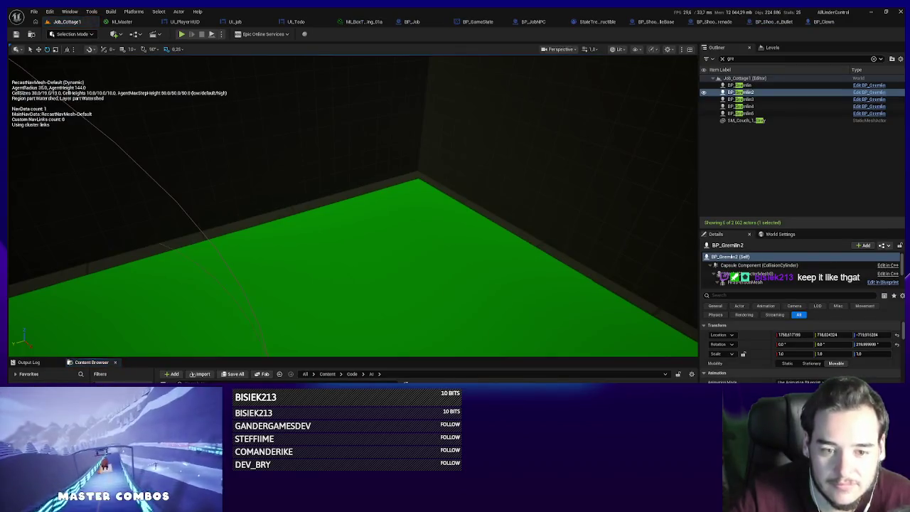
pyautogui.hotkey('ctrl', 'v')
pyautogui.press('f')
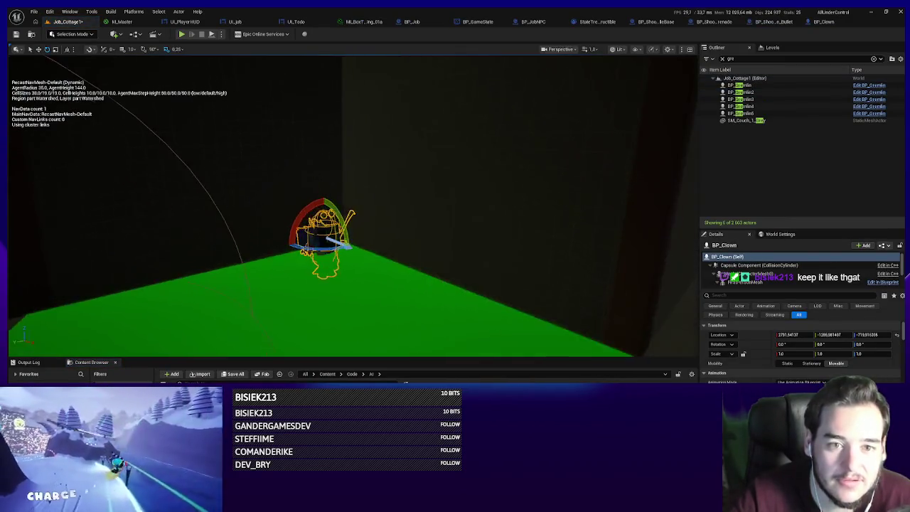
pyautogui.scroll(-5, 463, 261)
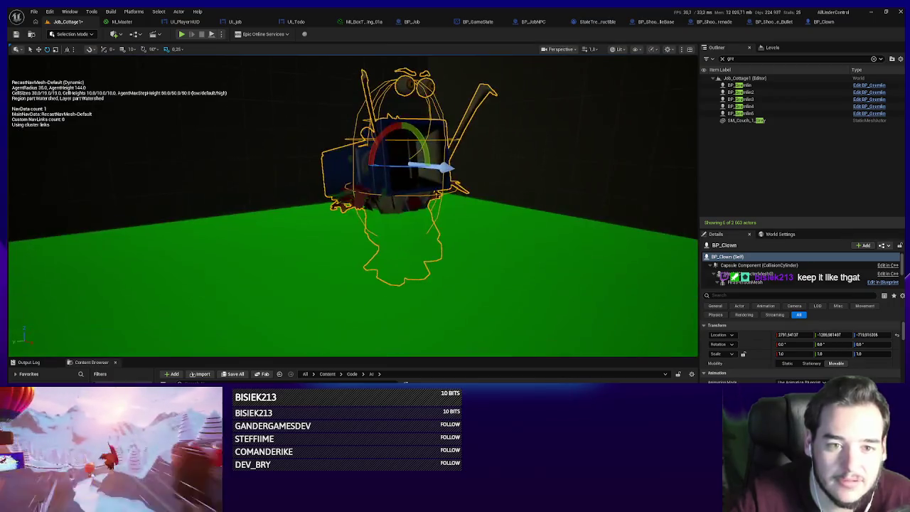
# - Switch to game view and start Play In Editor with Alt+P
pyautogui.press('g')
pyautogui.scroll(3, 458, 275)
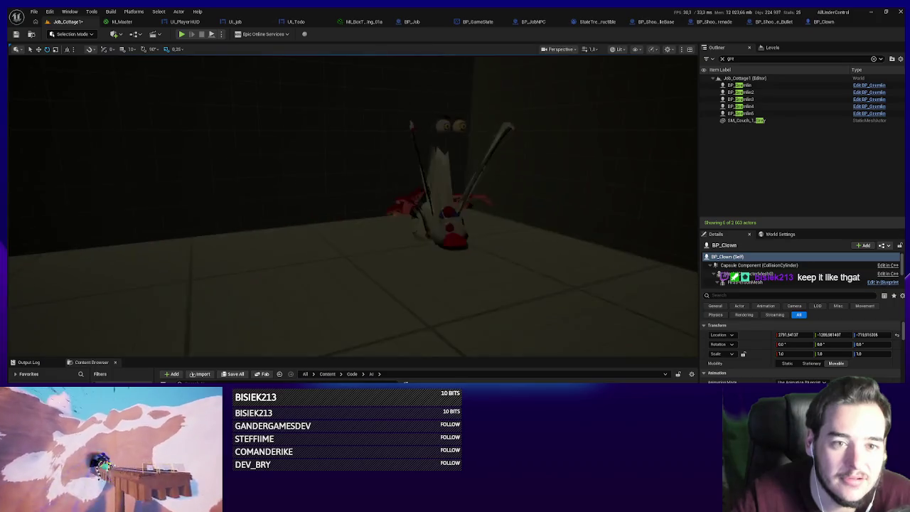
pyautogui.scroll(-4, 449, 281)
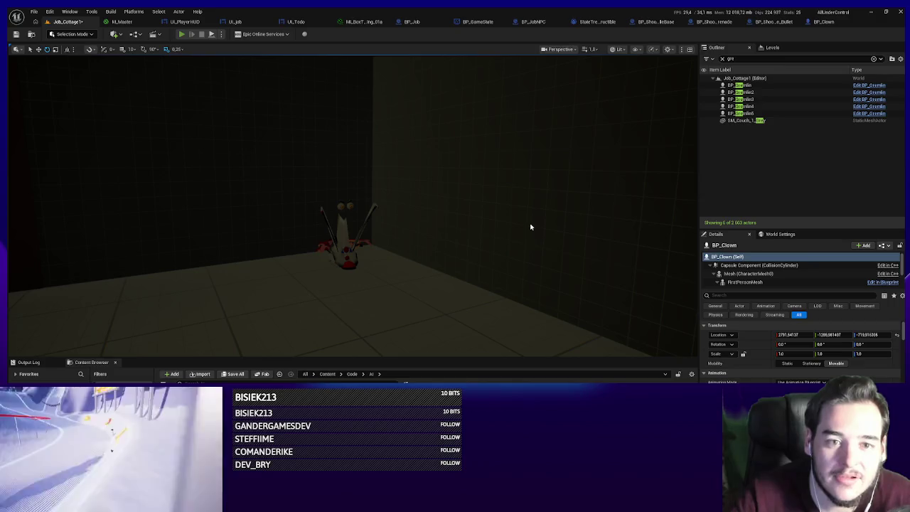
pyautogui.hotkey('alt', 'p')
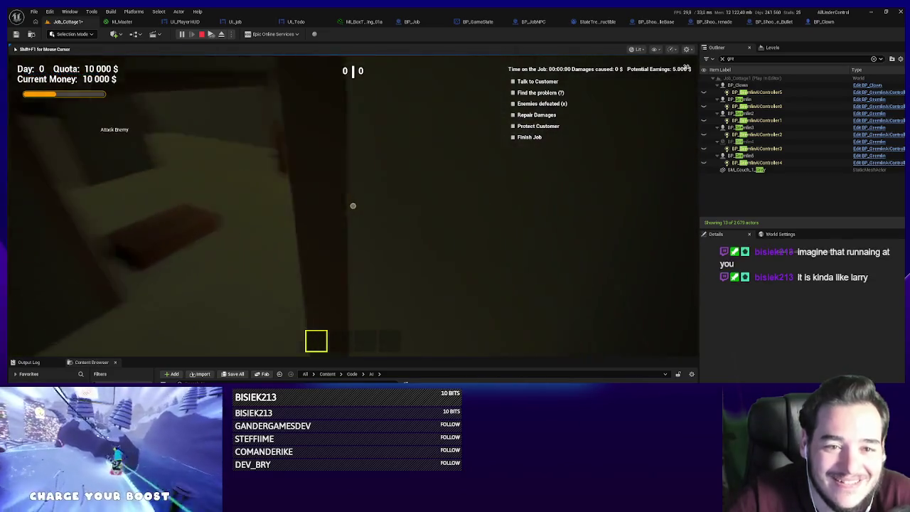
# - End the Job_Cottage1 Play In Editor session with Esc
pyautogui.press('Escape')
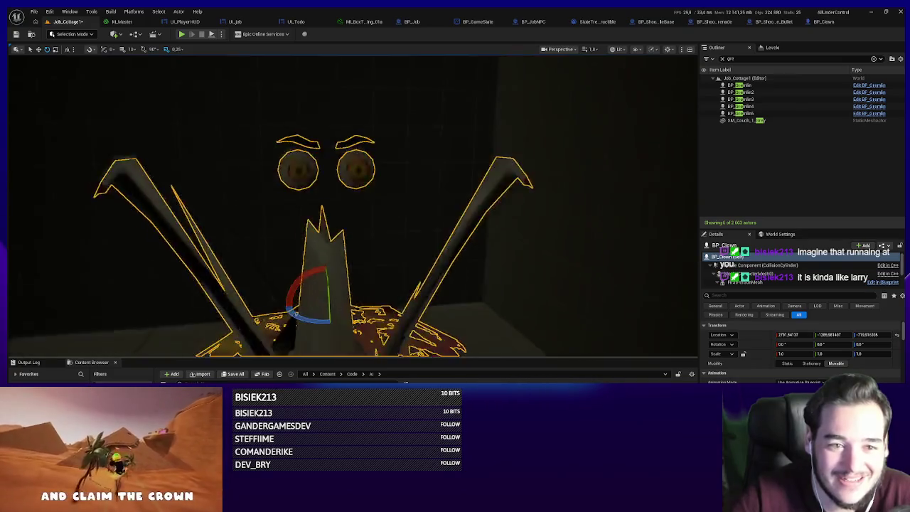
pyautogui.scroll(-5, 463, 275)
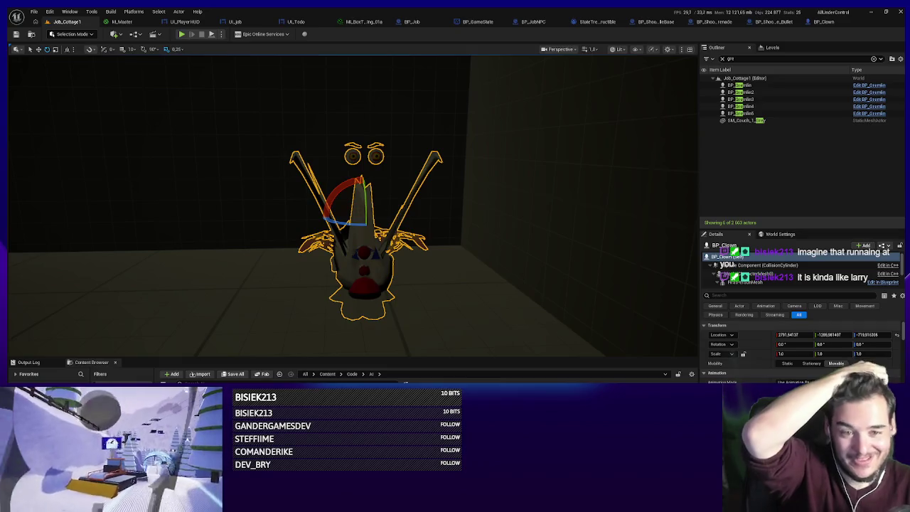
pyautogui.scroll(-2, 490, 301)
pyautogui.click(490, 301)
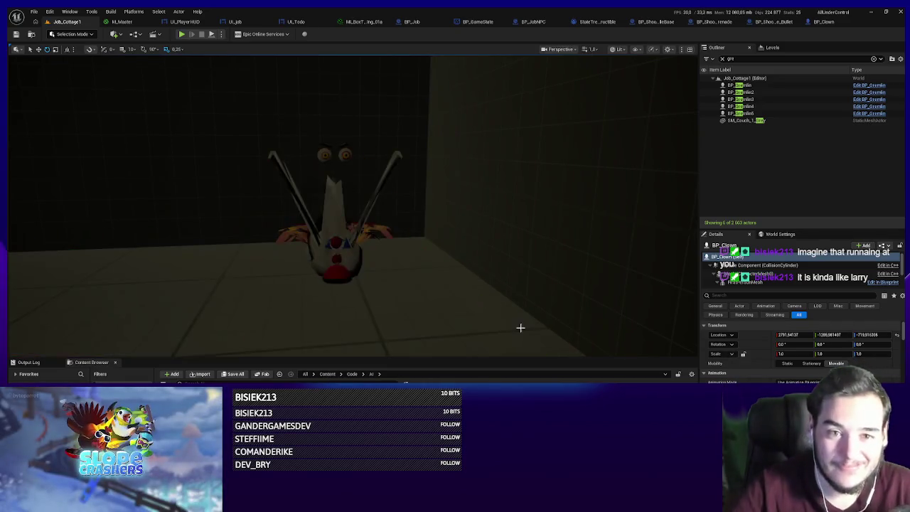
pyautogui.moveTo(512, 326)
pyautogui.mouseDown()
pyautogui.moveTo(163, 102)
pyautogui.moveTo(232, 138)
pyautogui.mouseUp()
pyautogui.hotkey('alt', 'Tab')
pyautogui.hotkey('alt', 'Tab')
pyautogui.hotkey('alt', 'Tab')
pyautogui.hotkey('alt', 'shift', 'Tab')
pyautogui.hotkey('alt', 'shift', 'Tab')
pyautogui.hotkey('alt', 'shift', 'Tab')
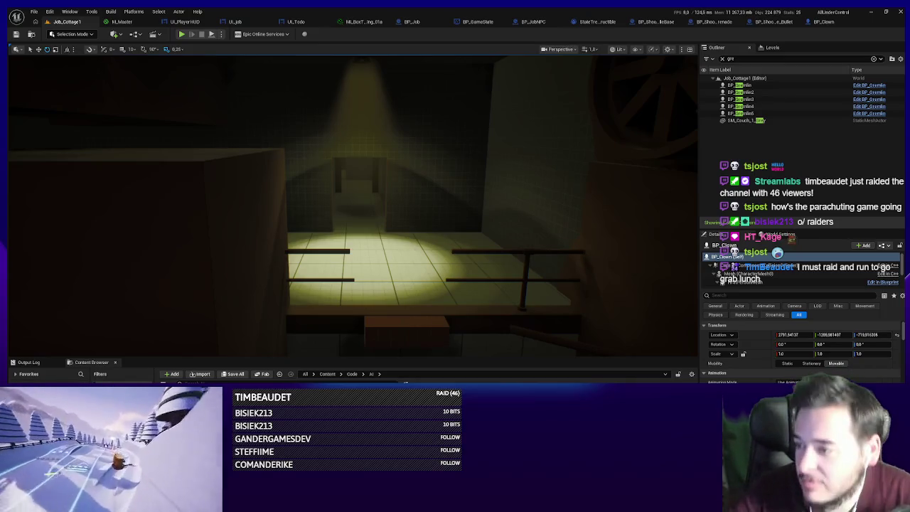
pyautogui.scroll(-4, 526, 240)
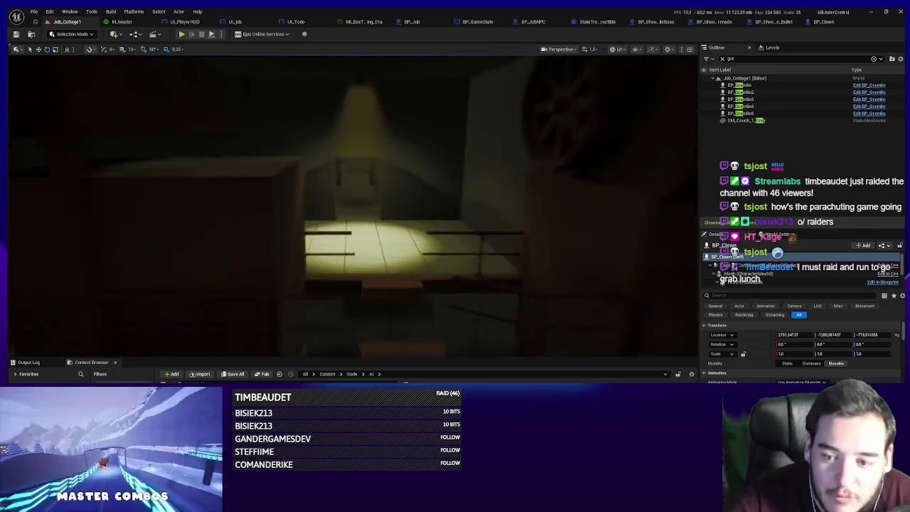
pyautogui.scroll(-10, 240, 134)
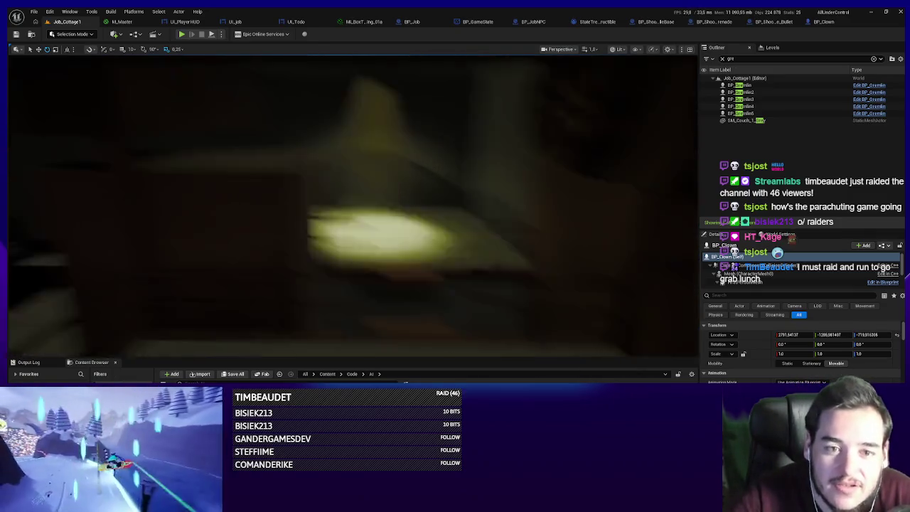
pyautogui.scroll(10, 353, 205)
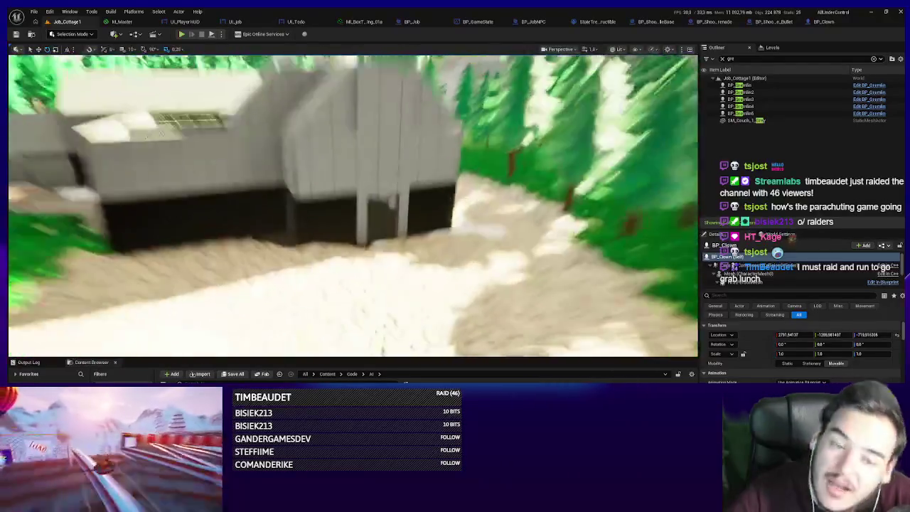
pyautogui.scroll(3, 353, 205)
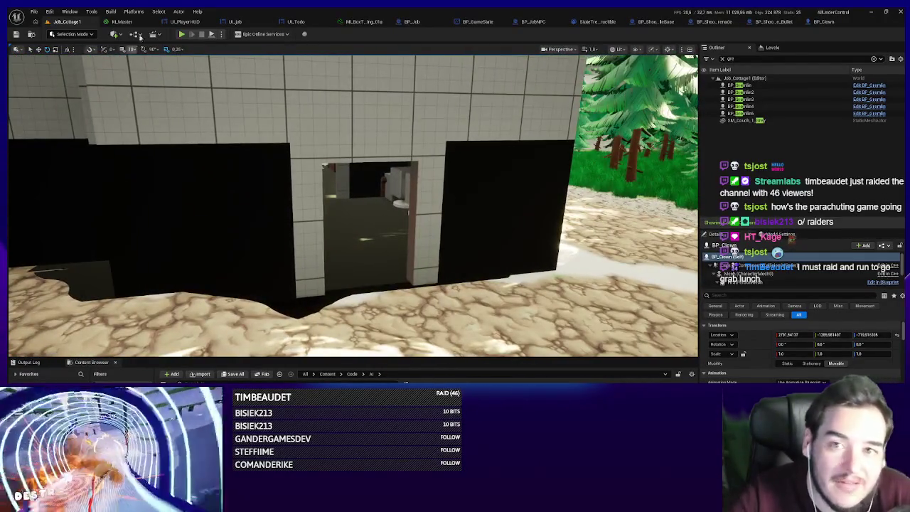
pyautogui.hotkey('alt', 'p')
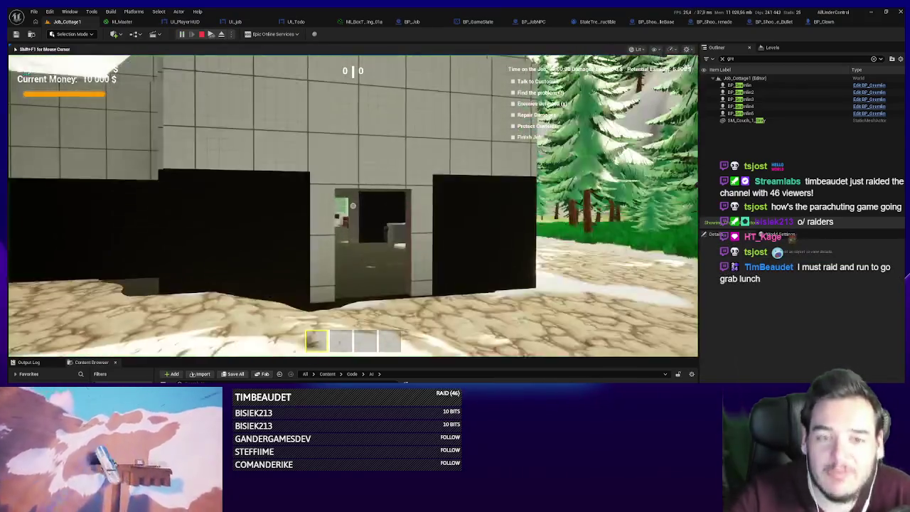
pyautogui.press('w')
pyautogui.press('w')
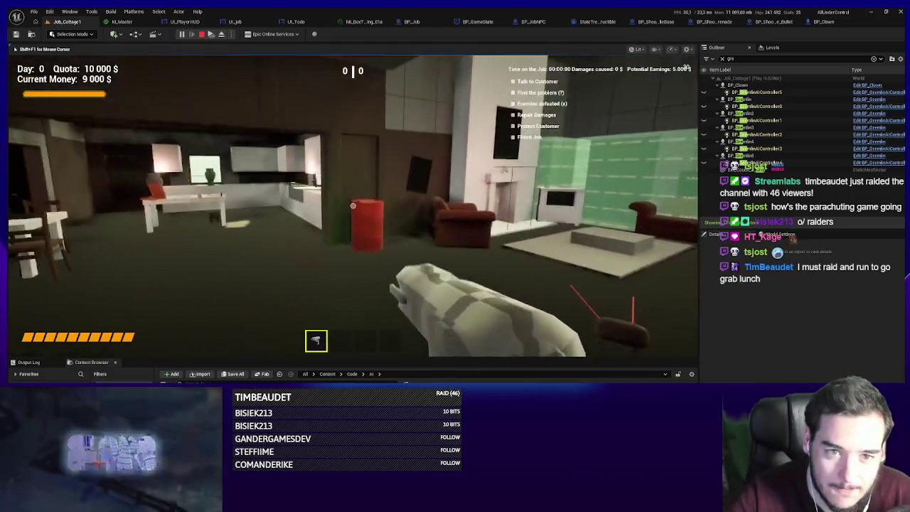
pyautogui.click(353, 206)
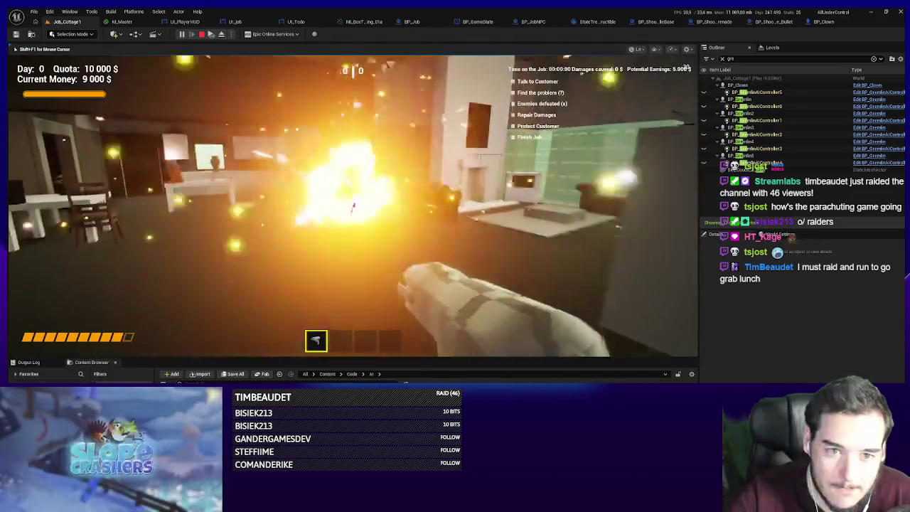
pyautogui.press('w')
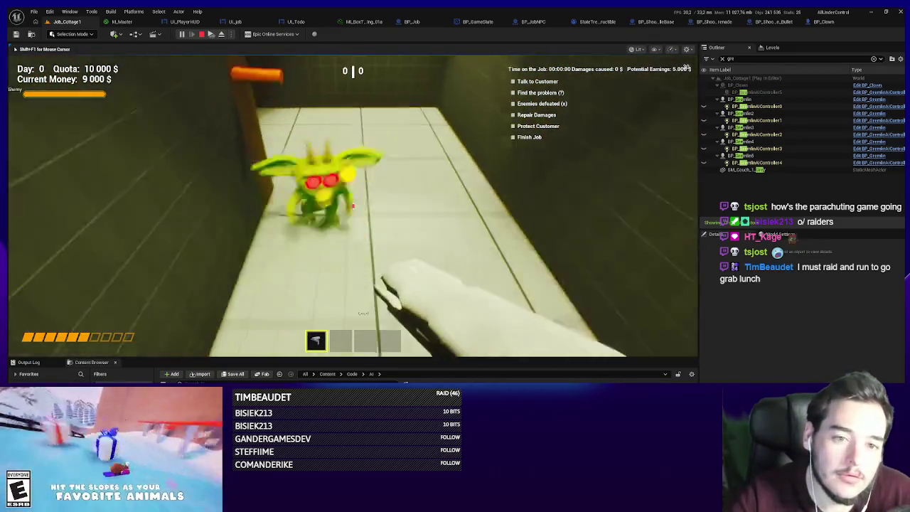
pyautogui.click(353, 206)
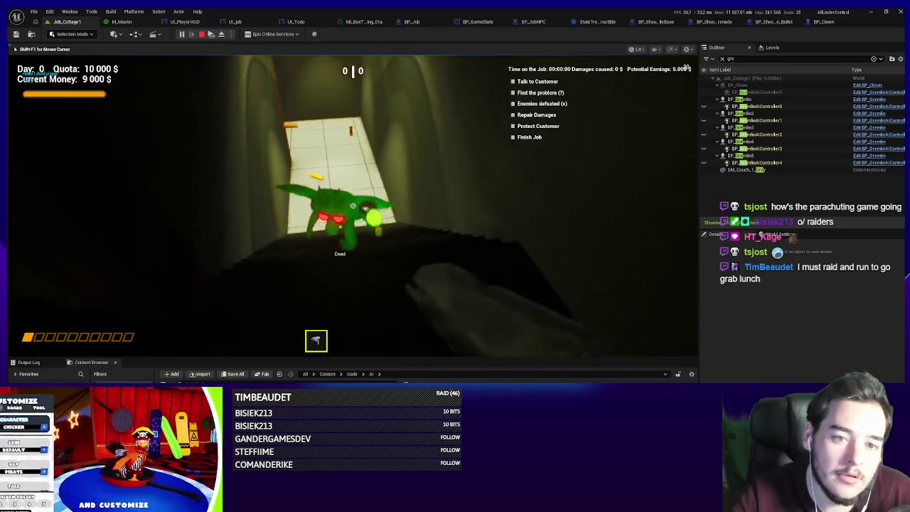
pyautogui.press('r')
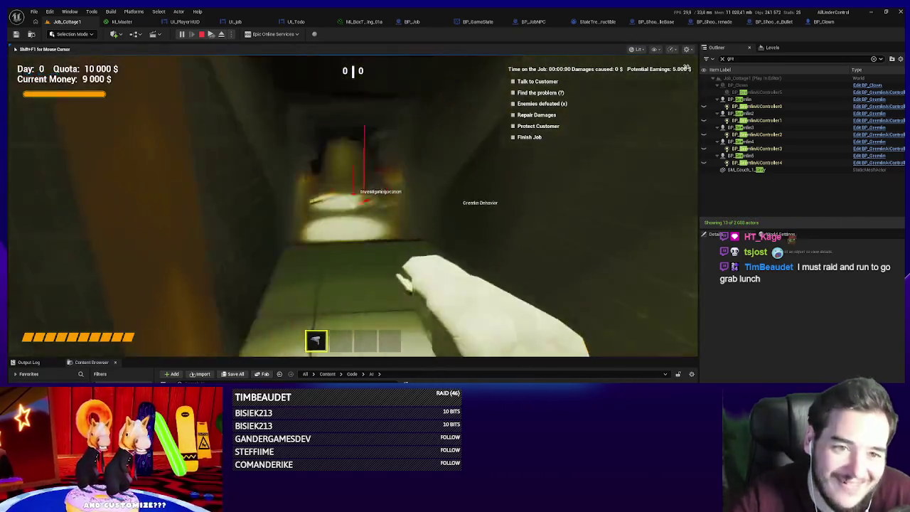
pyautogui.click(353, 206)
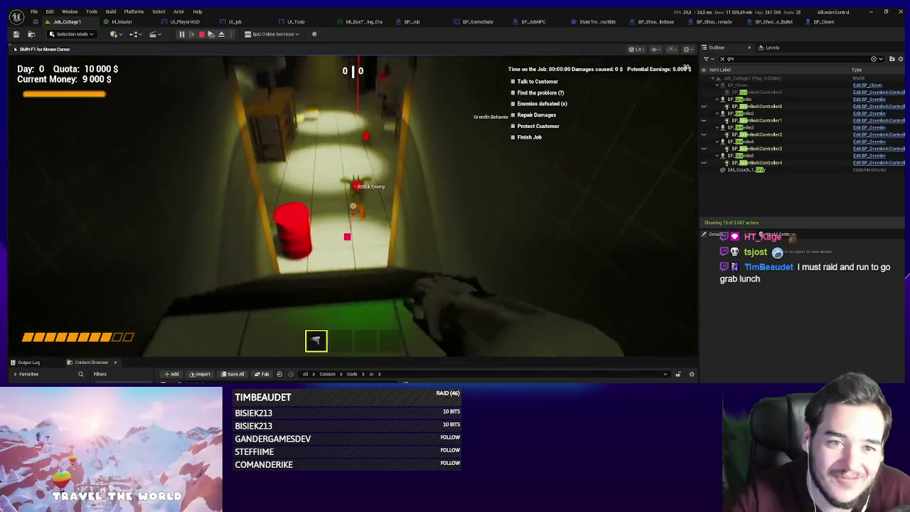
pyautogui.click(353, 206)
pyautogui.click(352, 206)
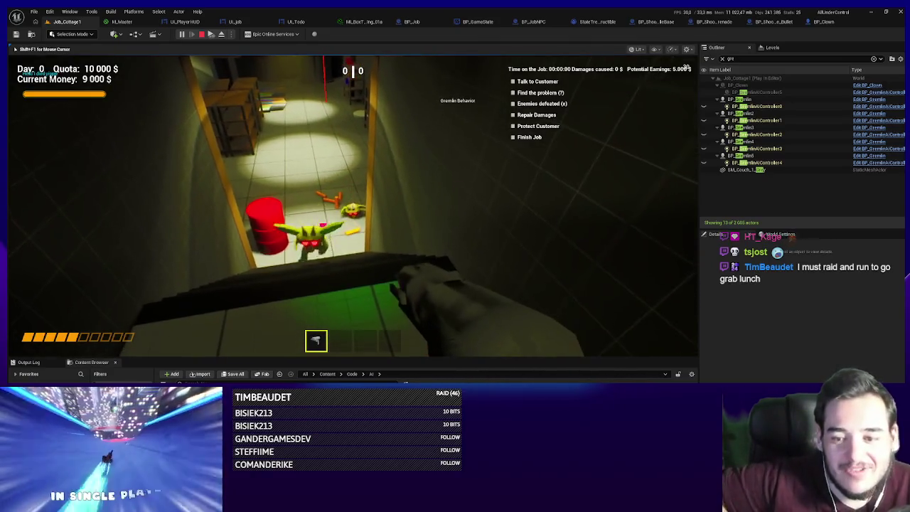
pyautogui.click(352, 206)
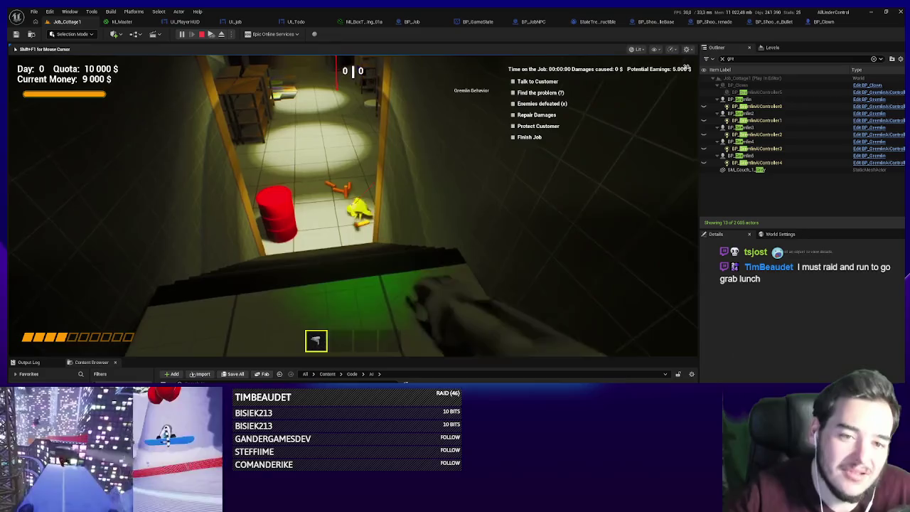
pyautogui.press('w')
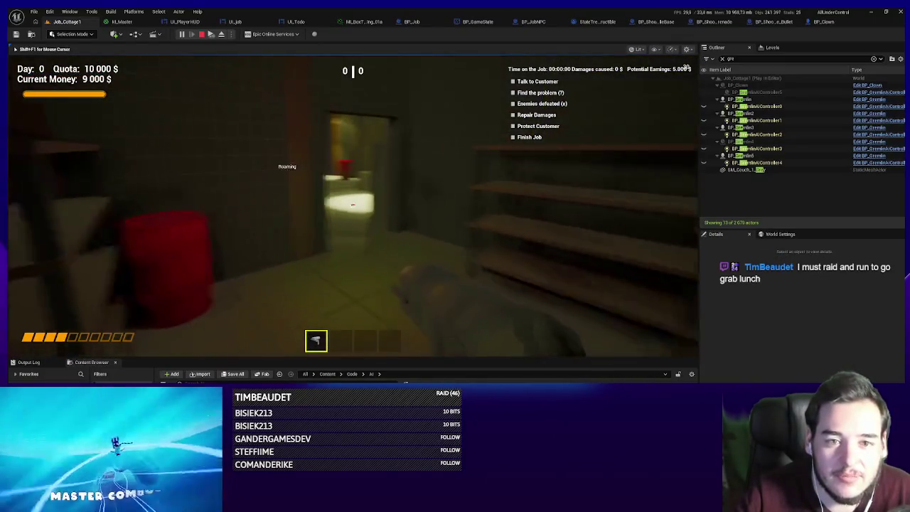
pyautogui.press('w')
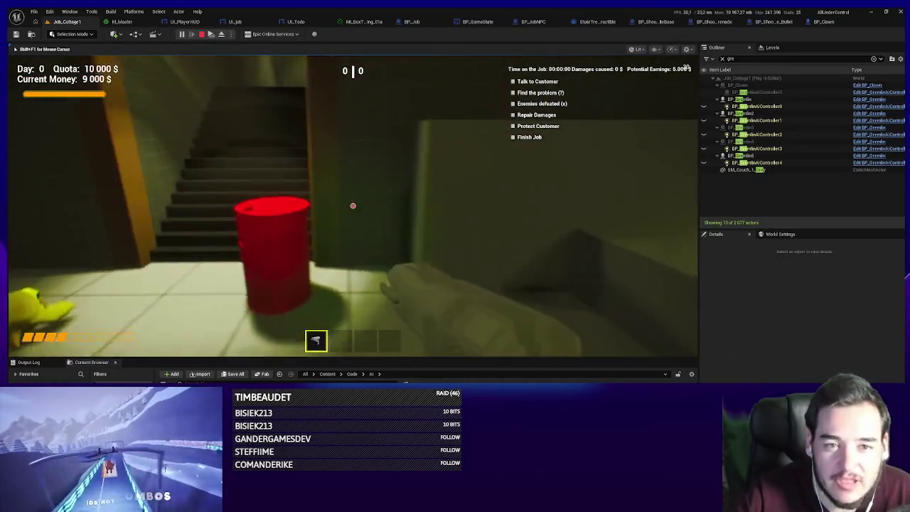
pyautogui.press('w')
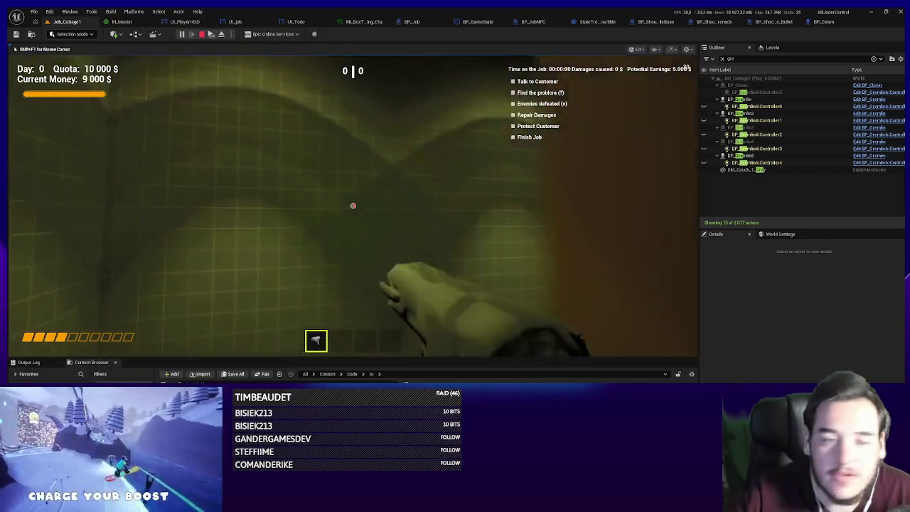
pyautogui.press('w')
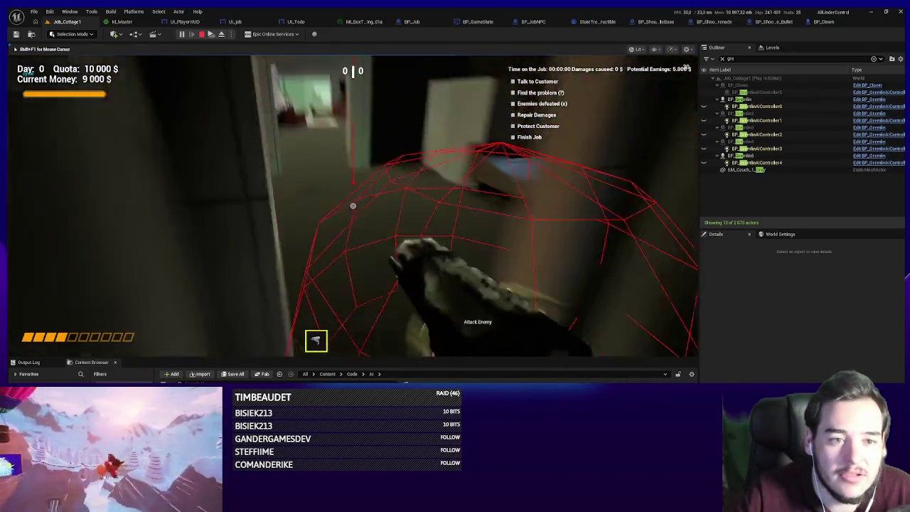
pyautogui.click(352, 205)
pyautogui.click(353, 205)
pyautogui.click(352, 206)
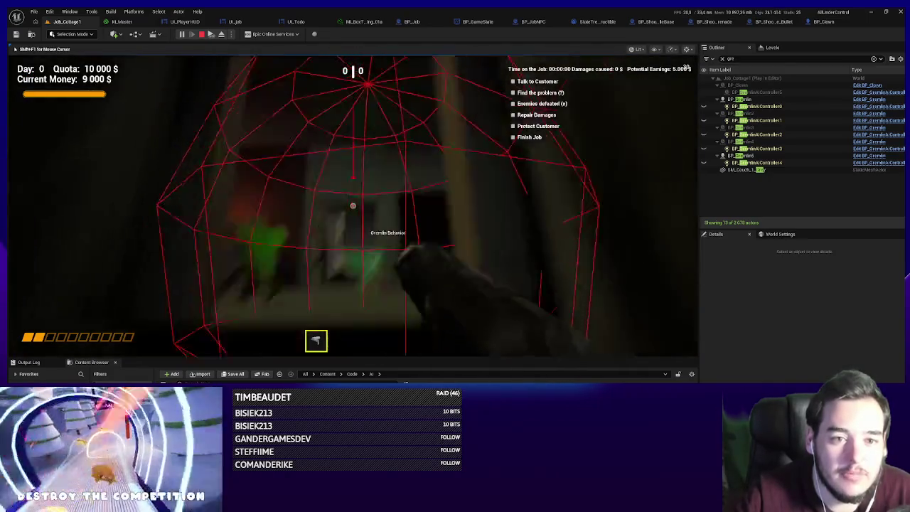
pyautogui.press('r')
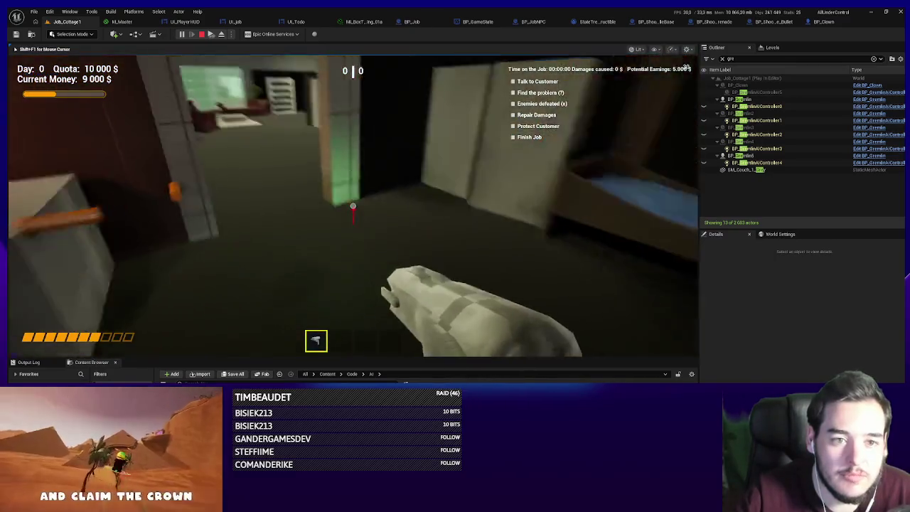
pyautogui.press('Escape')
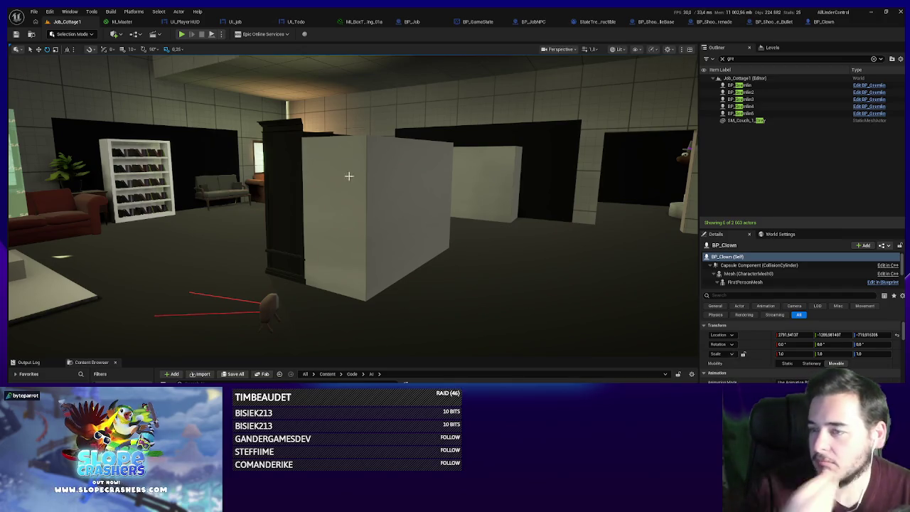
# - Pull the view back from the room and launch Play In Editor from the toolbar
pyautogui.moveTo(499, 246); pyautogui.dragTo(499, 239)
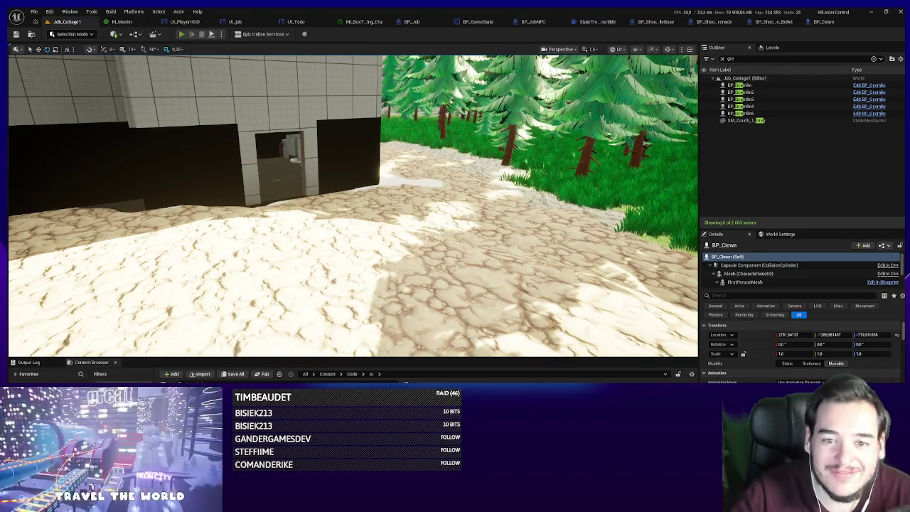
pyautogui.click(181, 34)
# - Walk into the house up to the Customer NPC, then stop the play session
pyautogui.press('w')
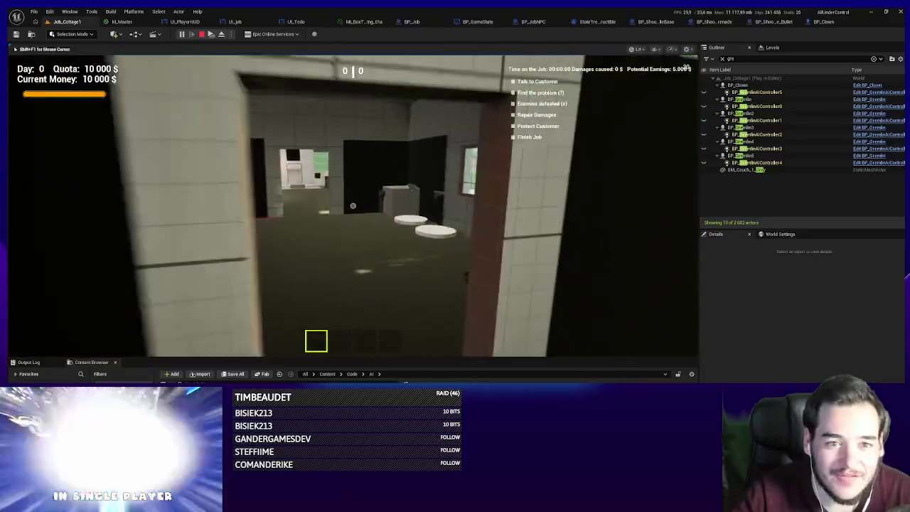
pyautogui.press('w')
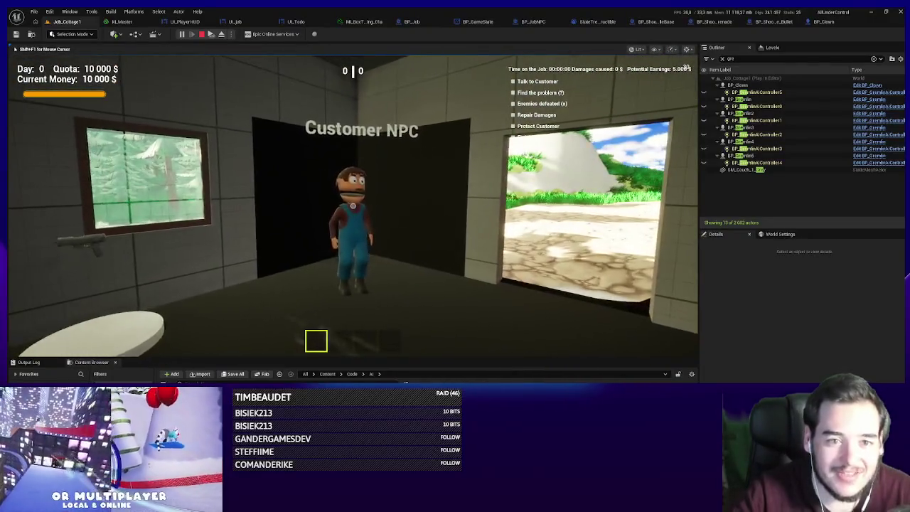
pyautogui.press('Escape')
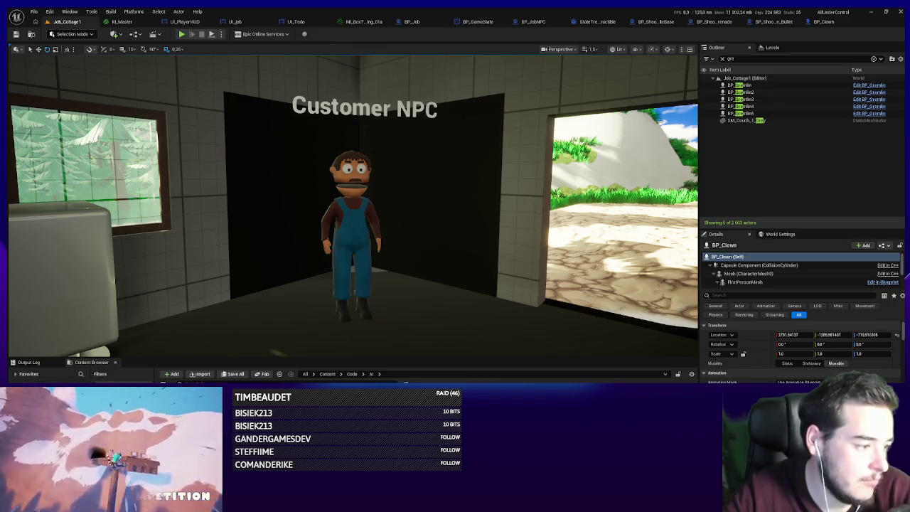
pyautogui.moveTo(392, 280)
pyautogui.mouseDown()
pyautogui.moveTo(341, 270)
pyautogui.moveTo(266, 273)
pyautogui.mouseUp()
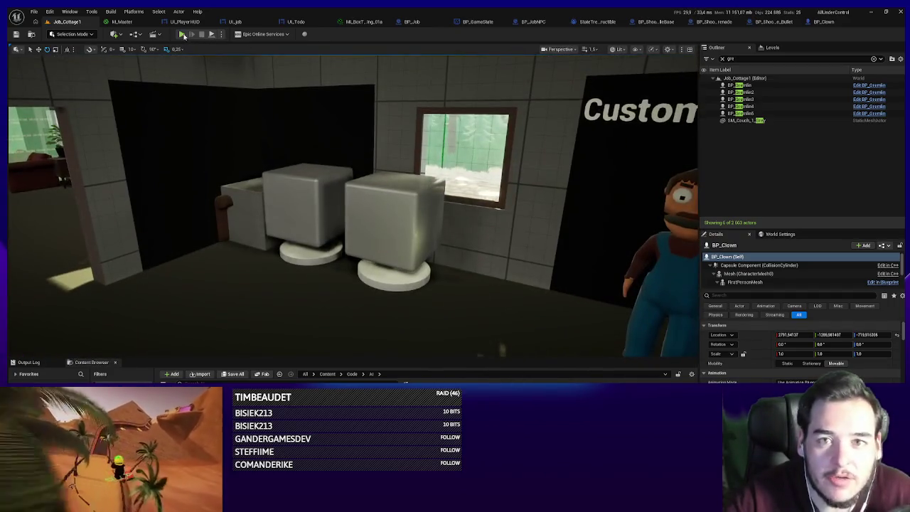
pyautogui.hotkey('alt', 'p')
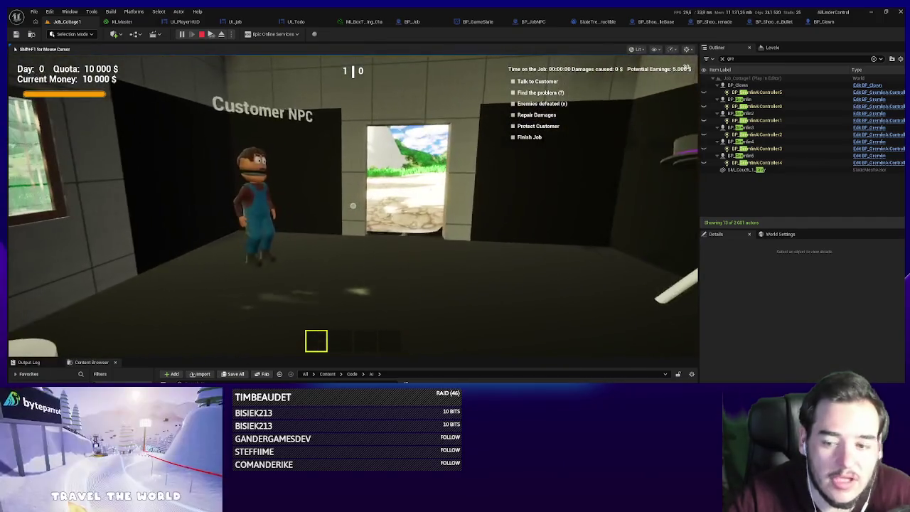
pyautogui.press('Escape')
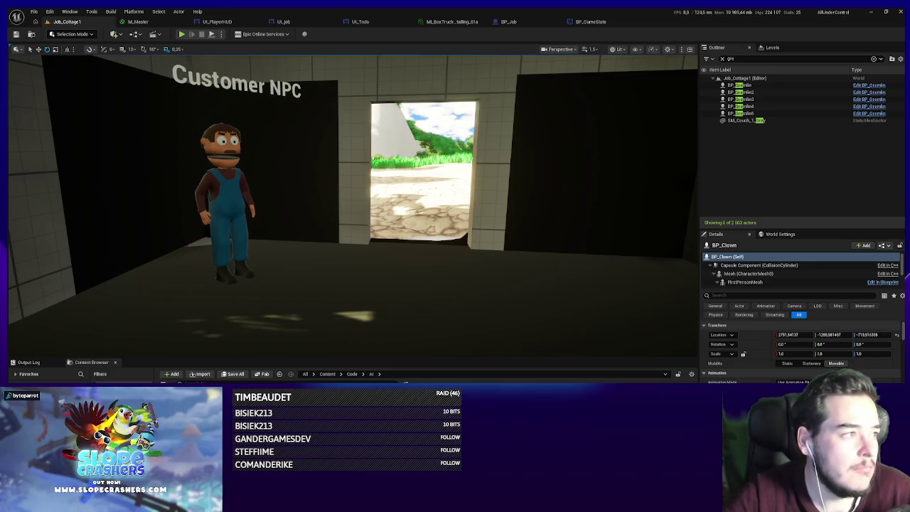
pyautogui.moveTo(540, 245); pyautogui.dragTo(519, 256)
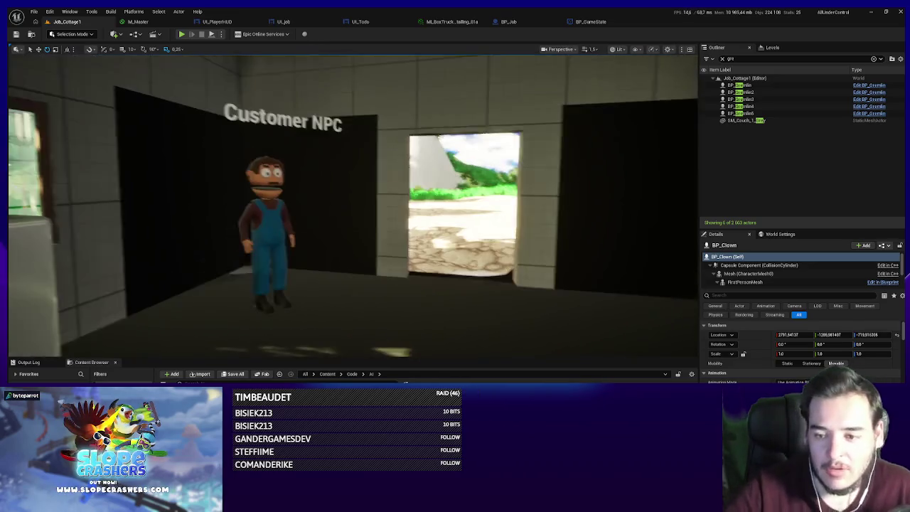
pyautogui.click(548, 24)
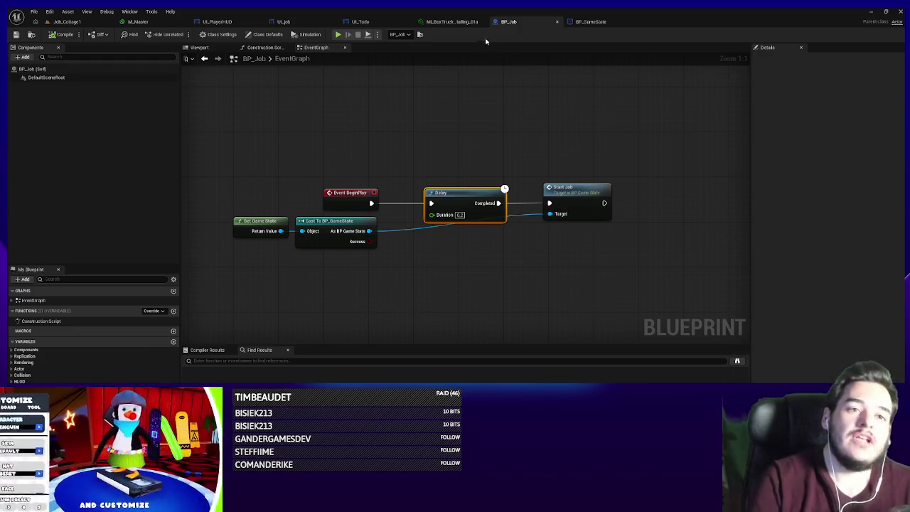
pyautogui.click(67, 21)
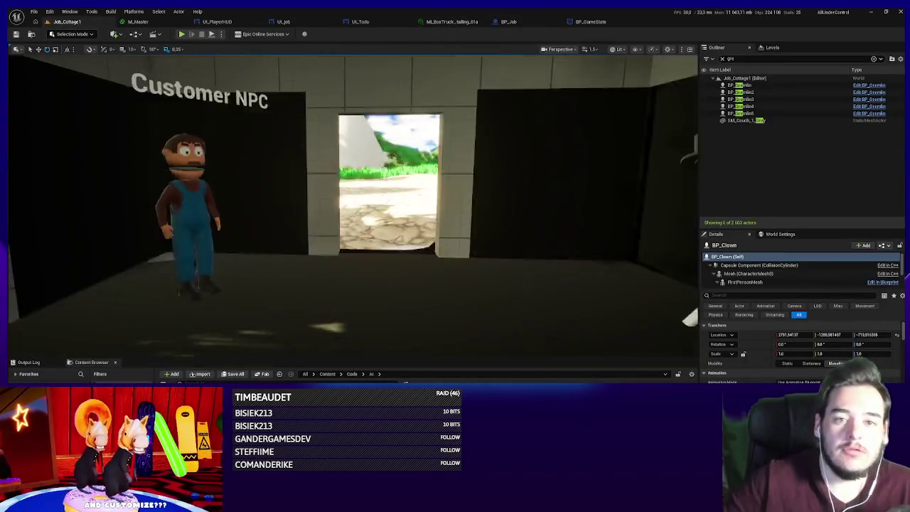
pyautogui.moveTo(455, 95)
pyautogui.mouseDown()
pyautogui.moveTo(455, 121)
pyautogui.moveTo(455, 95)
pyautogui.mouseUp()
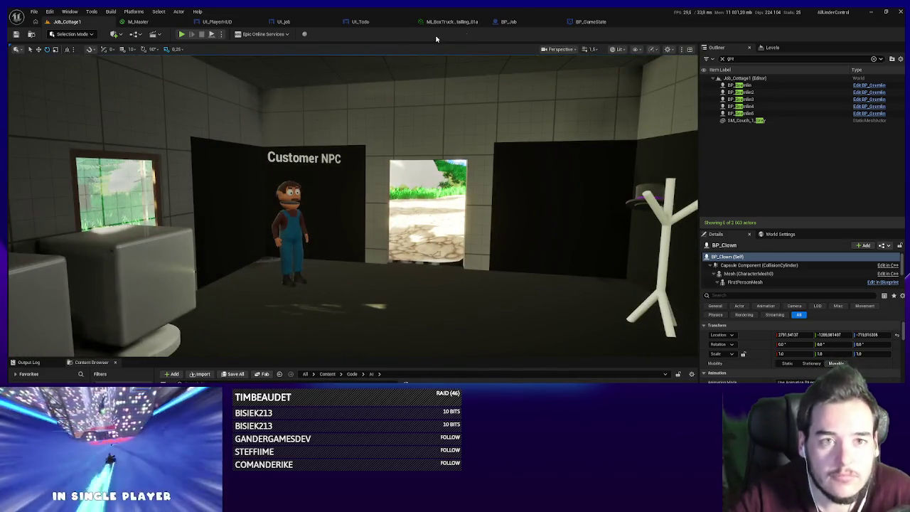
pyautogui.click(525, 22)
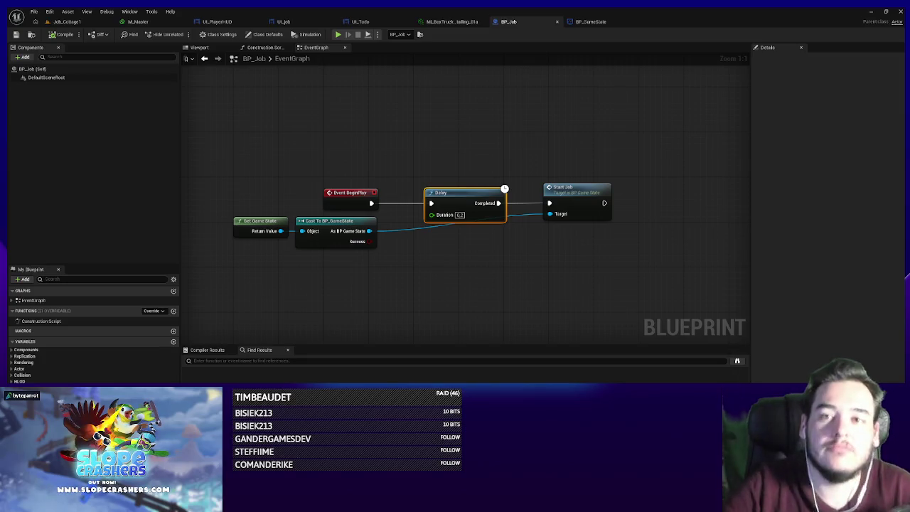
pyautogui.click(67, 23)
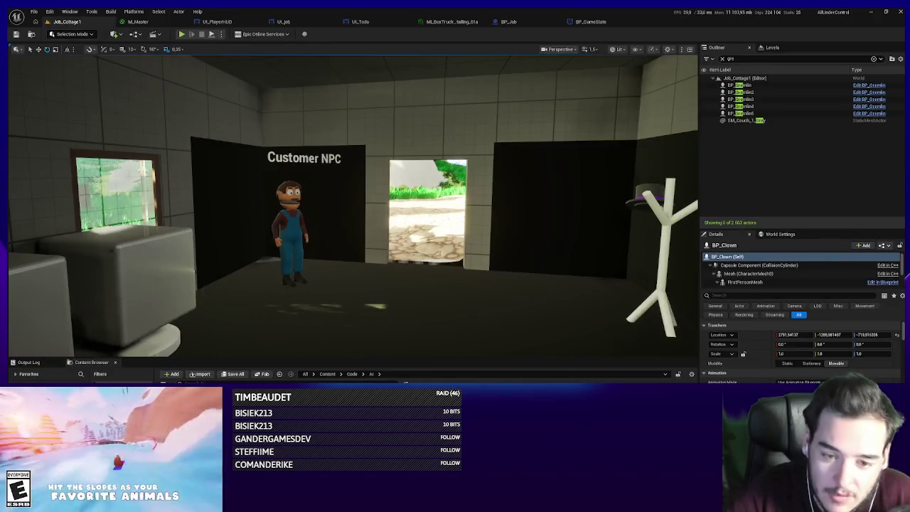
pyautogui.click(602, 22)
pyautogui.click(67, 22)
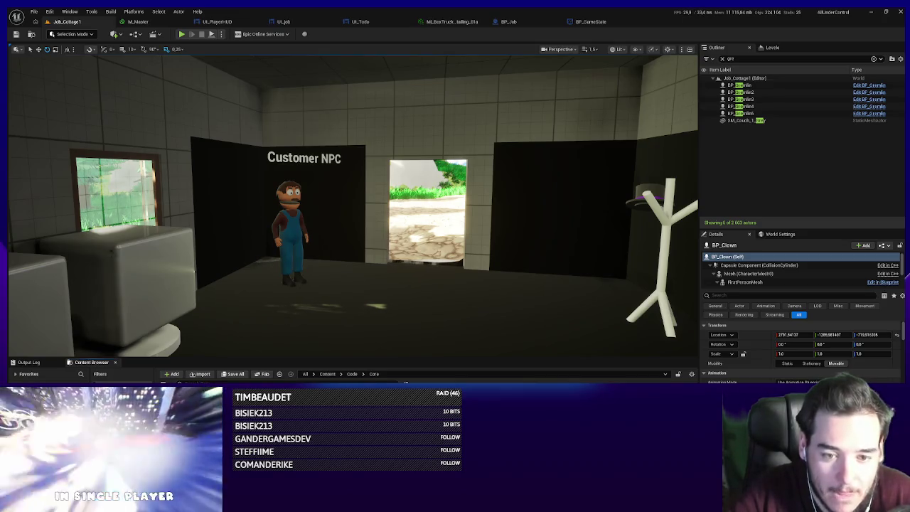
# - Create a new Blueprint Structure asset named S_JobDetail in the Content Browser
pyautogui.rightClick(284, 377)
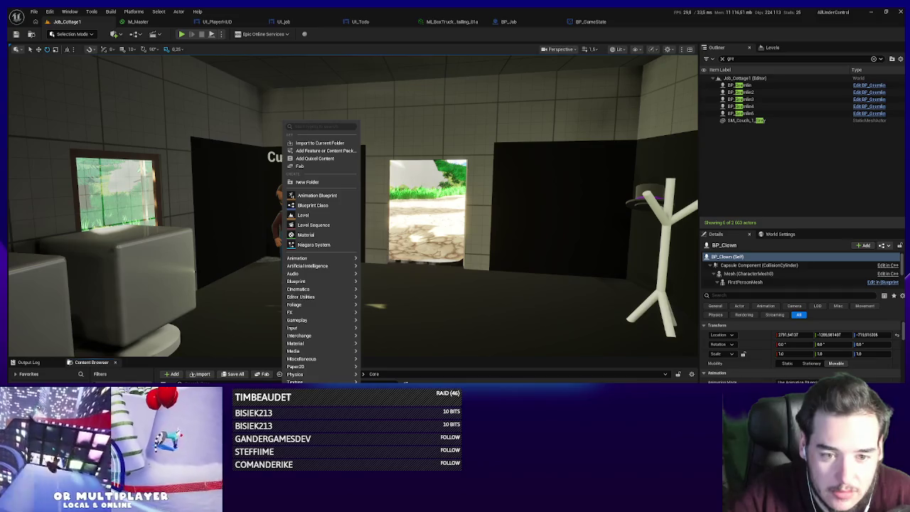
pyautogui.moveTo(304, 360)
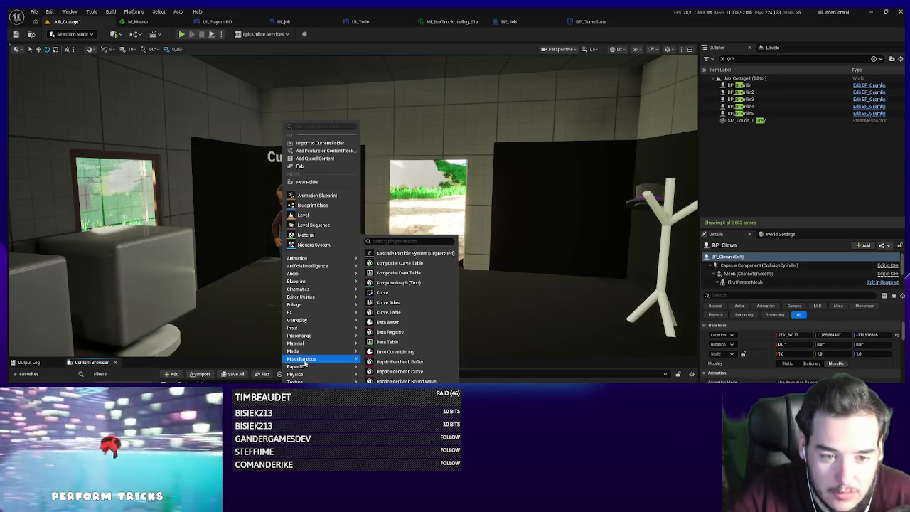
pyautogui.moveTo(324, 282)
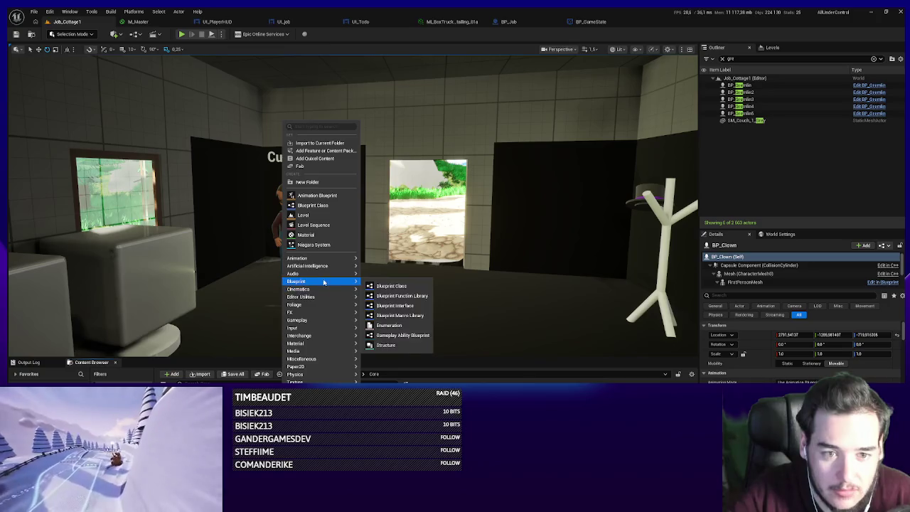
pyautogui.click(387, 345)
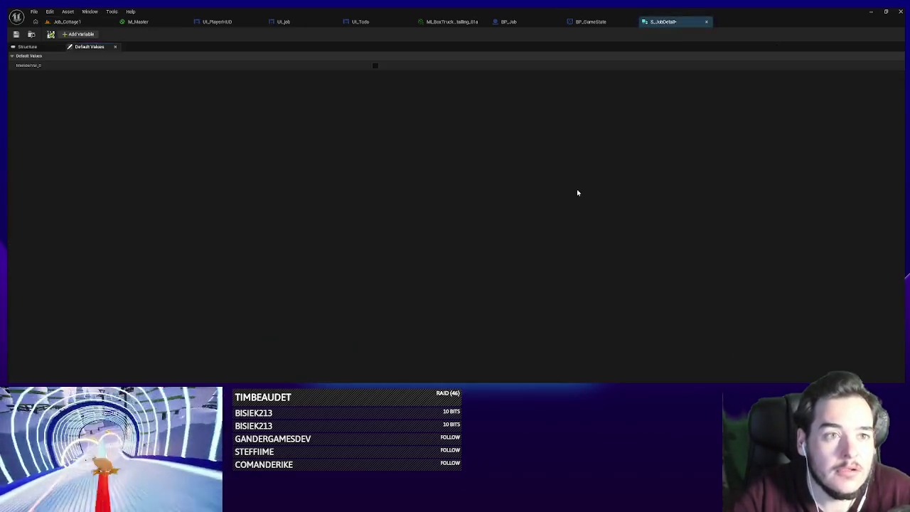
# - Float the S_JobDetail editor over the UI_Job designer, resize it, and show its members
pyautogui.moveTo(660, 22)
pyautogui.mouseDown()
pyautogui.moveTo(498, 243)
pyautogui.moveTo(427, 273)
pyautogui.mouseUp()
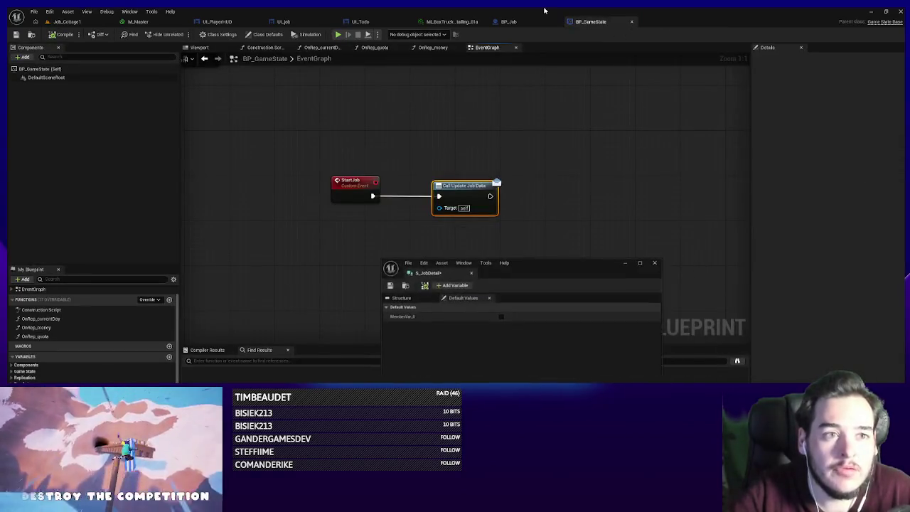
pyautogui.click(283, 22)
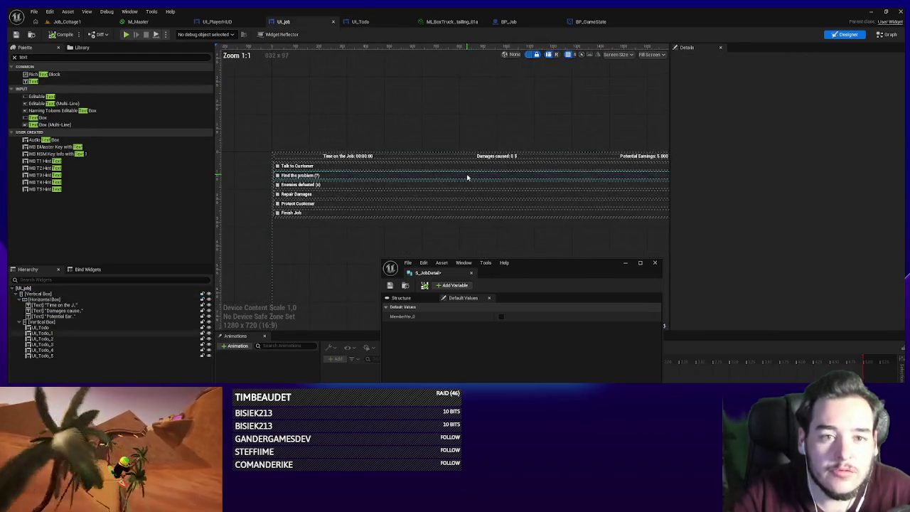
pyautogui.moveTo(488, 272); pyautogui.dragTo(500, 306)
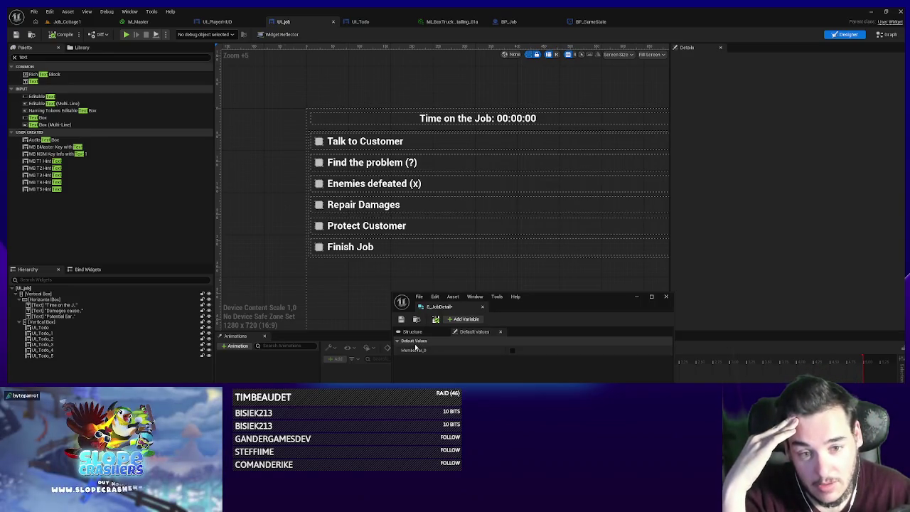
pyautogui.moveTo(392, 357); pyautogui.dragTo(285, 357)
pyautogui.moveTo(404, 331); pyautogui.dragTo(426, 351)
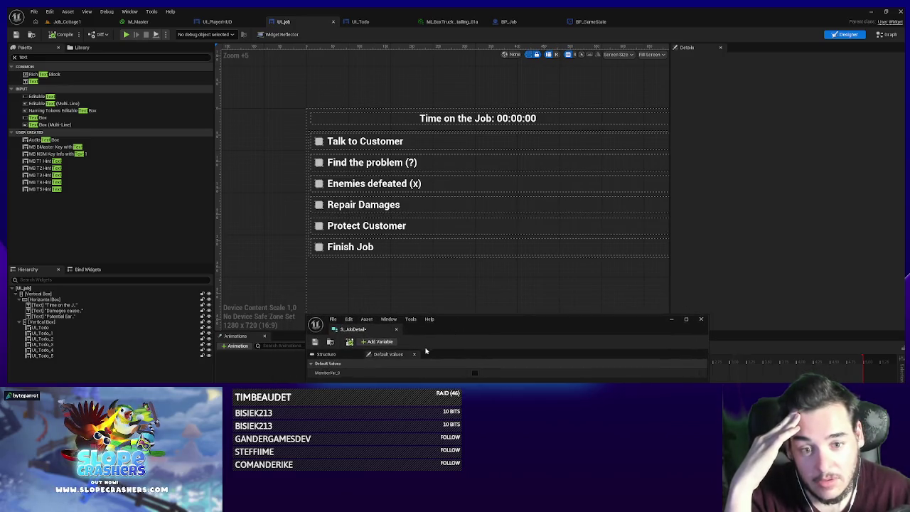
pyautogui.moveTo(430, 320)
pyautogui.mouseDown()
pyautogui.moveTo(465, 278)
pyautogui.moveTo(495, 290)
pyautogui.moveTo(488, 293)
pyautogui.mouseUp()
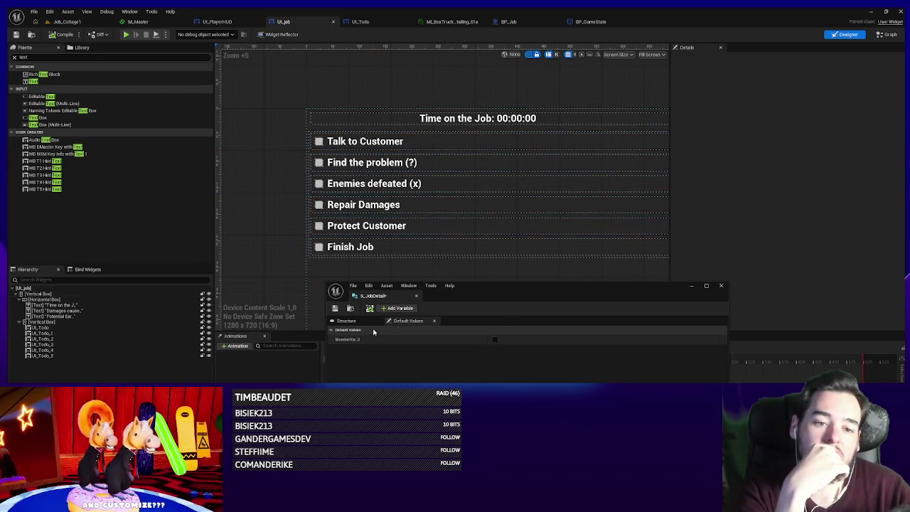
pyautogui.click(346, 321)
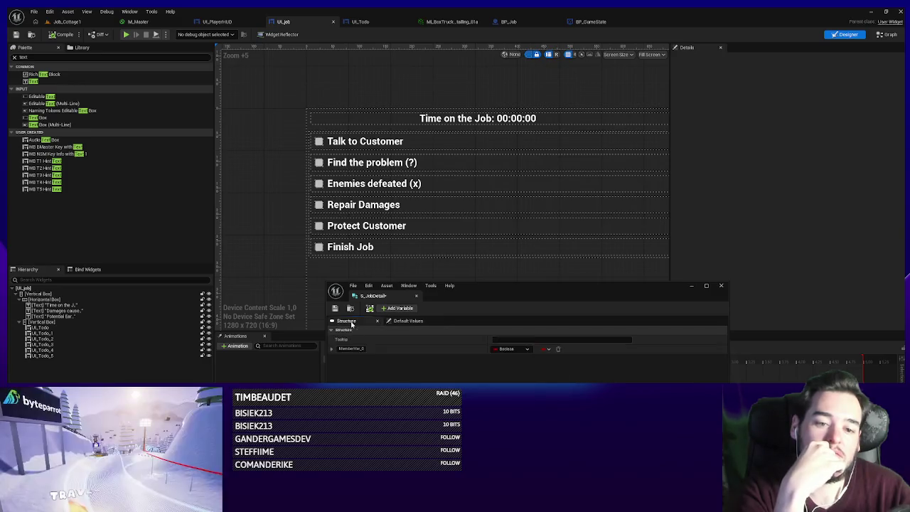
# - Rename the first member TaskText as Text and add needsToBeDiscovered as a Boolean
pyautogui.click(364, 348)
pyautogui.write('TaskText')
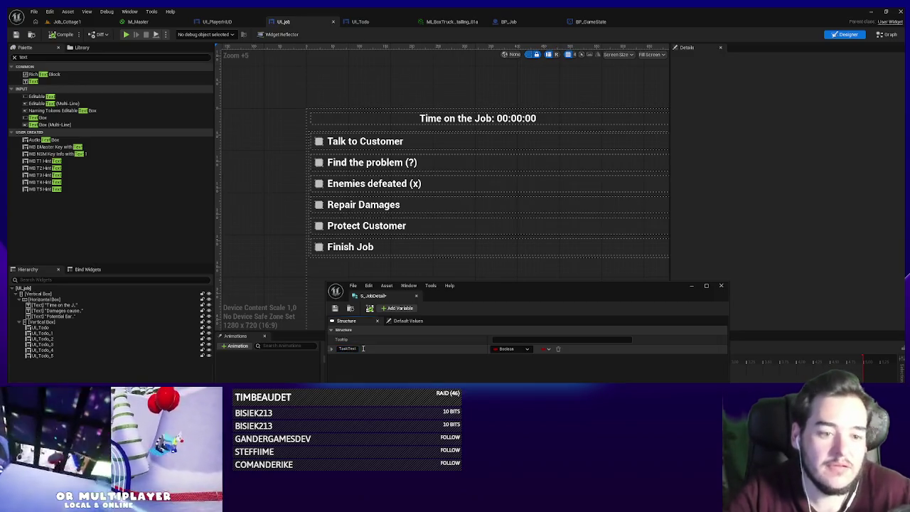
pyautogui.click(509, 348)
pyautogui.write('text')
pyautogui.click(520, 369)
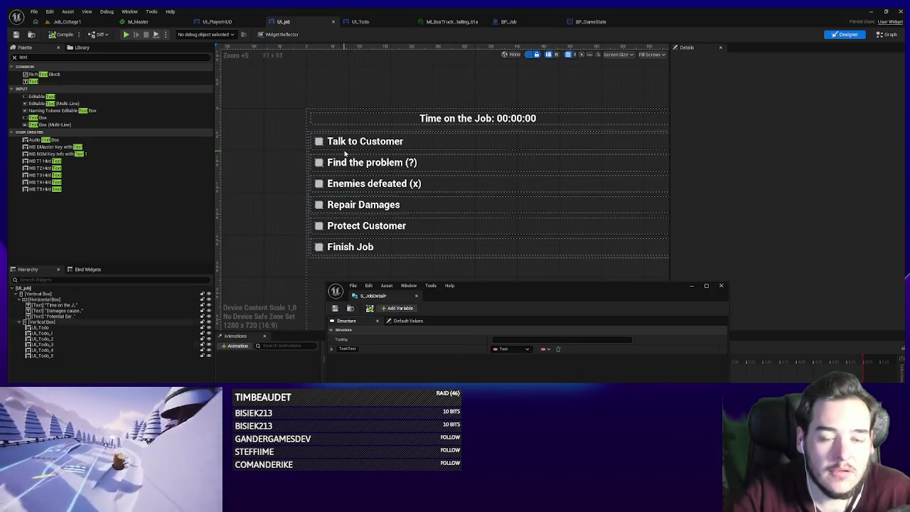
pyautogui.click(384, 309)
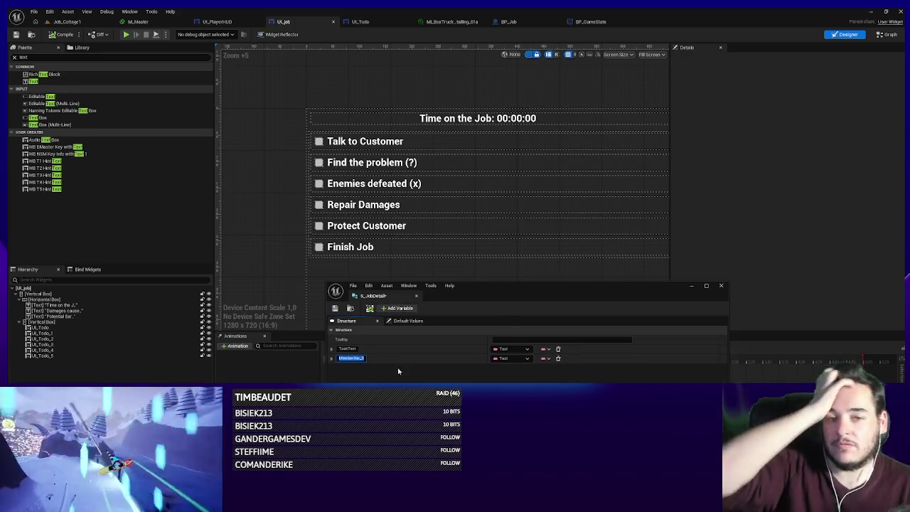
pyautogui.click(509, 360)
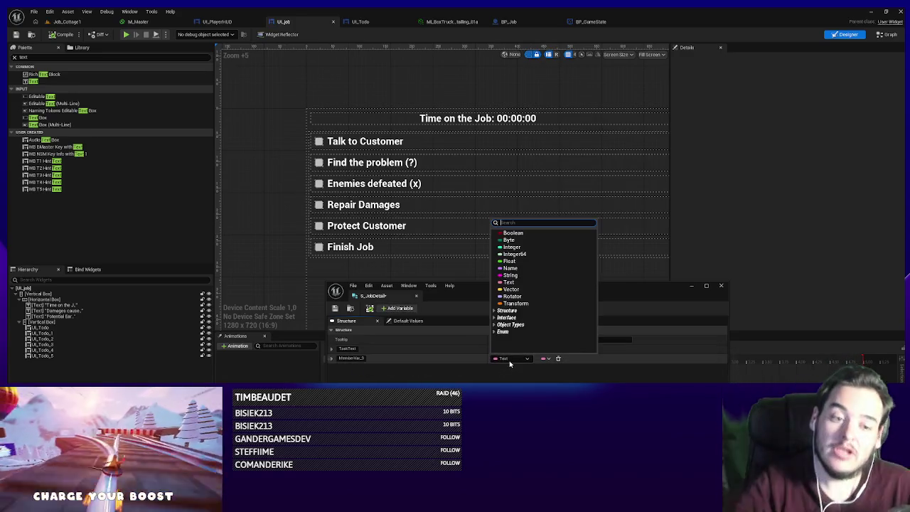
pyautogui.click(513, 235)
pyautogui.click(381, 357)
pyautogui.write('needsToBeDiscovered')
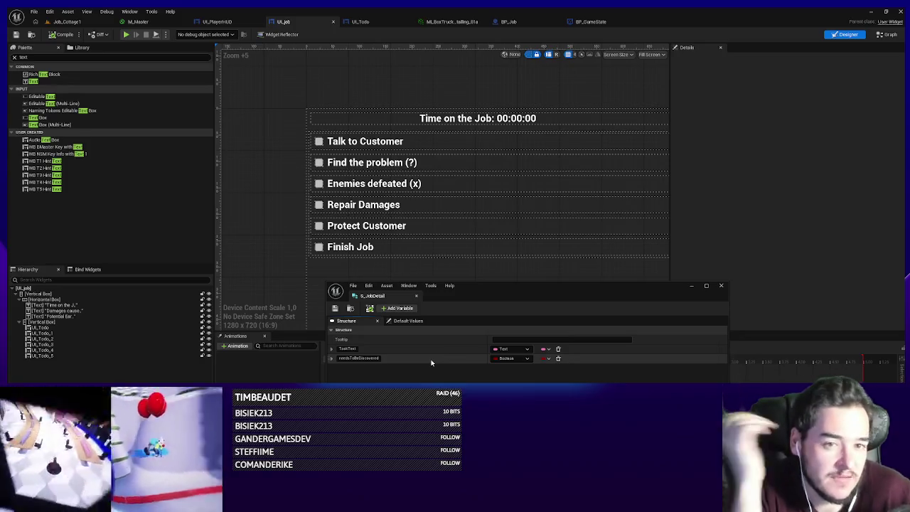
# - Add a taskId member of type Byte and save the structure
pyautogui.moveTo(459, 299)
pyautogui.mouseDown()
pyautogui.moveTo(589, 226)
pyautogui.moveTo(600, 209)
pyautogui.mouseUp()
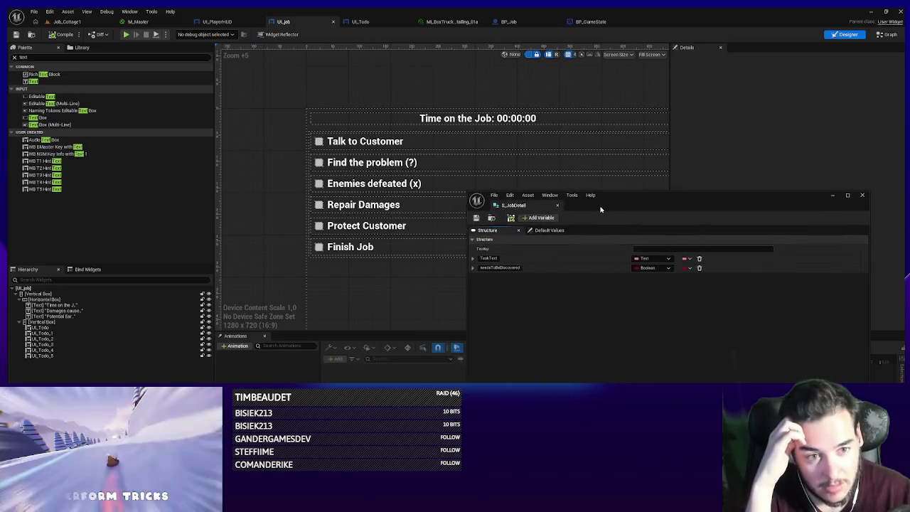
pyautogui.click(540, 218)
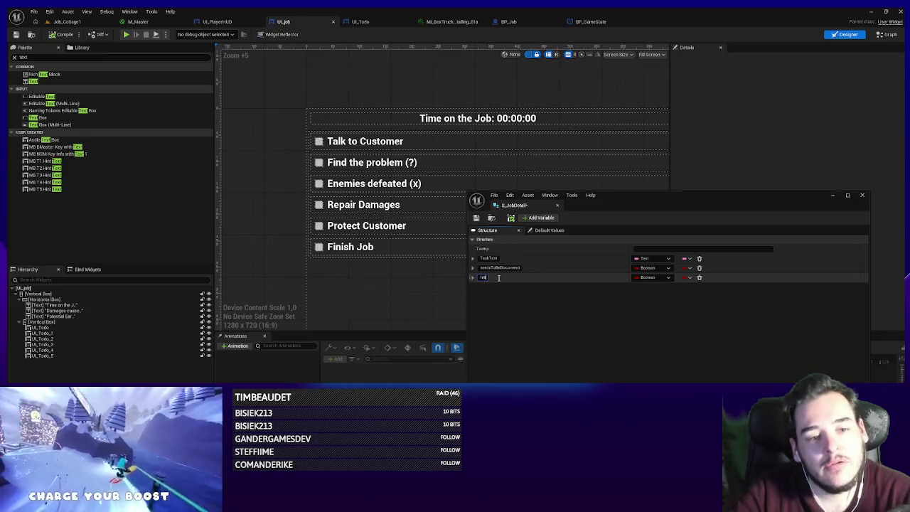
pyautogui.click(651, 277)
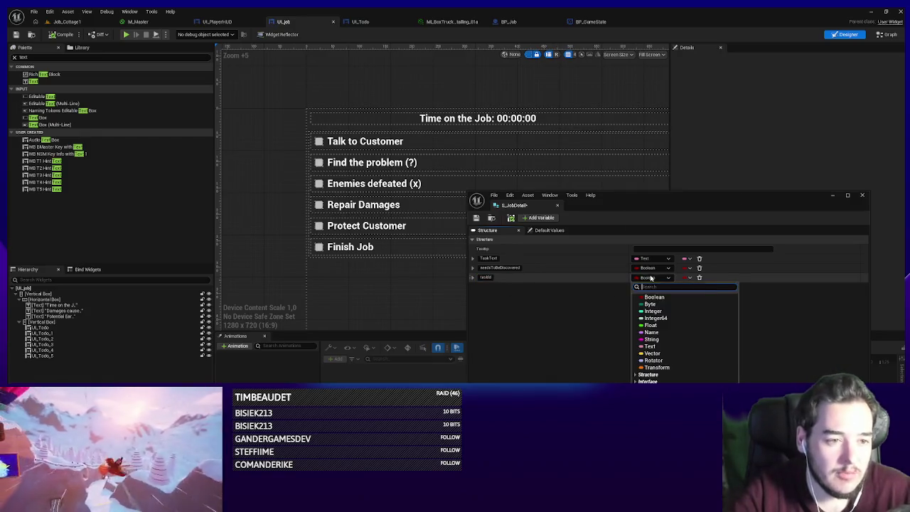
pyautogui.write('byte')
pyautogui.click(649, 296)
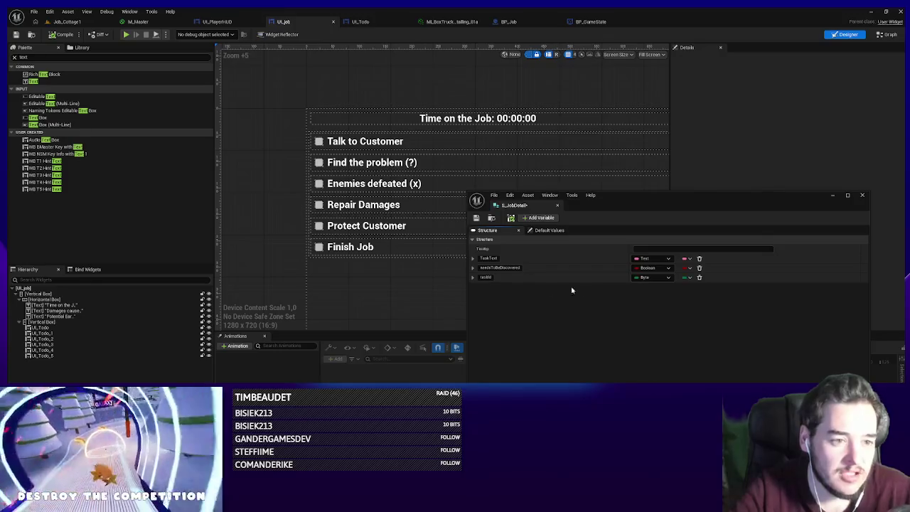
pyautogui.click(476, 219)
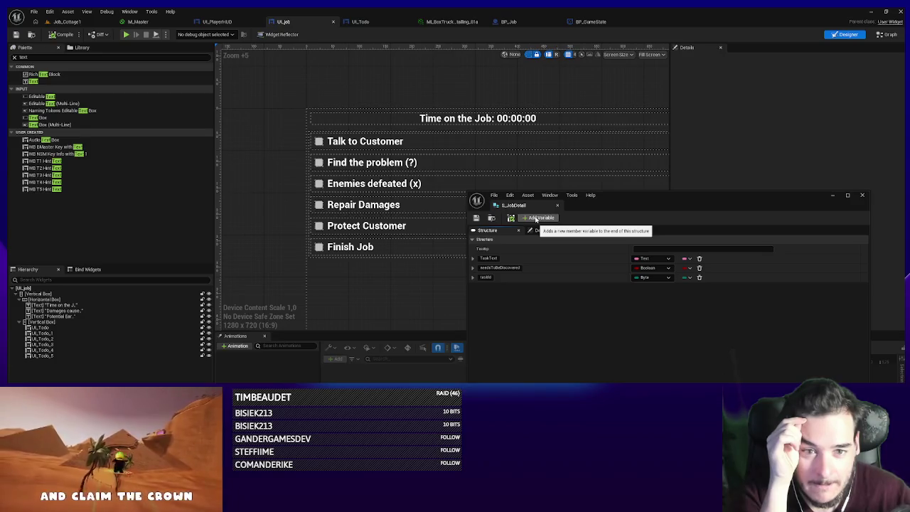
# - Add hasCounter as a Boolean and targetCounter as an Integer
pyautogui.click(536, 219)
pyautogui.write('taskCounter')
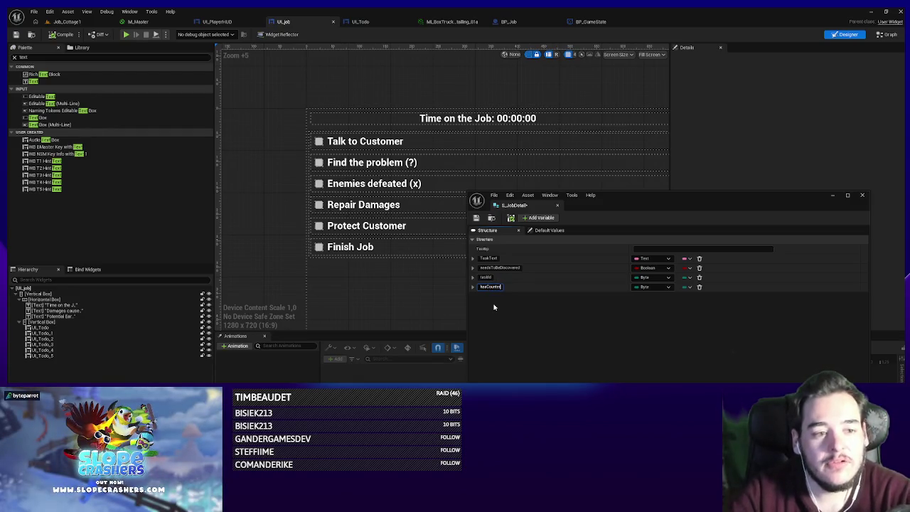
pyautogui.click(650, 287)
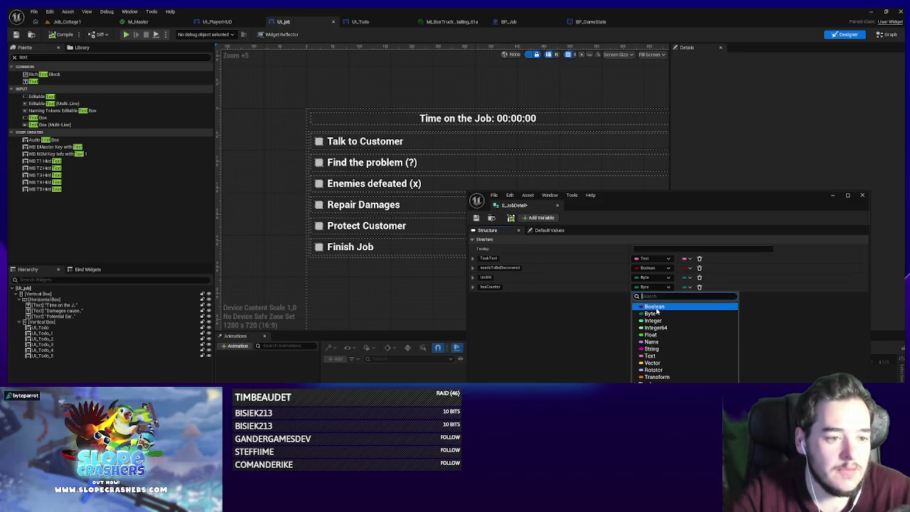
pyautogui.click(649, 310)
pyautogui.click(541, 218)
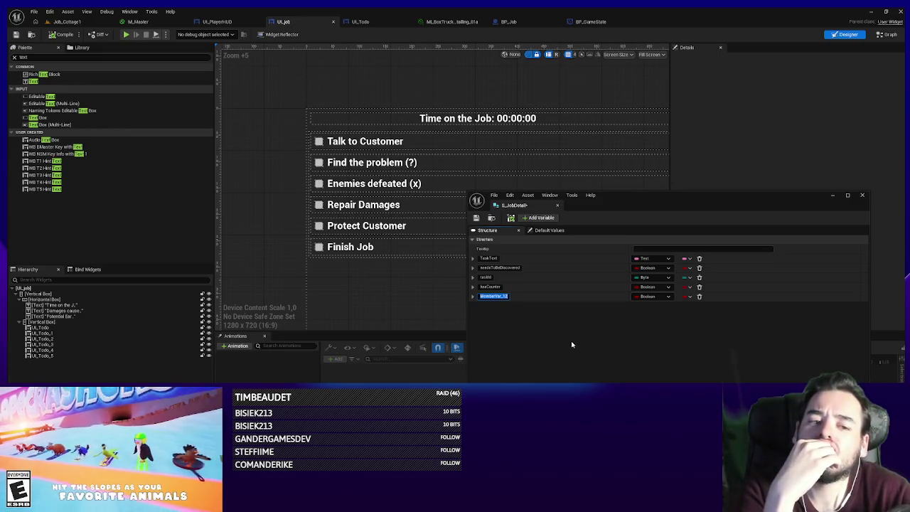
pyautogui.write('targe')
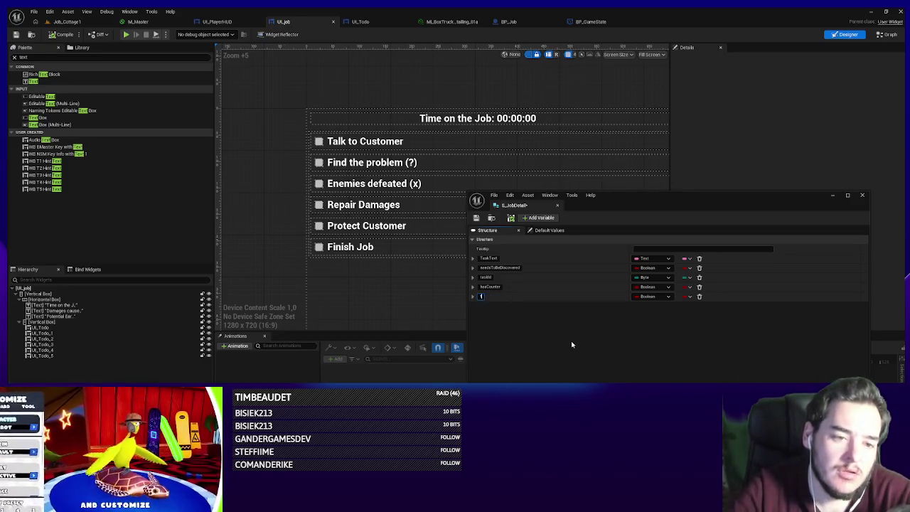
pyautogui.write('etCounter')
pyautogui.press('Return')
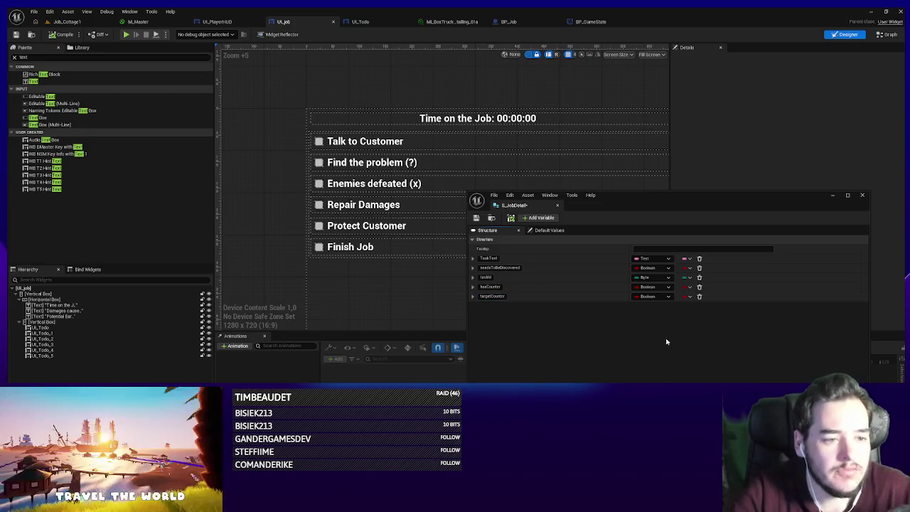
pyautogui.click(653, 296)
pyautogui.click(651, 330)
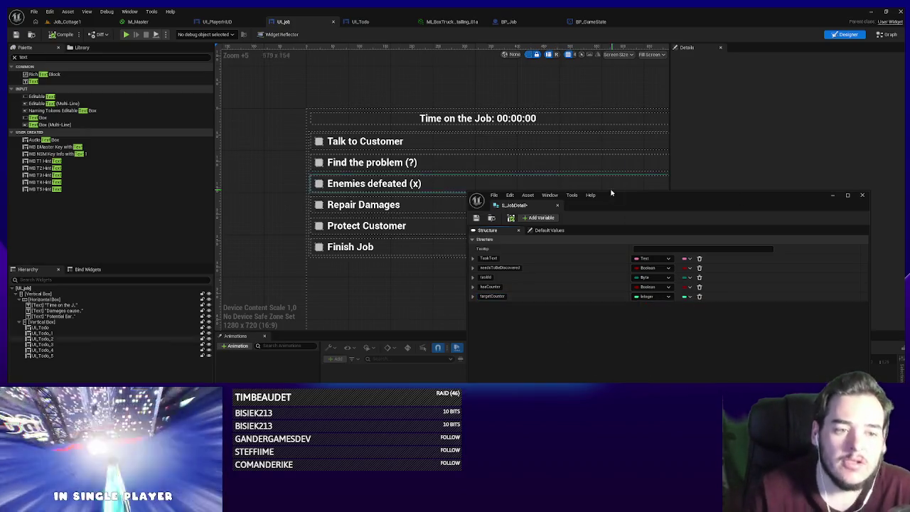
pyautogui.moveTo(471, 201)
pyautogui.mouseDown()
pyautogui.moveTo(444, 263)
pyautogui.moveTo(403, 255)
pyautogui.mouseUp()
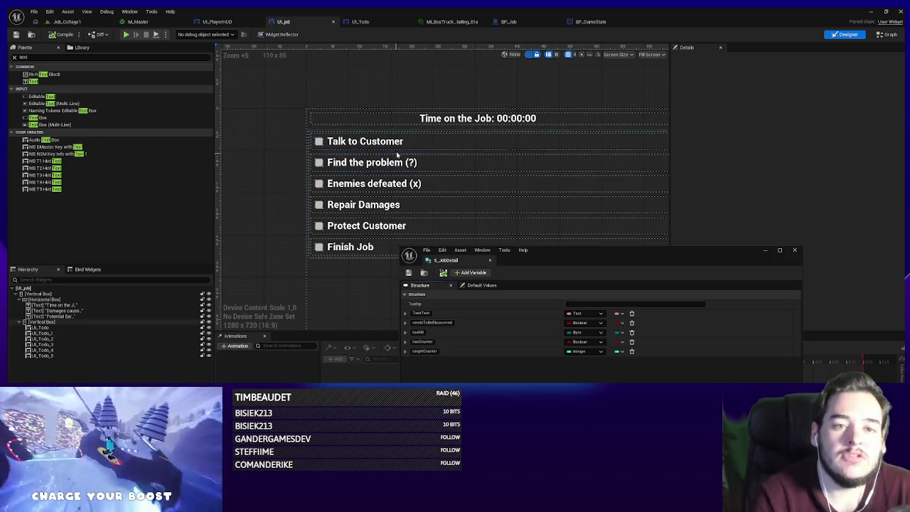
# - Compare the 'Find the problem (?)' and 'Enemies defeated (x)' task rows in UI_Job
pyautogui.click(355, 184)
pyautogui.moveTo(586, 259); pyautogui.dragTo(546, 286)
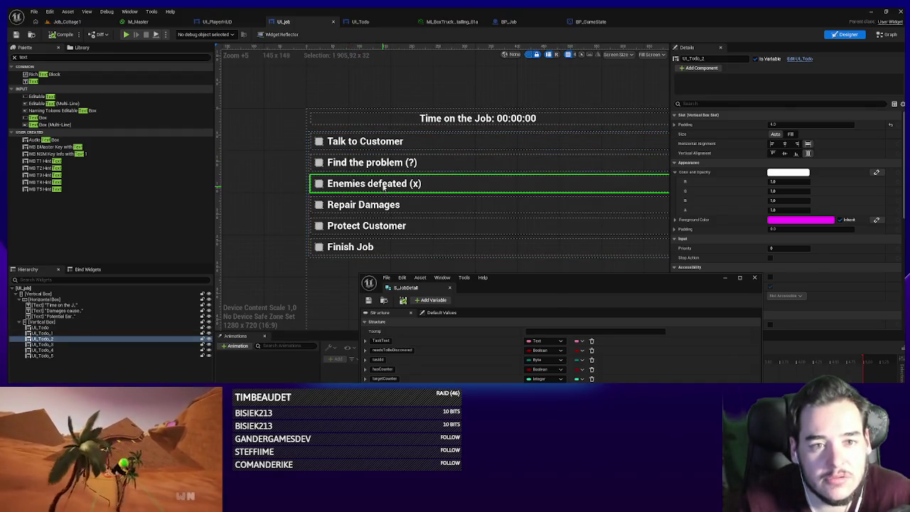
pyautogui.click(354, 164)
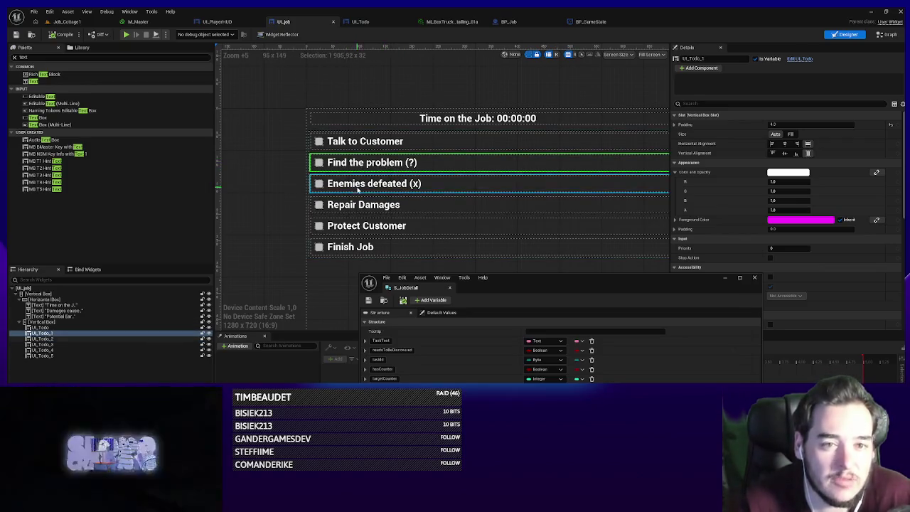
pyautogui.click(355, 184)
pyautogui.moveTo(520, 287)
pyautogui.mouseDown()
pyautogui.moveTo(523, 277)
pyautogui.moveTo(531, 293)
pyautogui.mouseUp()
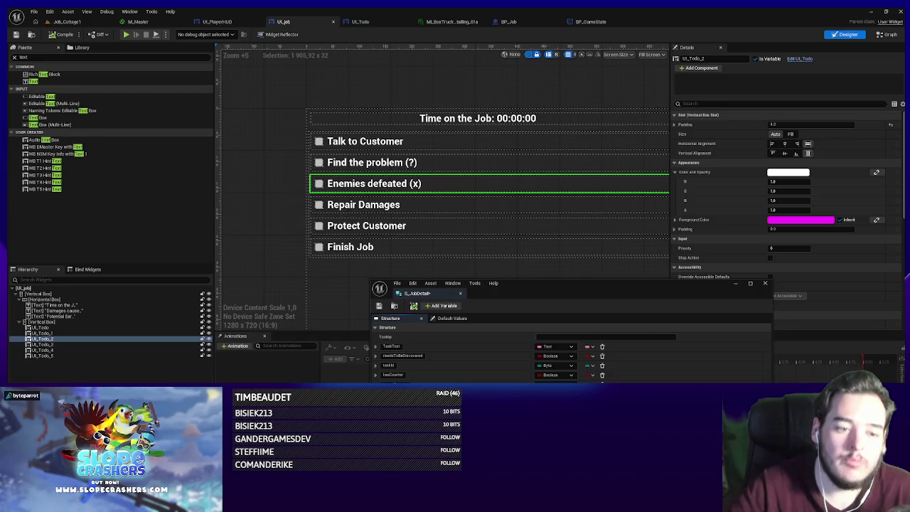
# - Close the S_JobDetail window and save all unsaved changes
pyautogui.click(555, 388)
pyautogui.click(554, 271)
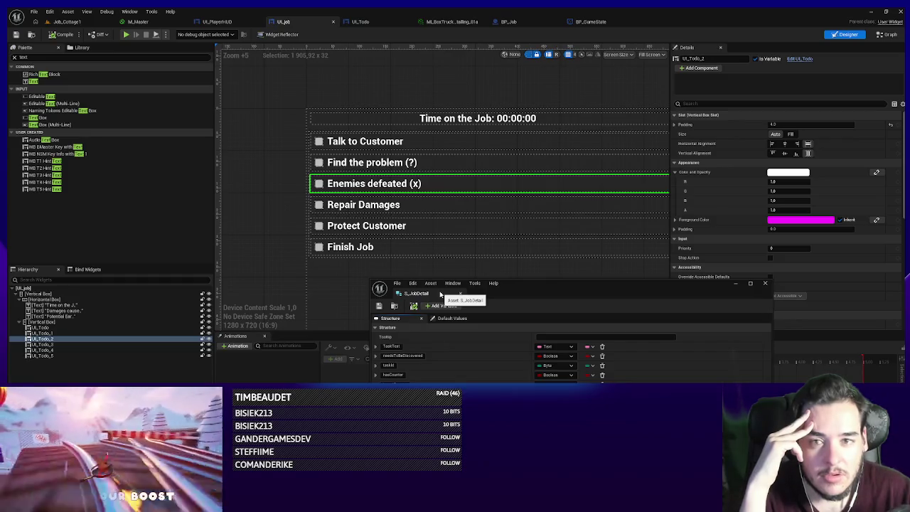
pyautogui.click(16, 34)
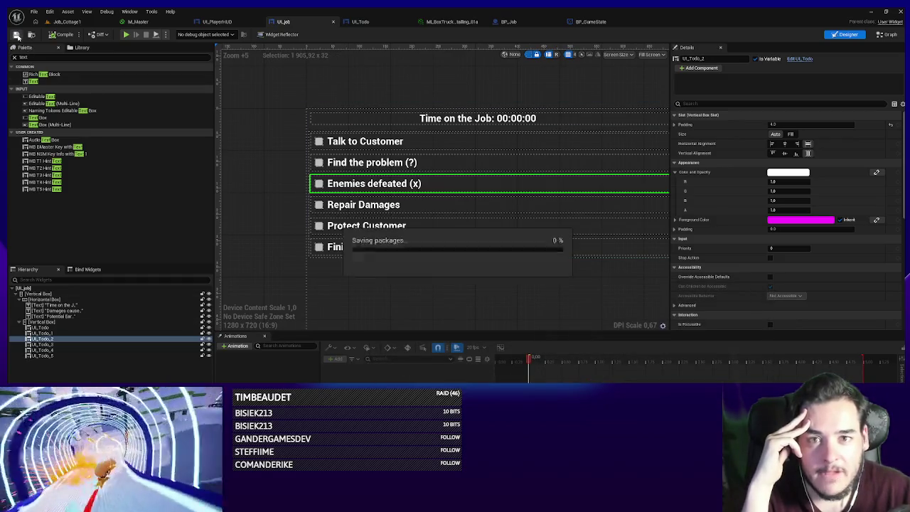
# - Jump from BP_Job's Start Job call to the StartJob event in BP_GameState
pyautogui.click(523, 22)
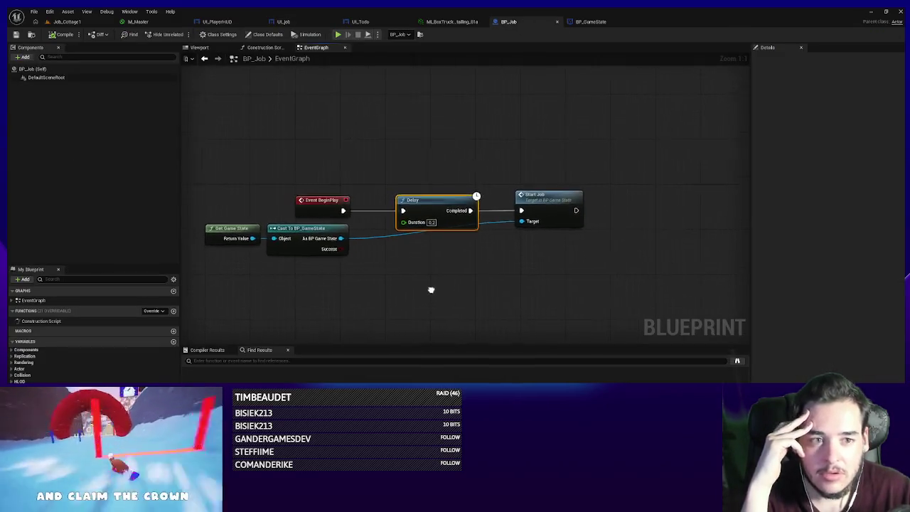
pyautogui.click(453, 266)
pyautogui.click(570, 206)
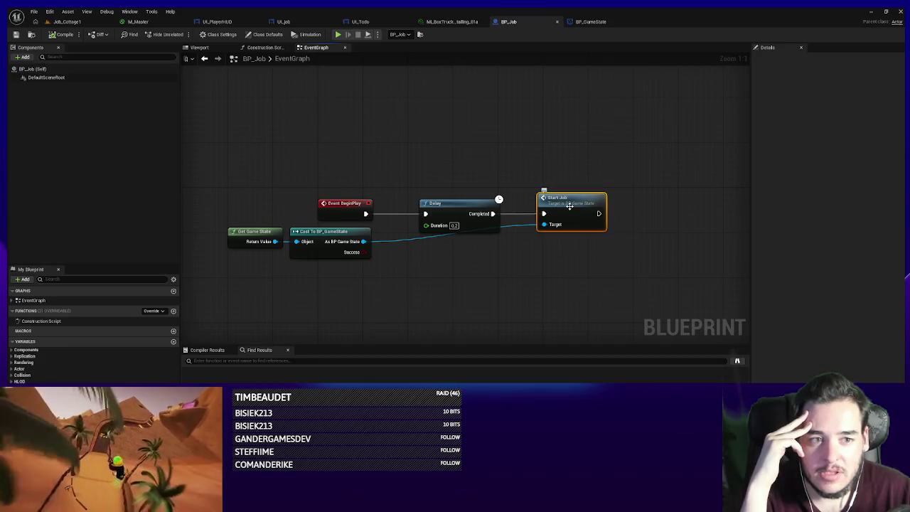
pyautogui.doubleClick(570, 206)
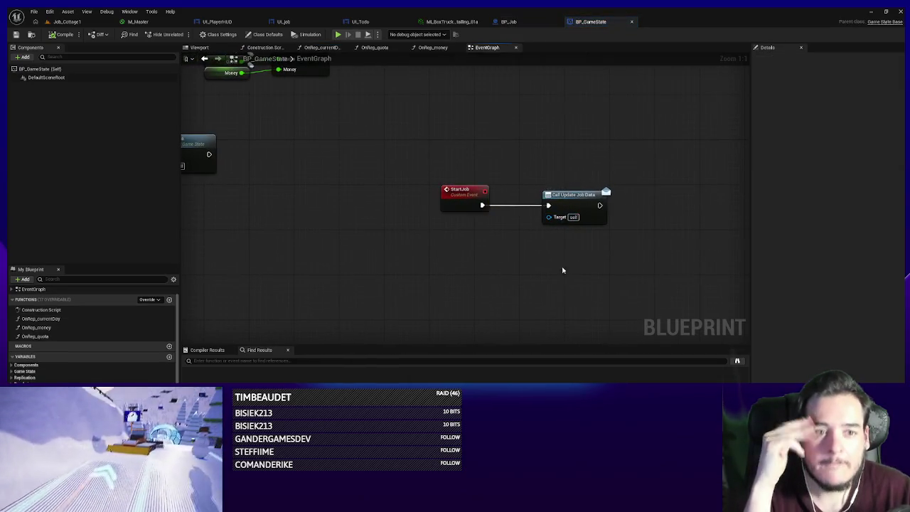
# - Add a JobDetails input to StartJob as an array of S Job Detail
pyautogui.click(902, 152)
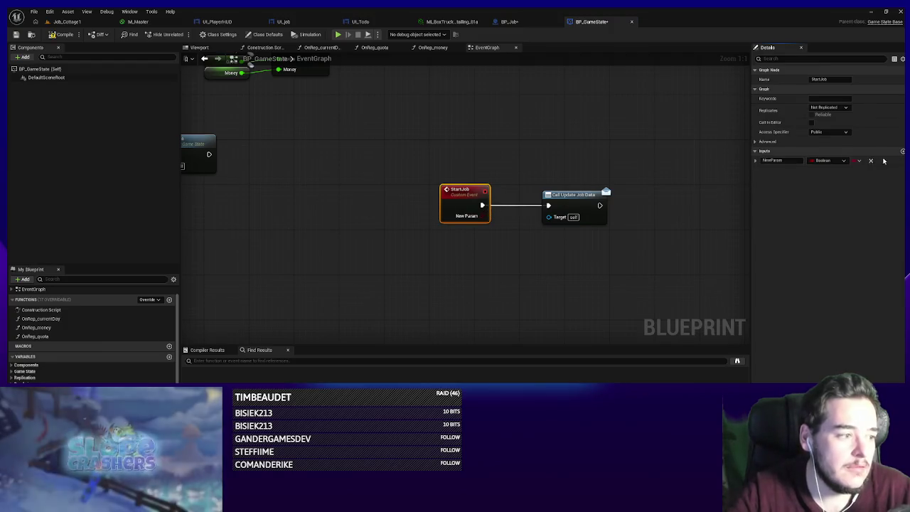
pyautogui.click(822, 162)
pyautogui.write('sJobDetail')
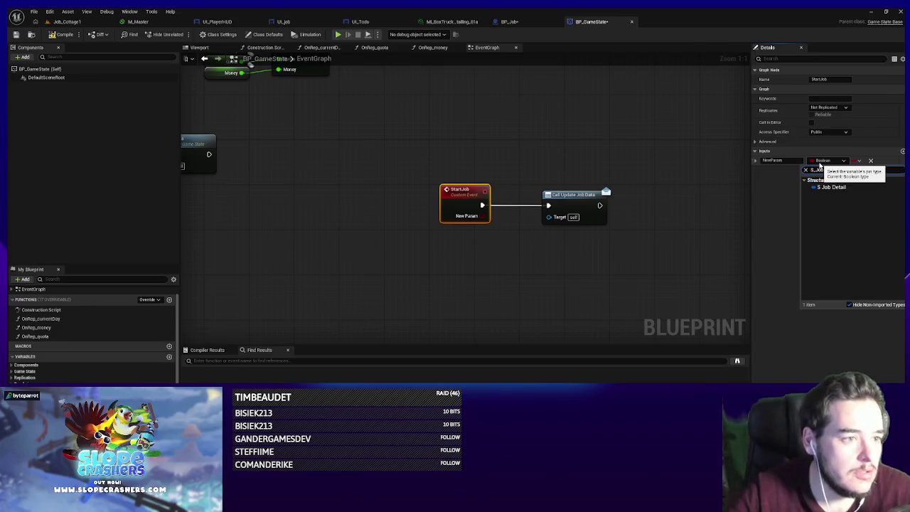
pyautogui.click(833, 186)
pyautogui.click(858, 162)
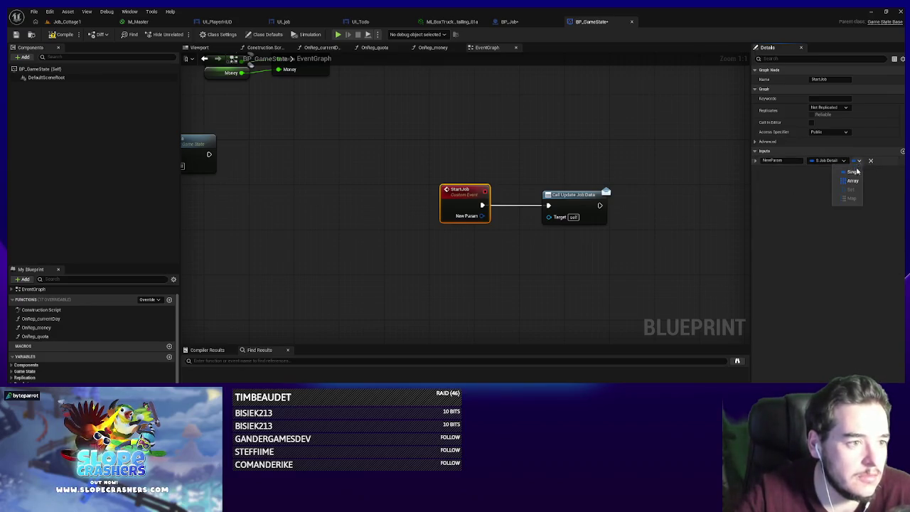
pyautogui.click(845, 178)
pyautogui.write('JobDetails')
pyautogui.press('Return')
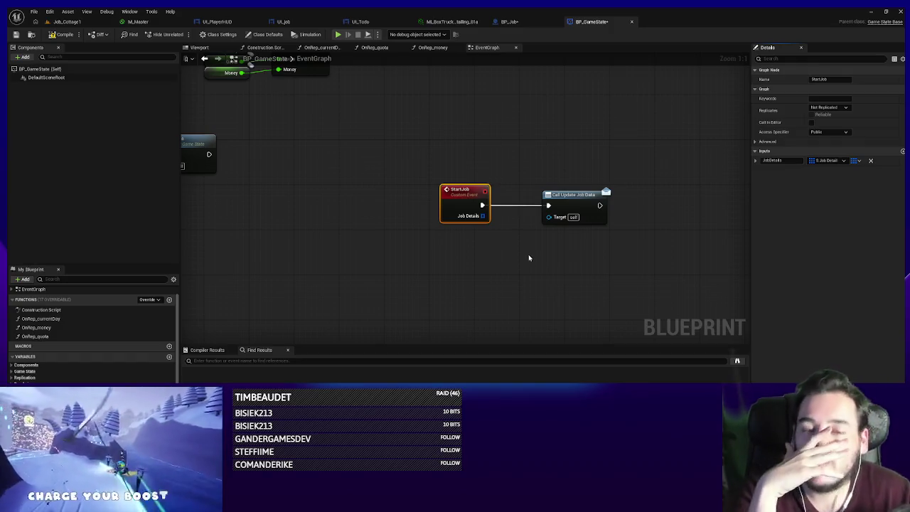
# - Tidy the StartJob event node's position and return to the BP_Job event graph
pyautogui.moveTo(455, 200)
pyautogui.mouseDown()
pyautogui.moveTo(427, 195)
pyautogui.moveTo(445, 201)
pyautogui.mouseUp()
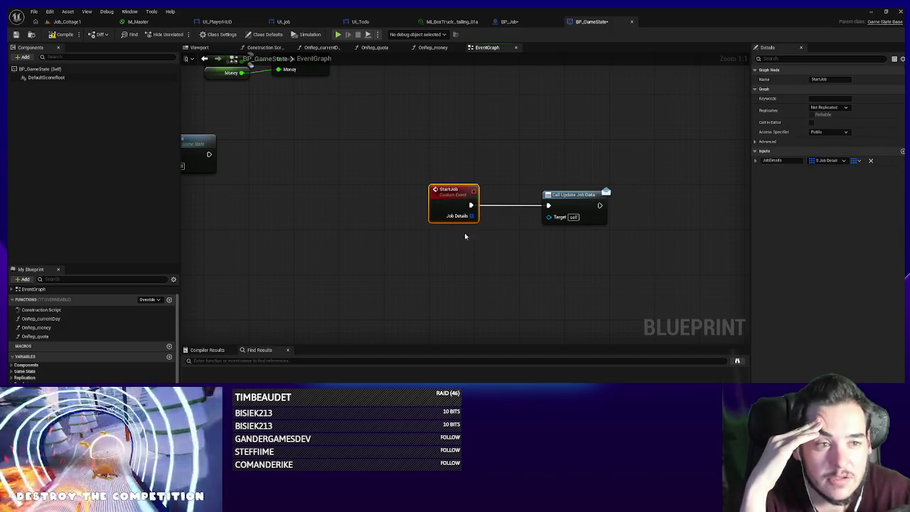
pyautogui.click(465, 235)
pyautogui.click(440, 197)
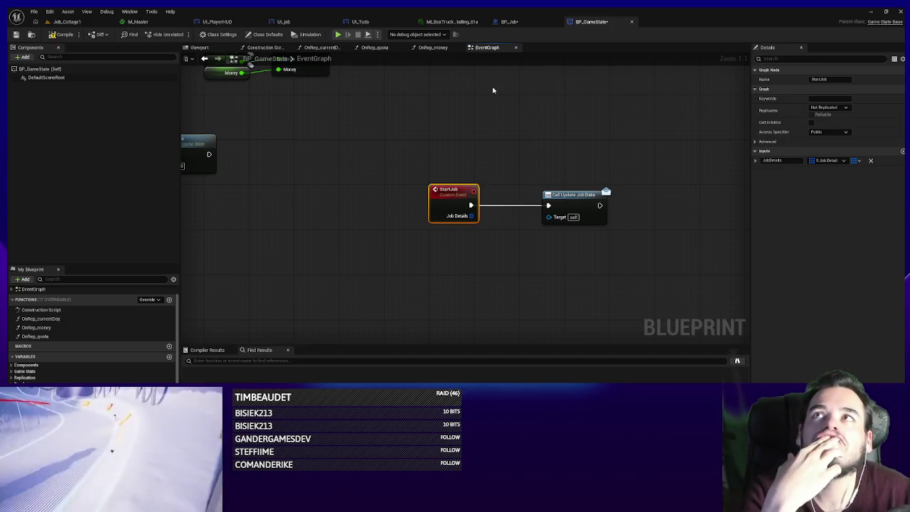
pyautogui.click(510, 23)
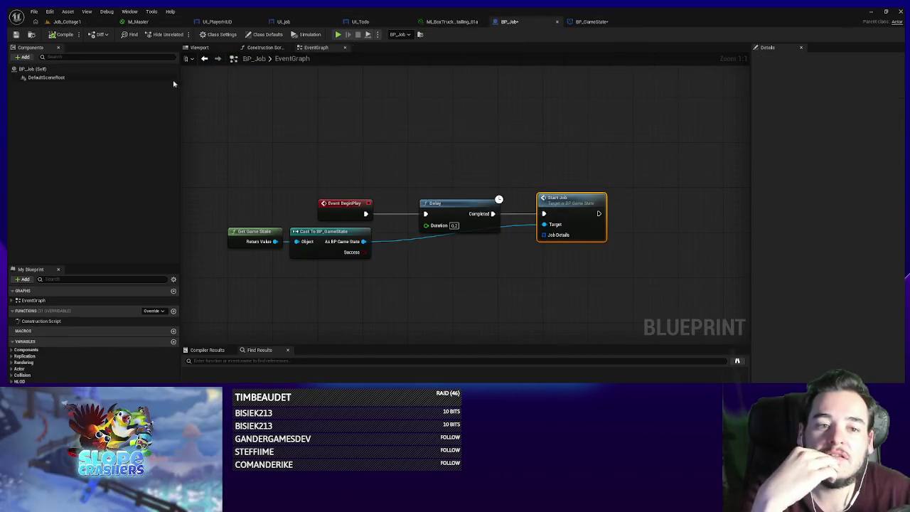
# - Check the S_JobDetail structure, then return to Job_Cottage1 and open the Content Browser's add-asset menu
pyautogui.click(67, 21)
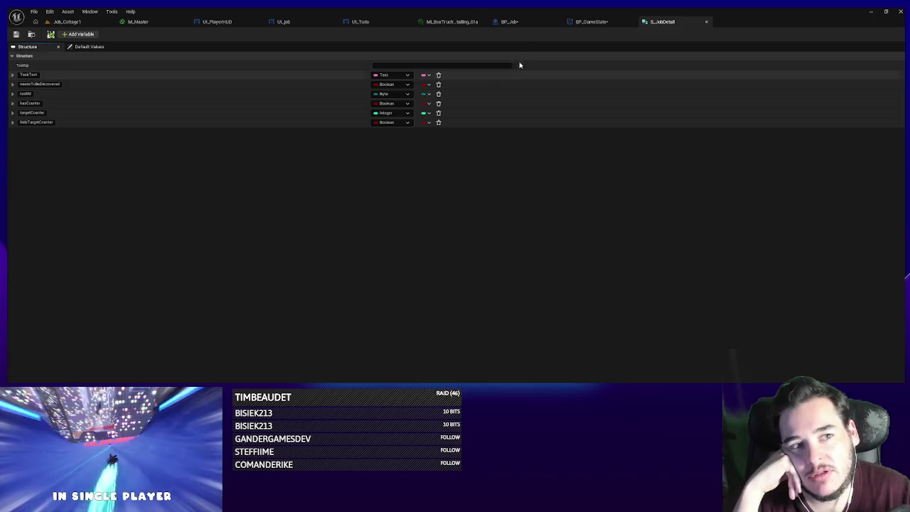
pyautogui.click(591, 21)
pyautogui.click(51, 34)
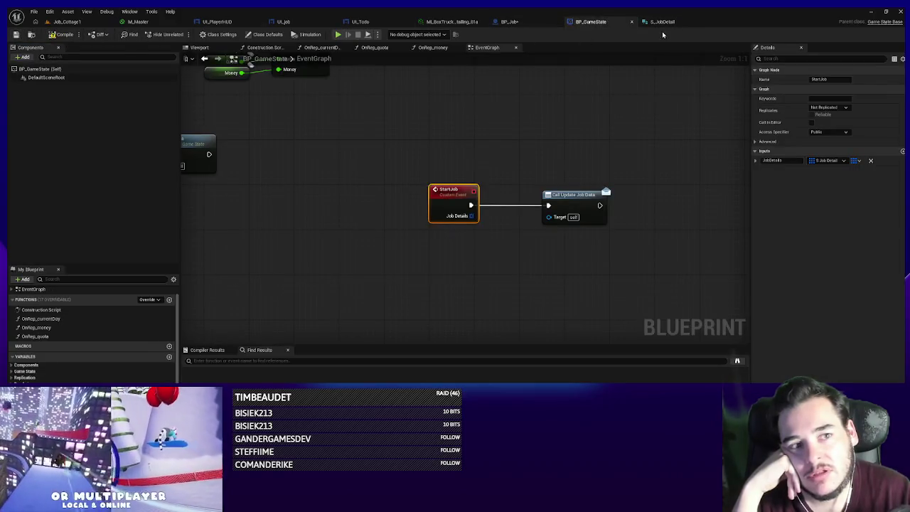
pyautogui.click(662, 22)
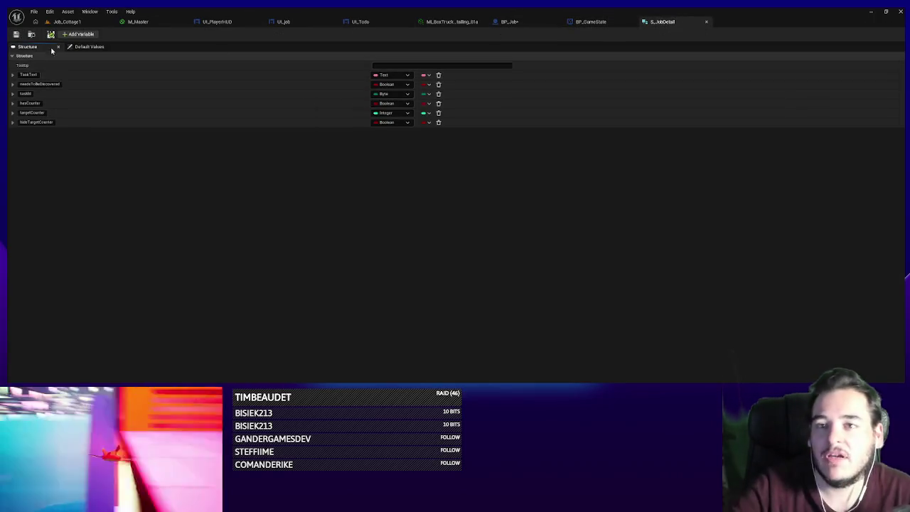
pyautogui.click(66, 22)
pyautogui.rightClick(345, 150)
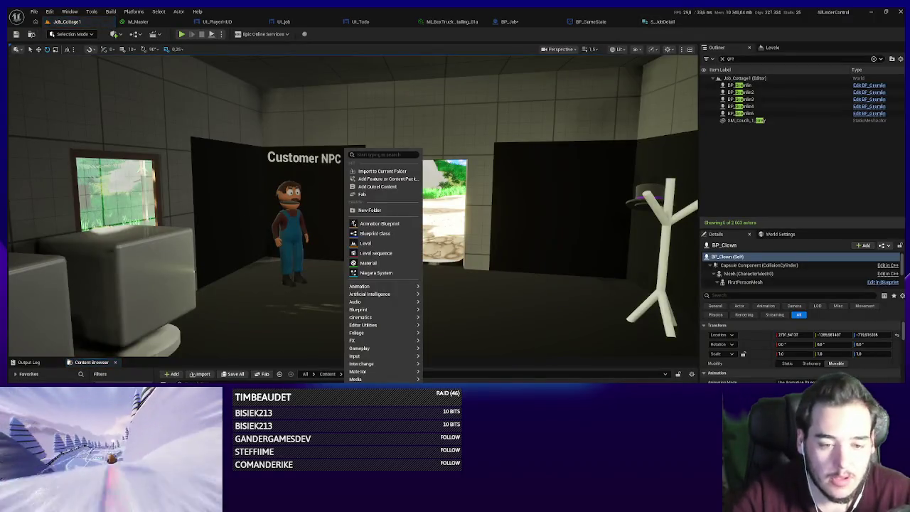
# - Create the E_TaskType enumeration and float its editor window over the UI_Job designer
pyautogui.moveTo(377, 310)
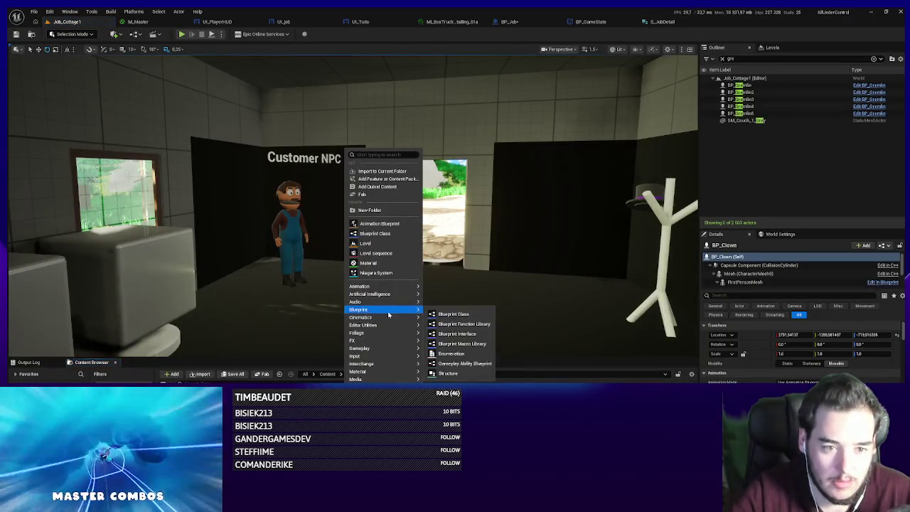
pyautogui.click(469, 353)
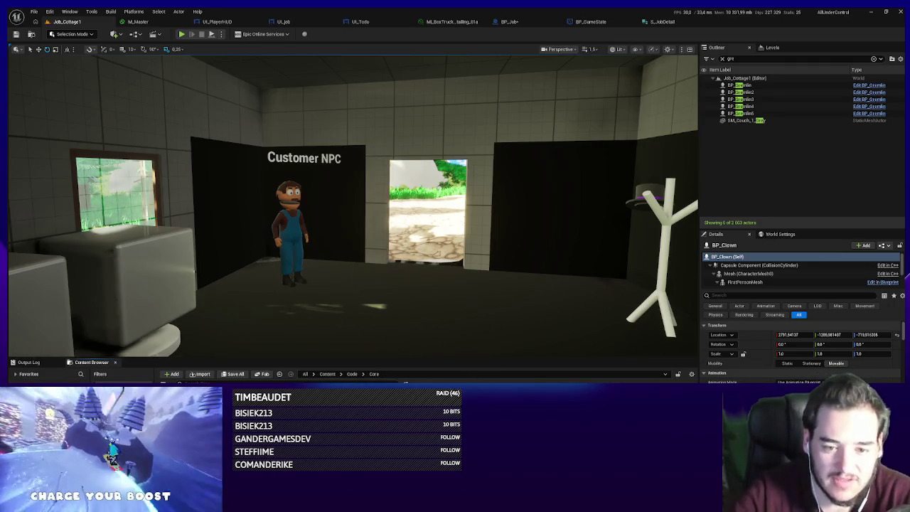
pyautogui.press('Return')
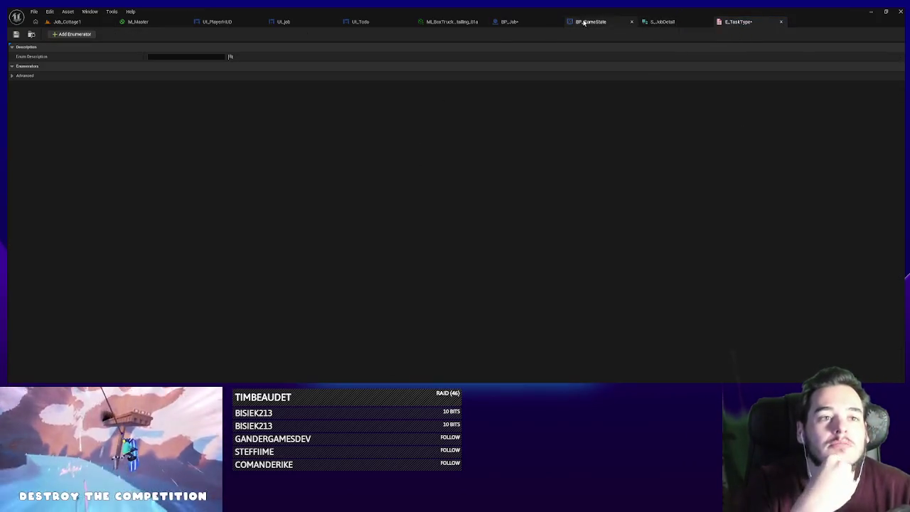
pyautogui.click(514, 23)
pyautogui.click(359, 21)
pyautogui.click(304, 22)
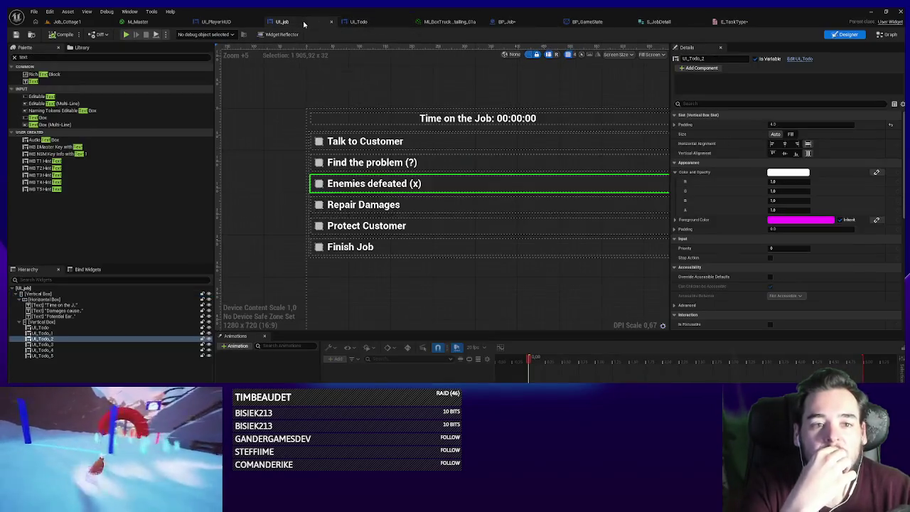
pyautogui.moveTo(735, 22); pyautogui.dragTo(668, 242)
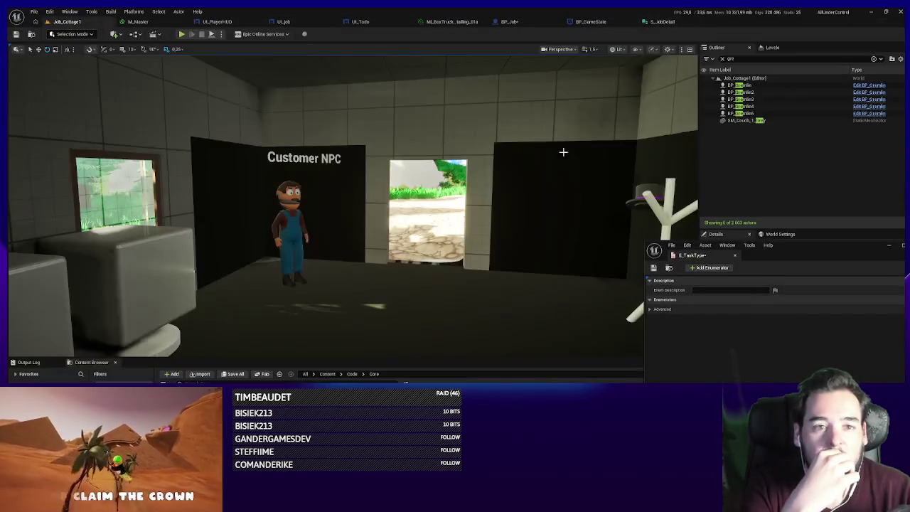
pyautogui.click(283, 22)
pyautogui.moveTo(674, 243)
pyautogui.mouseDown()
pyautogui.moveTo(561, 320)
pyautogui.moveTo(495, 176)
pyautogui.moveTo(684, 182)
pyautogui.mouseUp()
# - Add the first three E_TaskType enumerators: Talk, Find and Defeat
pyautogui.click(590, 196)
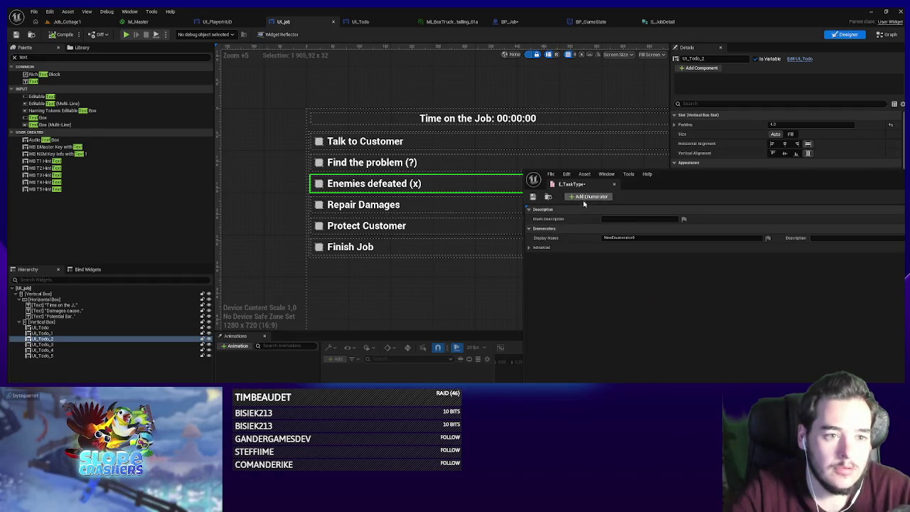
pyautogui.click(640, 238)
pyautogui.write('Talk')
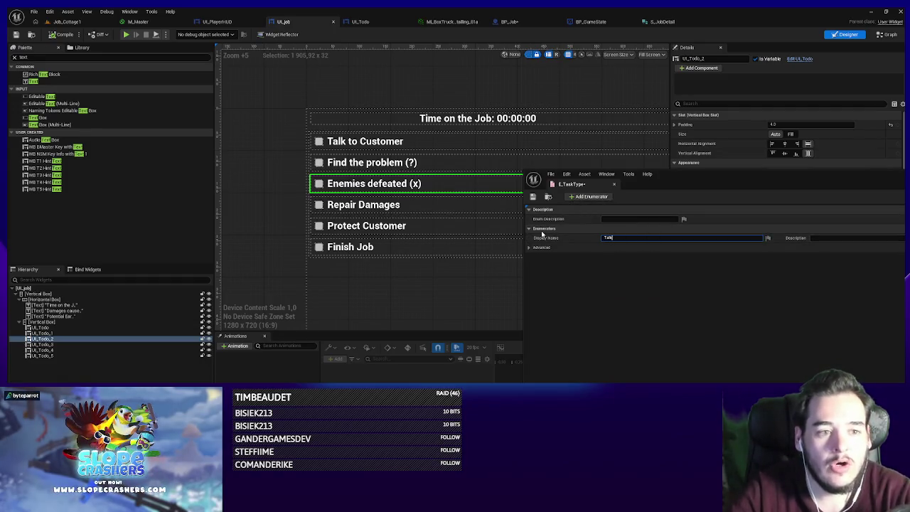
pyautogui.press('Return')
pyautogui.click(590, 197)
pyautogui.click(644, 247)
pyautogui.write('Find')
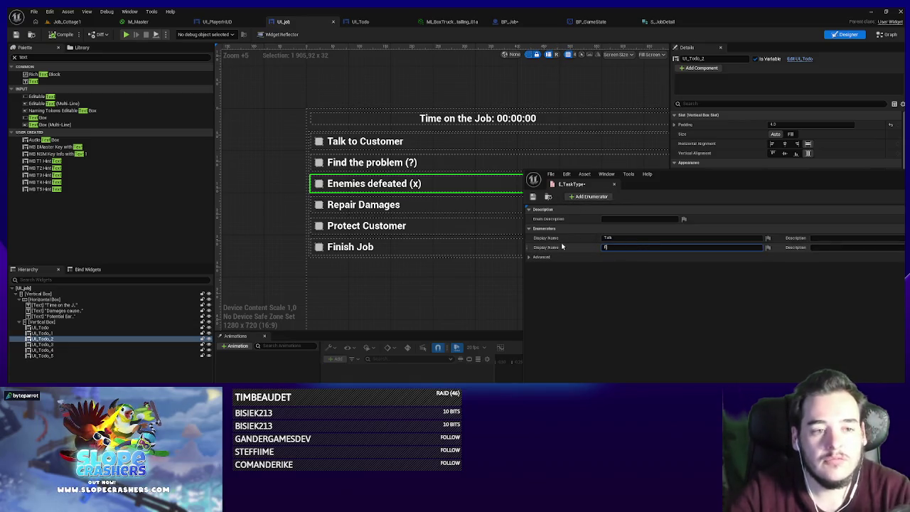
pyautogui.press('Return')
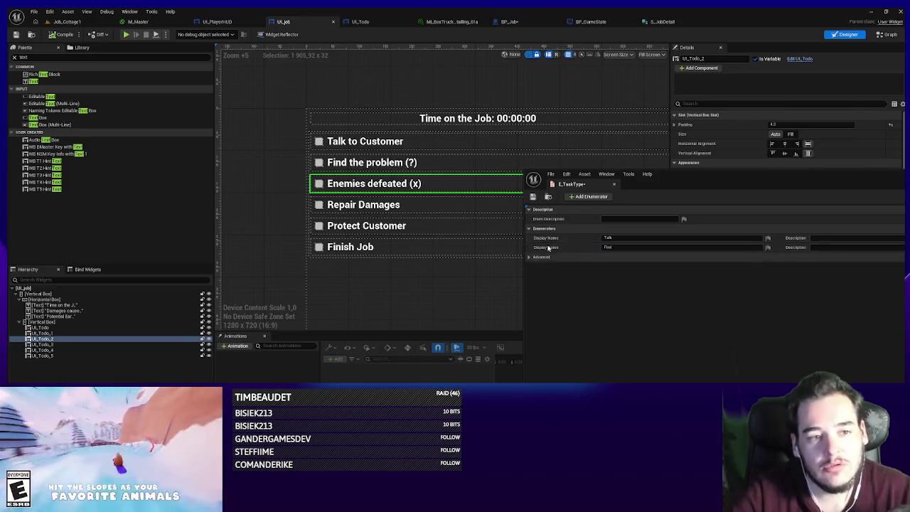
pyautogui.click(590, 197)
pyautogui.click(640, 257)
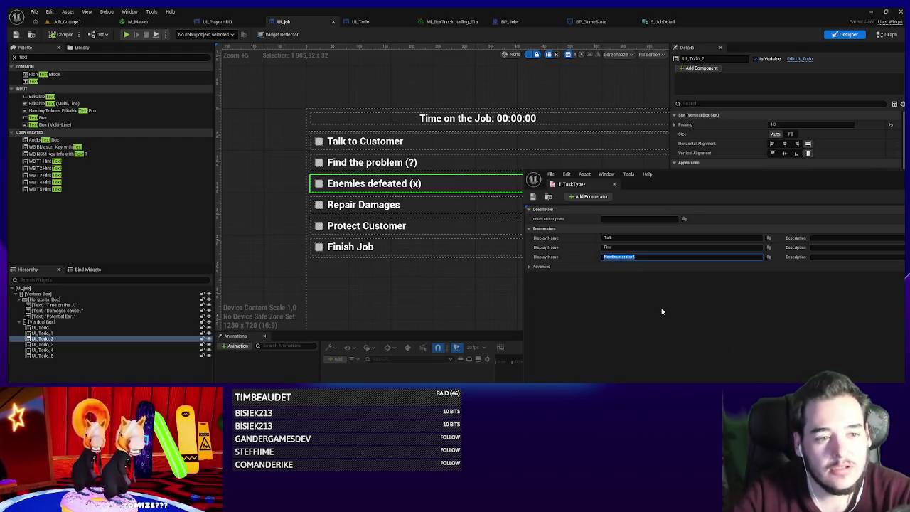
pyautogui.write('E')
pyautogui.press('Return')
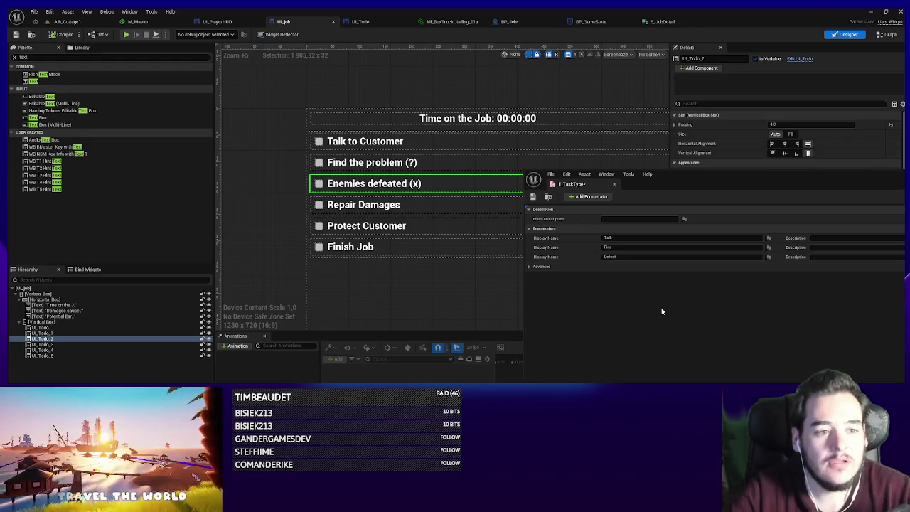
# - Add the remaining enumerators Repair, Protect and Leave
pyautogui.click(583, 197)
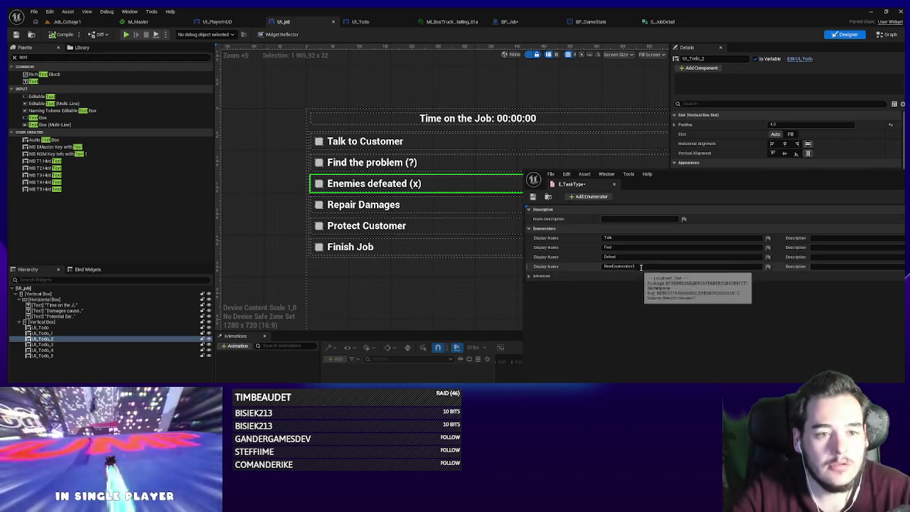
pyautogui.click(633, 266)
pyautogui.write('Repair')
pyautogui.press('Return')
pyautogui.click(593, 197)
pyautogui.click(607, 276)
pyautogui.write('Prot')
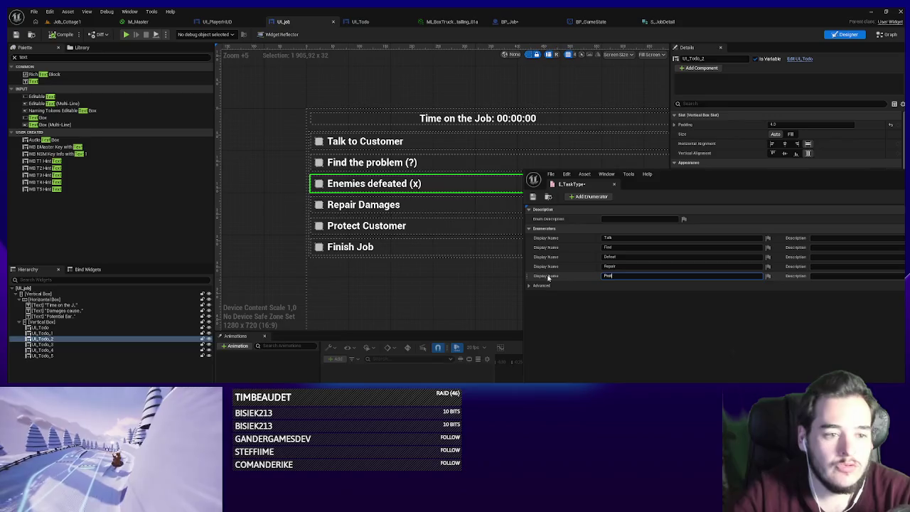
pyautogui.press('Return')
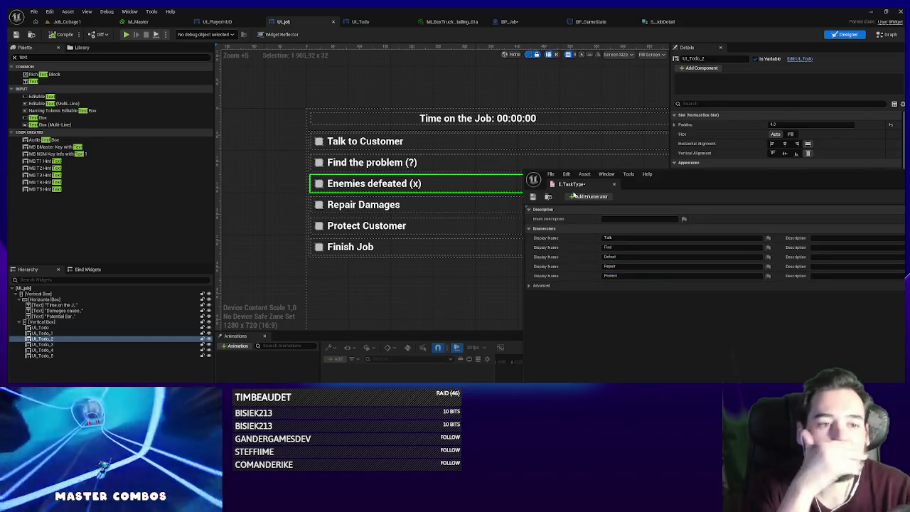
pyautogui.click(577, 198)
pyautogui.click(651, 285)
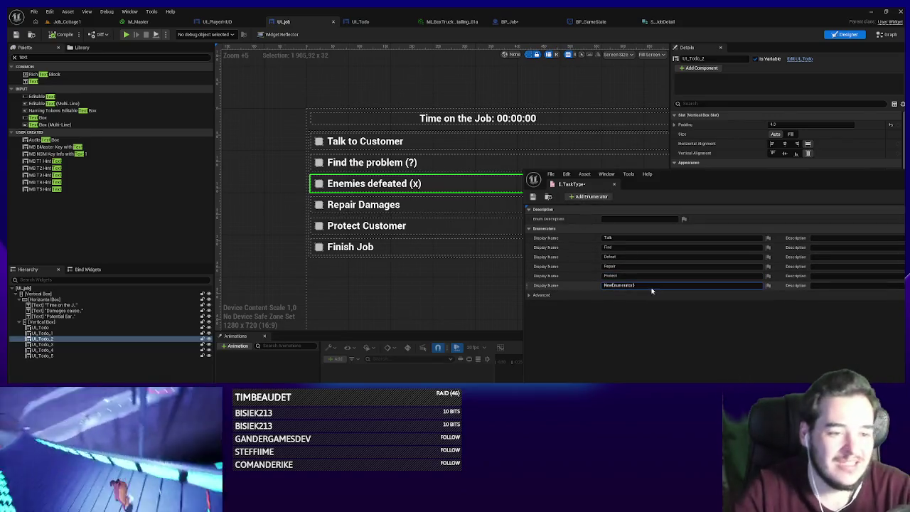
pyautogui.write('Finish')
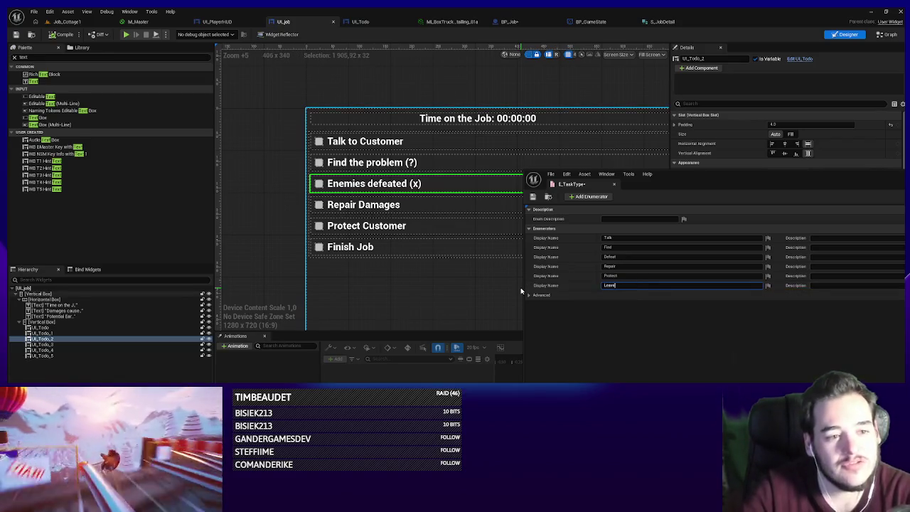
pyautogui.press('Return')
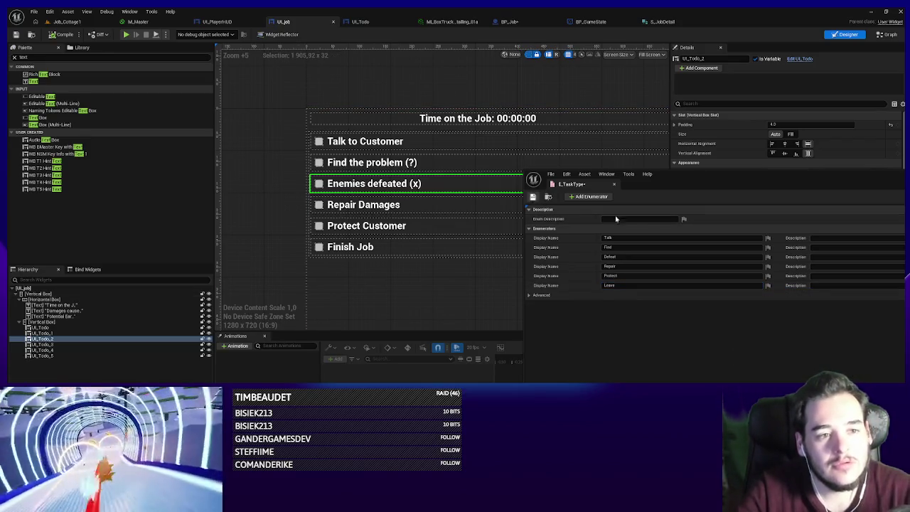
# - Dock the E_TaskType editor window into the main editor tab bar
pyautogui.moveTo(674, 188); pyautogui.dragTo(634, 192)
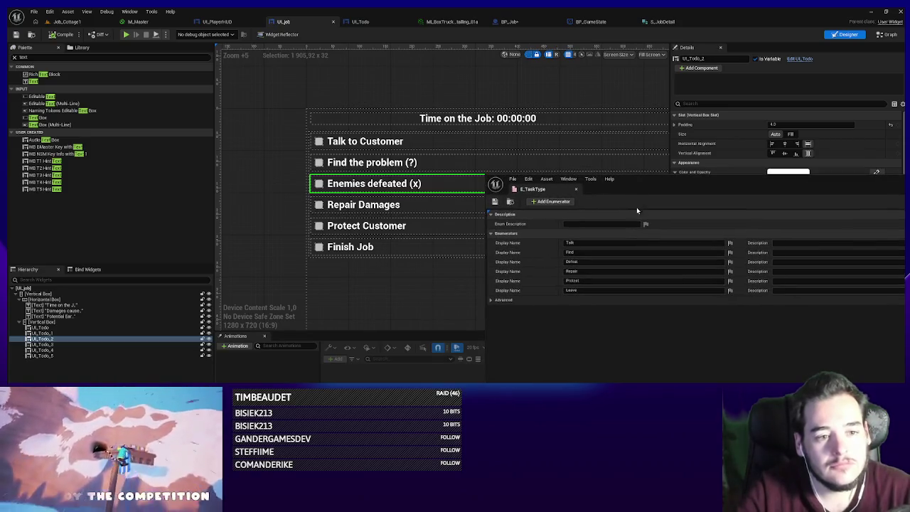
pyautogui.moveTo(536, 189)
pyautogui.mouseDown()
pyautogui.moveTo(711, 86)
pyautogui.moveTo(747, 24)
pyautogui.mouseUp()
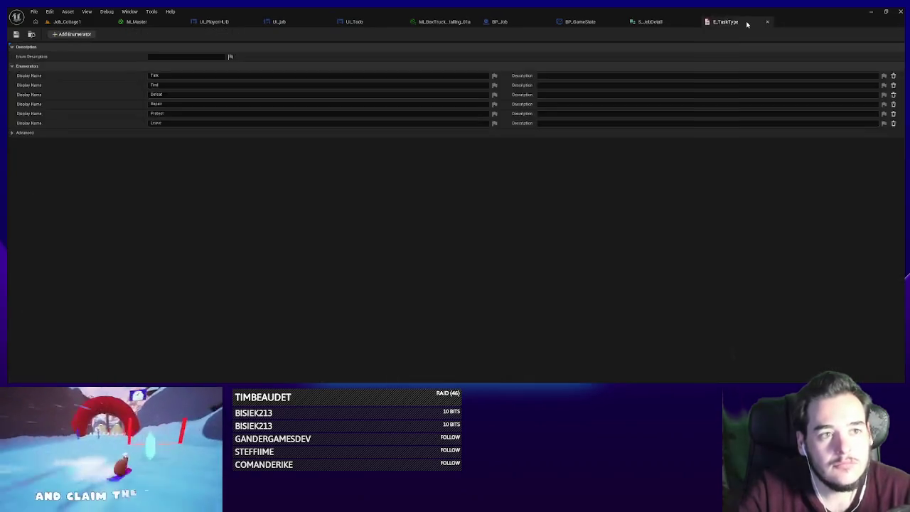
pyautogui.click(661, 21)
# - Create the E_EnemyType enumeration from the Job_Cottage1 Content Browser and add a first enumerator
pyautogui.click(88, 22)
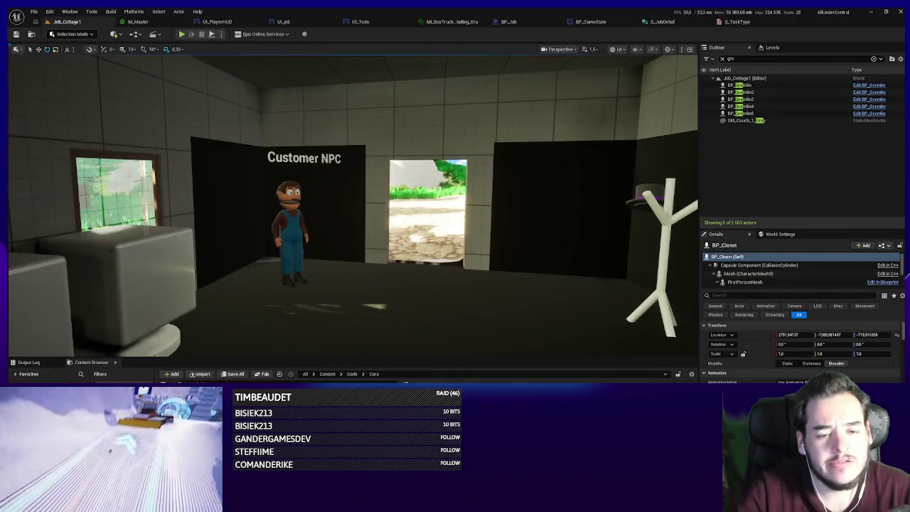
pyautogui.rightClick(331, 382)
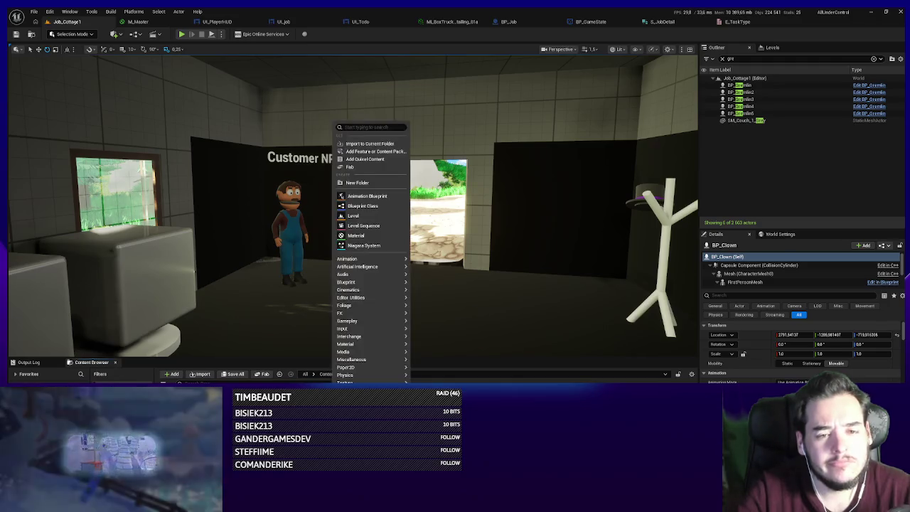
pyautogui.moveTo(355, 275)
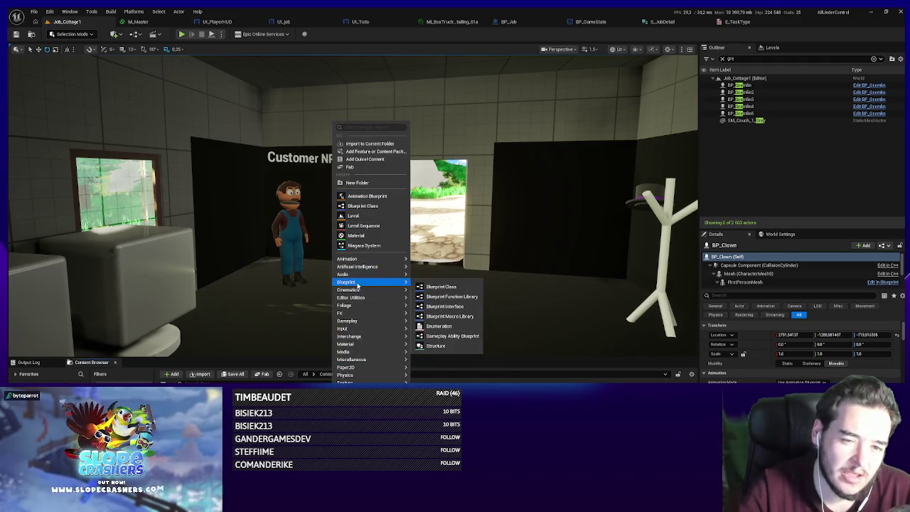
pyautogui.click(444, 319)
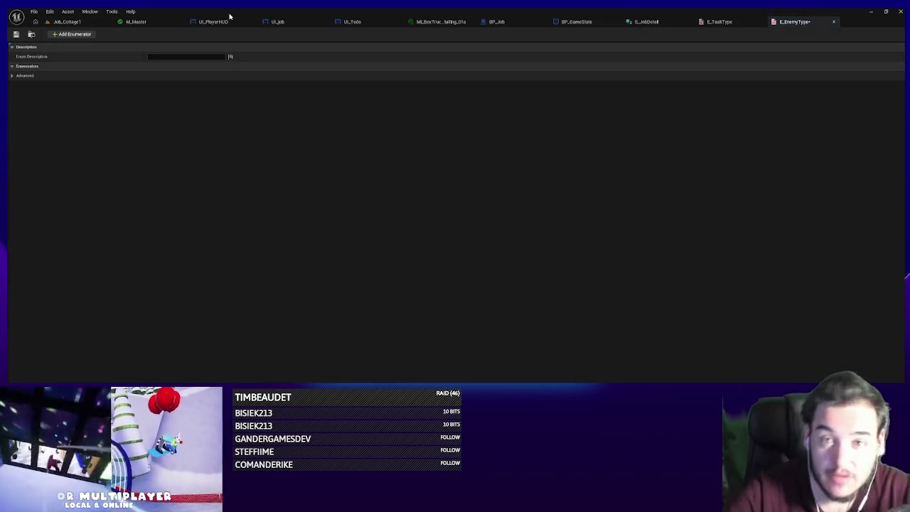
pyautogui.click(71, 34)
# - Add a second enumerator and name E_EnemyType's entries Gremlin and Clown
pyautogui.click(71, 34)
pyautogui.click(181, 75)
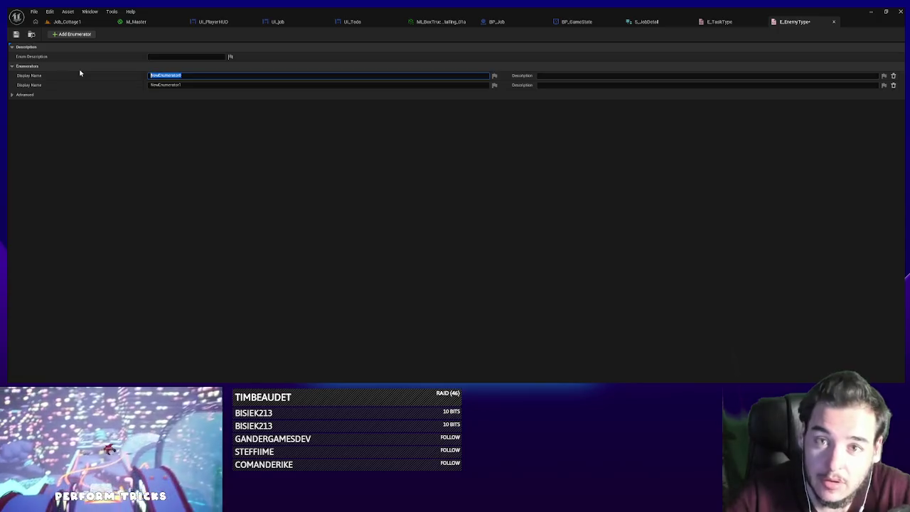
pyautogui.write('Gremlin')
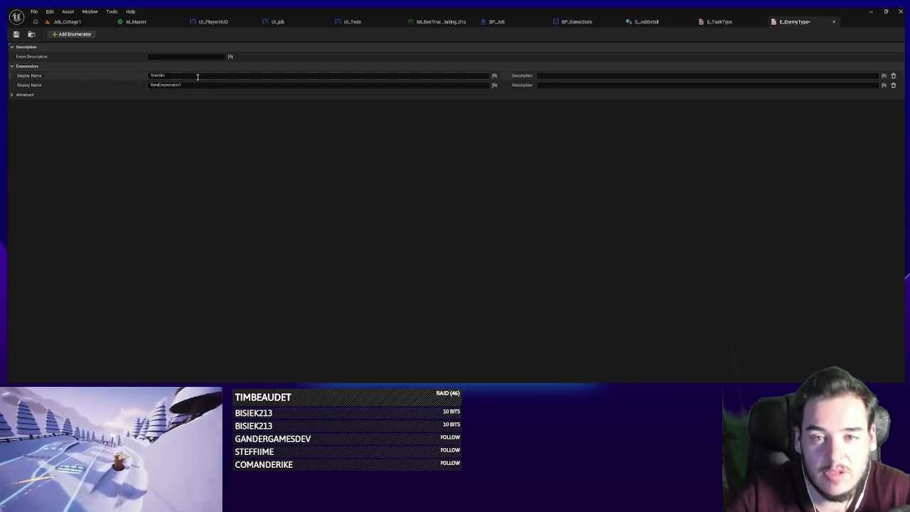
pyautogui.press('Tab')
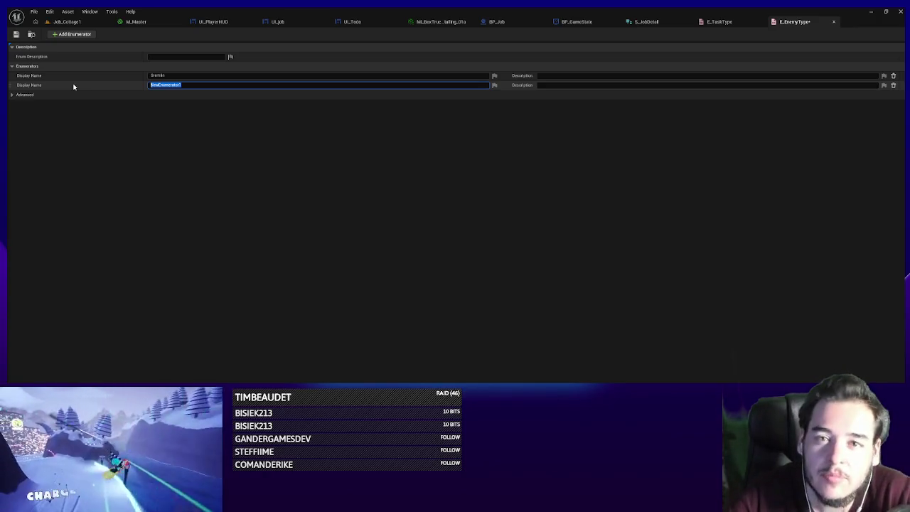
pyautogui.write('Clown')
pyautogui.press('Return')
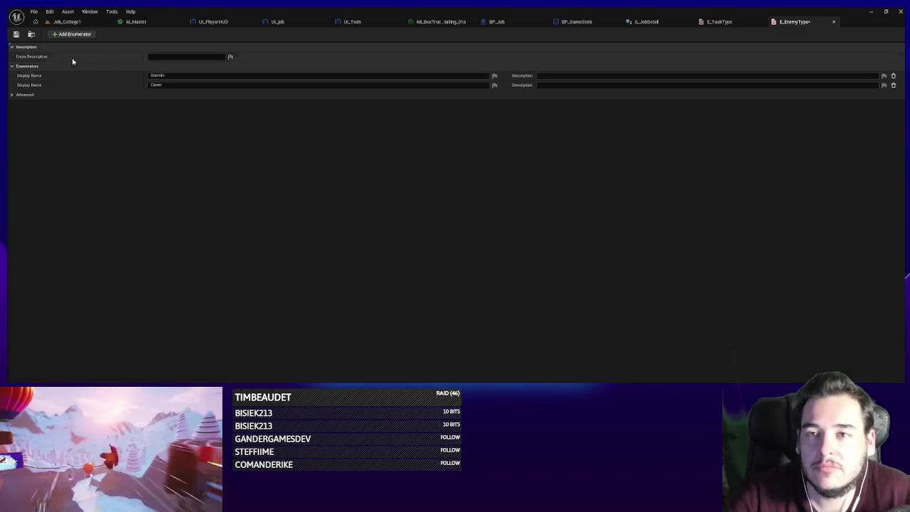
pyautogui.click(724, 24)
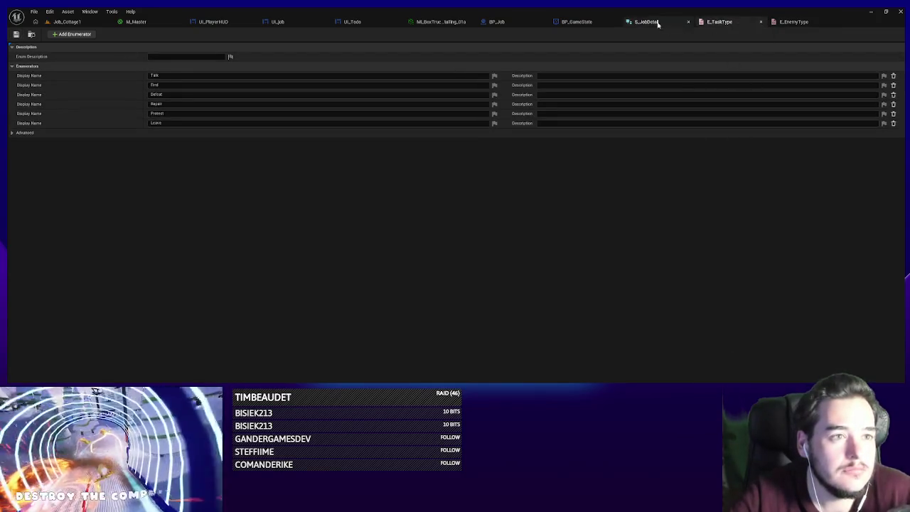
pyautogui.click(643, 22)
# - Set the type of S_JobDetail's taskId field to E Task Type
pyautogui.click(393, 94)
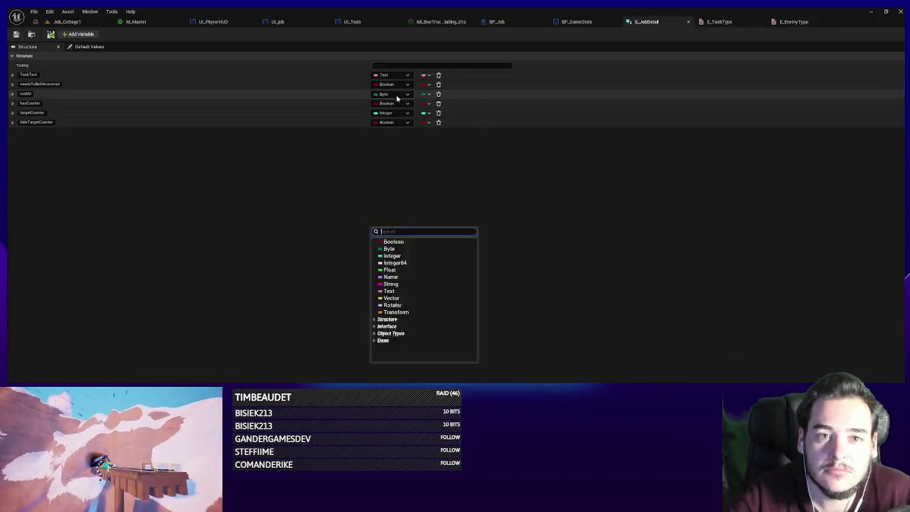
pyautogui.write('tasktype')
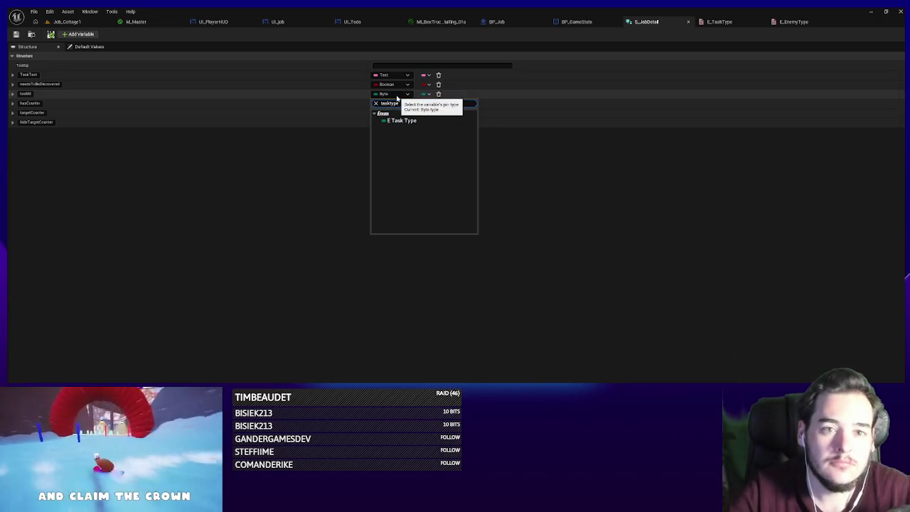
pyautogui.click(412, 120)
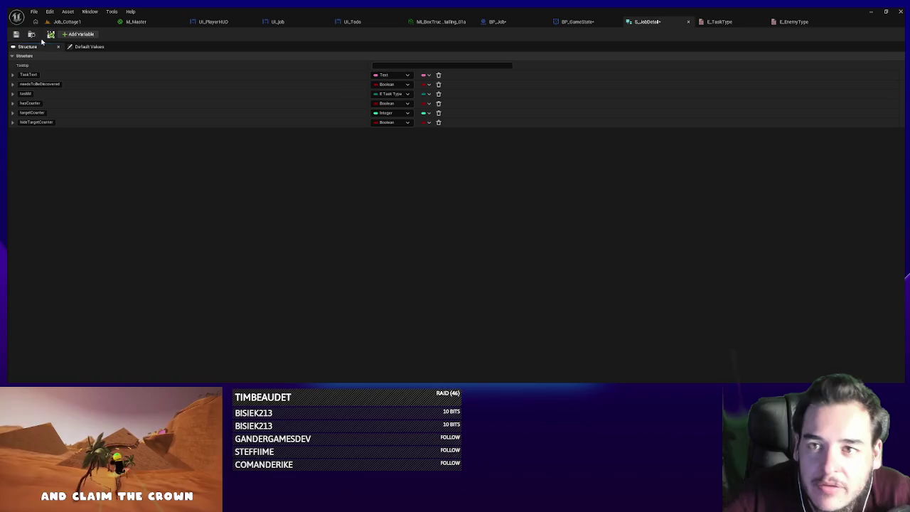
# - Refresh BP_Job's Start Job node and feed its Job Details input from a new variable, then compile
pyautogui.click(503, 23)
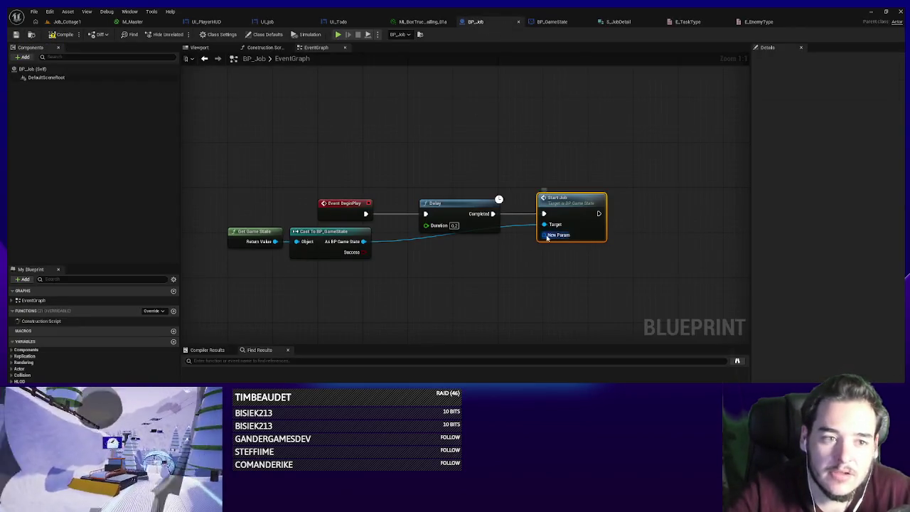
pyautogui.rightClick(582, 219)
pyautogui.click(601, 268)
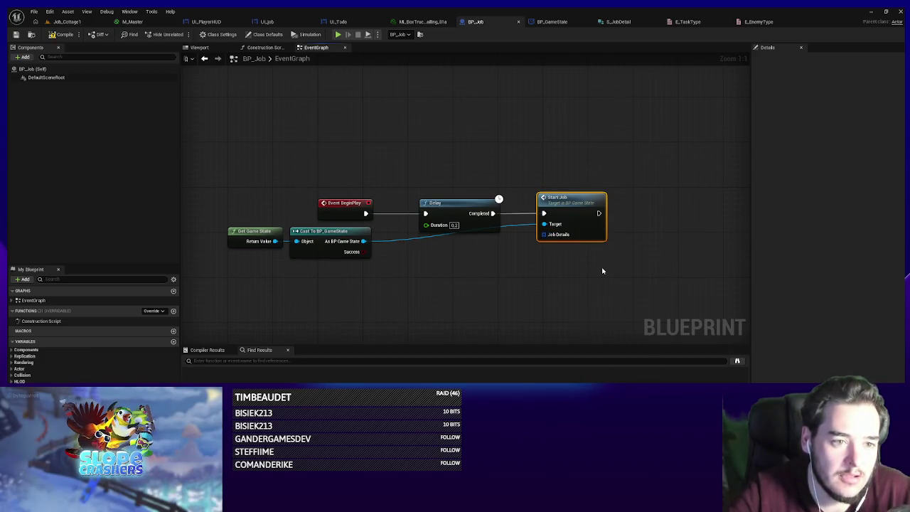
pyautogui.click(65, 34)
pyautogui.moveTo(567, 240); pyautogui.dragTo(454, 277)
pyautogui.click(481, 320)
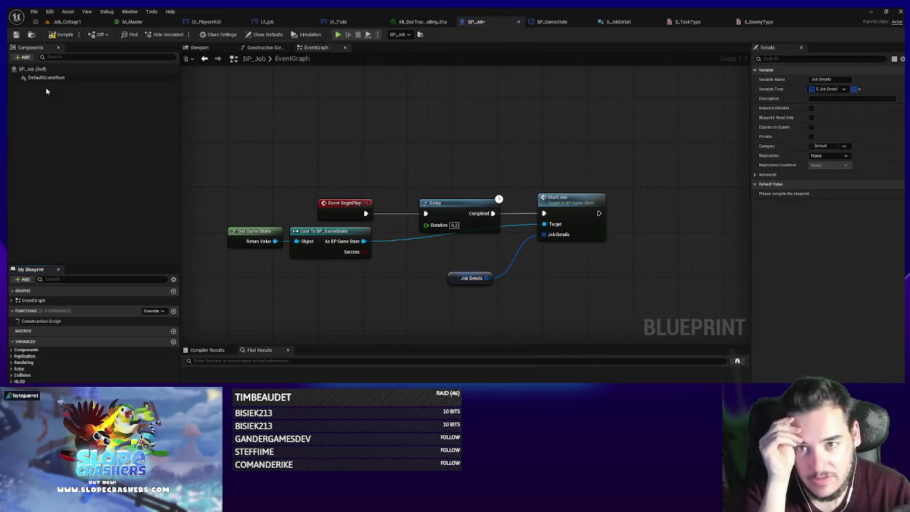
pyautogui.click(16, 34)
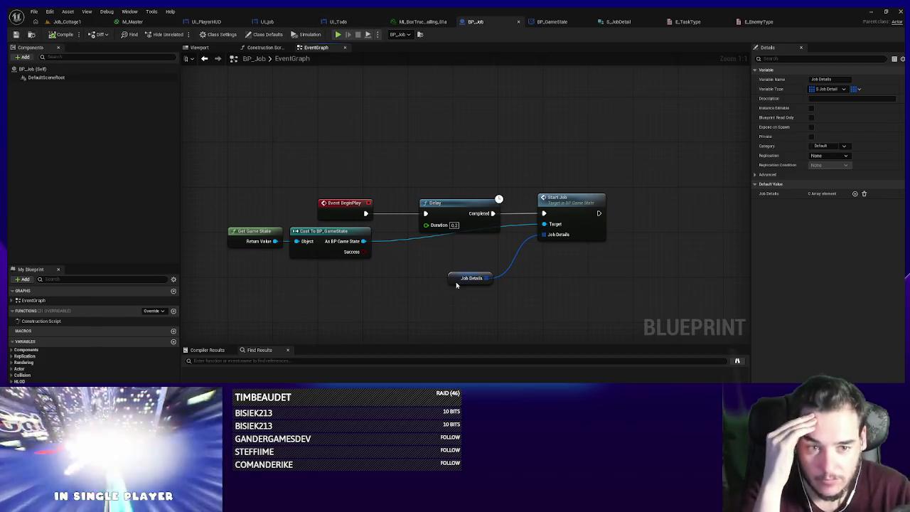
pyautogui.moveTo(456, 284); pyautogui.dragTo(444, 254)
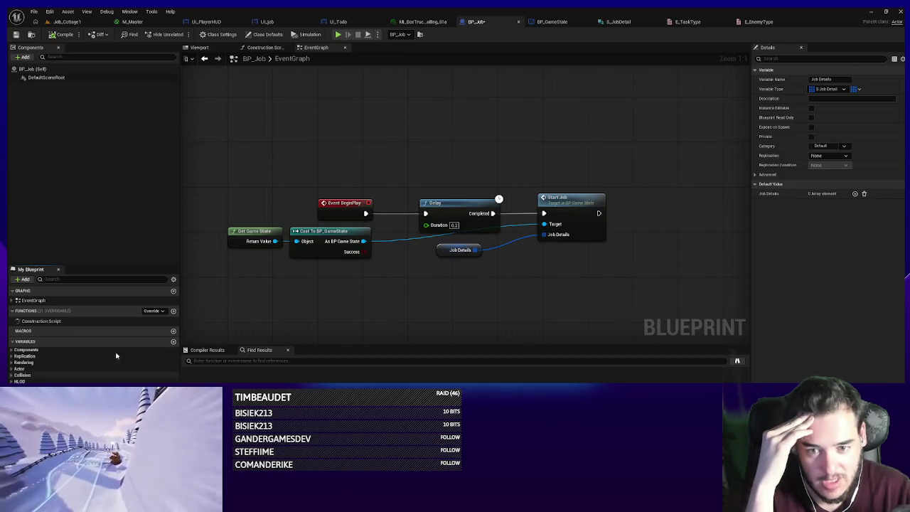
# - Add a BP_Job variable typed as an E Enemy Type to Integer map
pyautogui.click(172, 343)
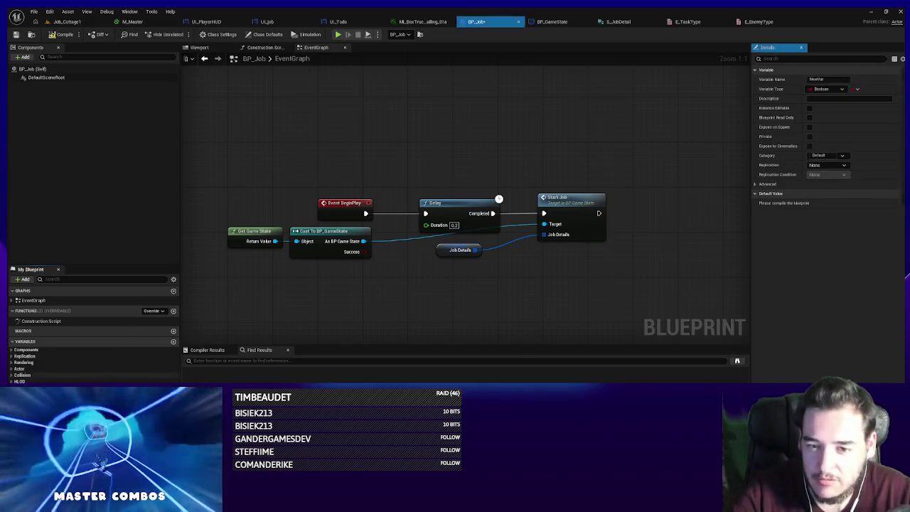
pyautogui.click(135, 387)
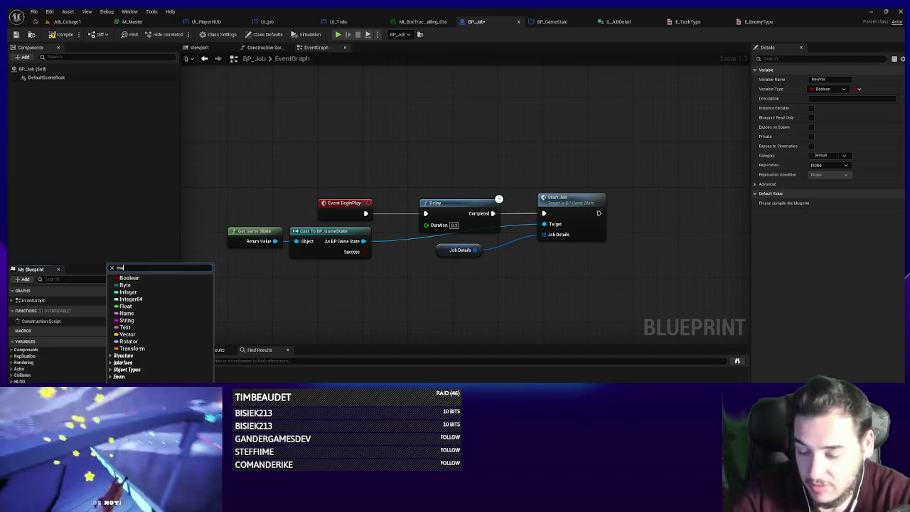
pyautogui.write('p')
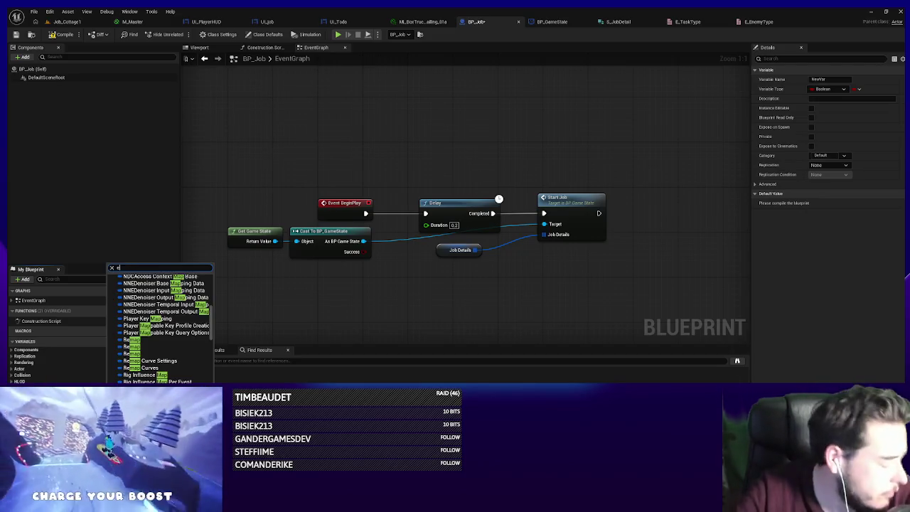
pyautogui.press('Return')
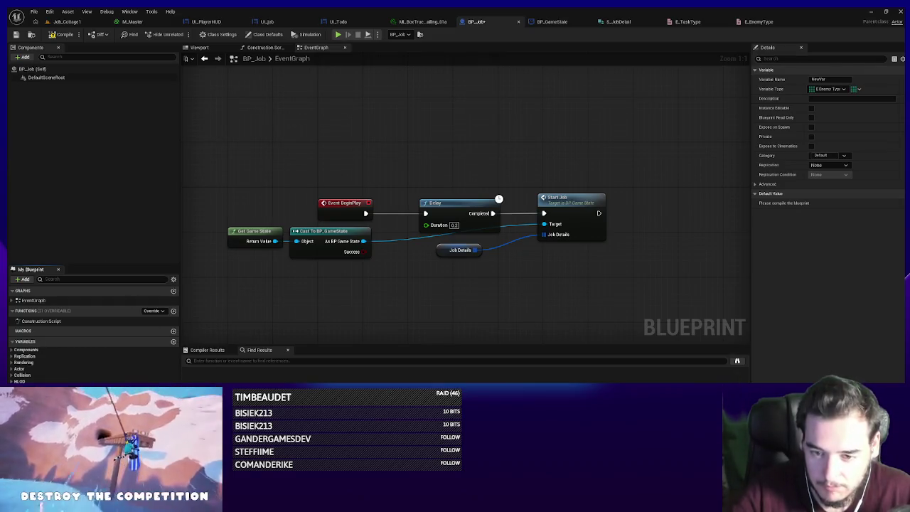
pyautogui.click(135, 388)
pyautogui.press('Escape')
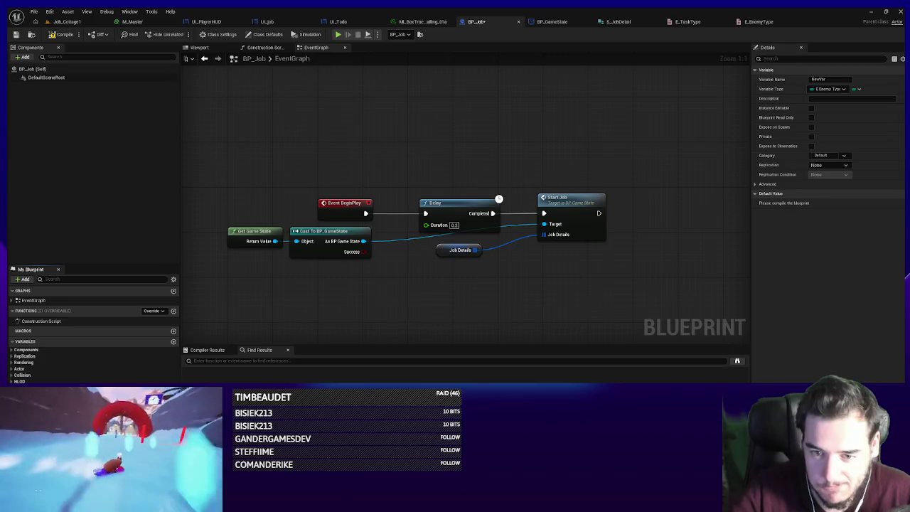
pyautogui.click(135, 388)
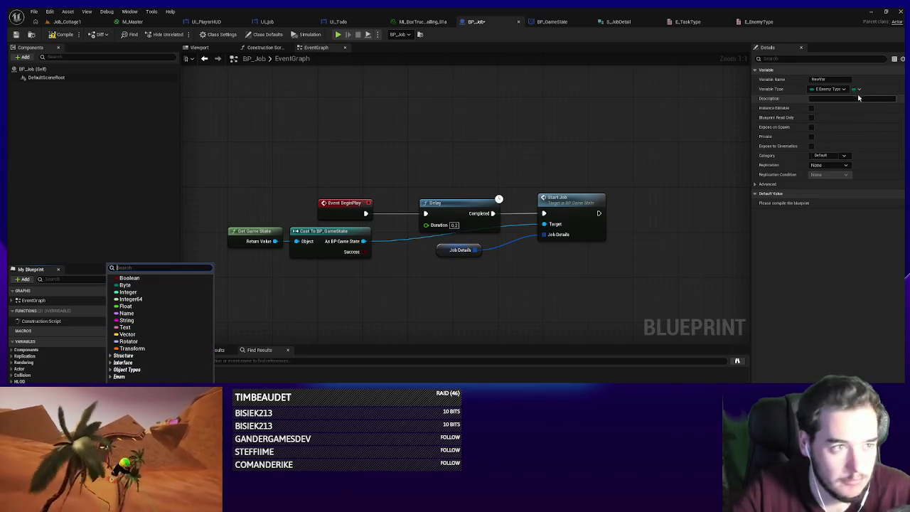
pyautogui.click(858, 90)
pyautogui.click(848, 124)
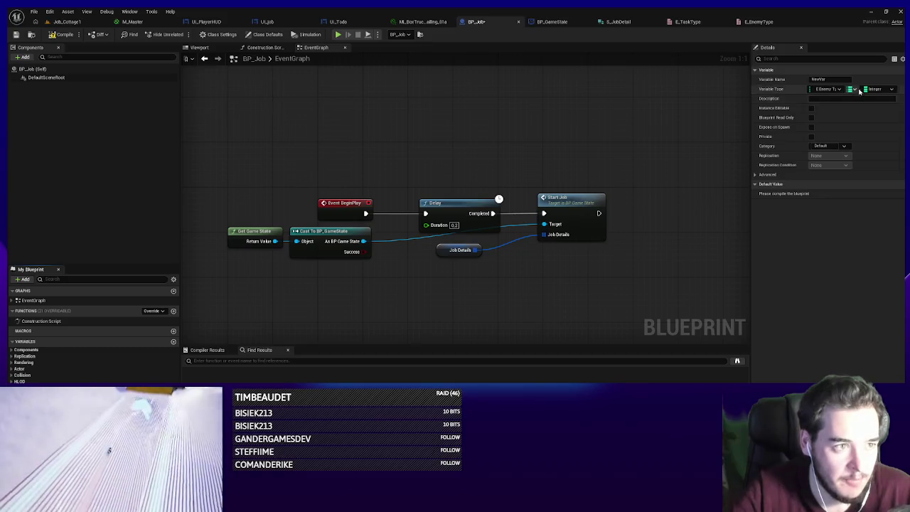
# - Name the map variable EnemiesDefeated, compile, and place its getter in the event graph
pyautogui.click(821, 79)
pyautogui.write('EnemiesDefeated')
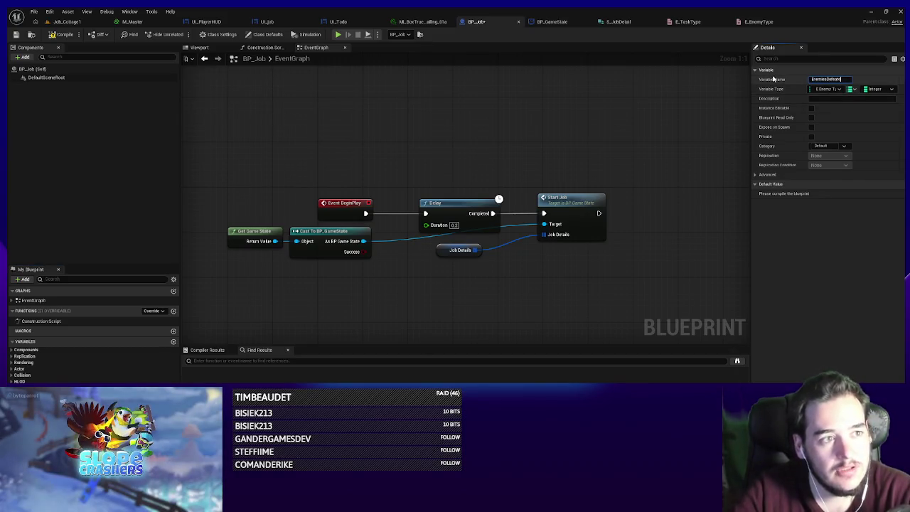
pyautogui.press('Return')
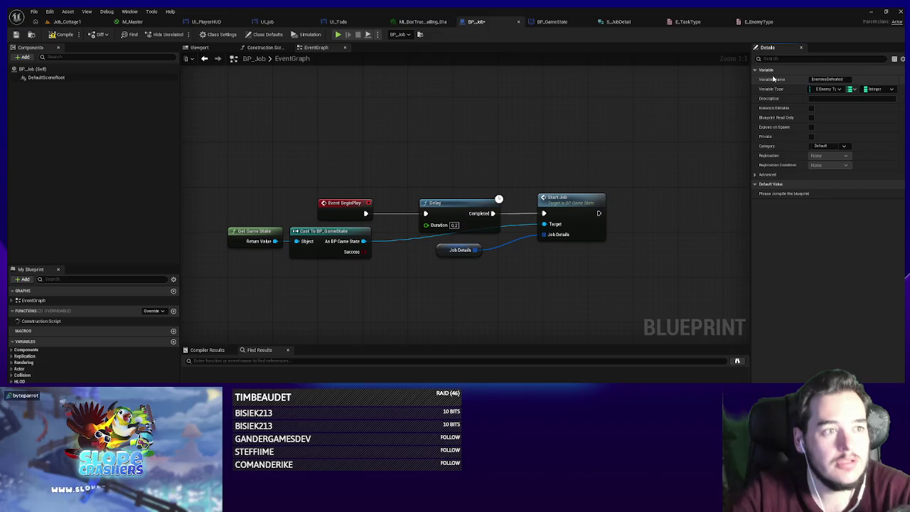
pyautogui.click(61, 34)
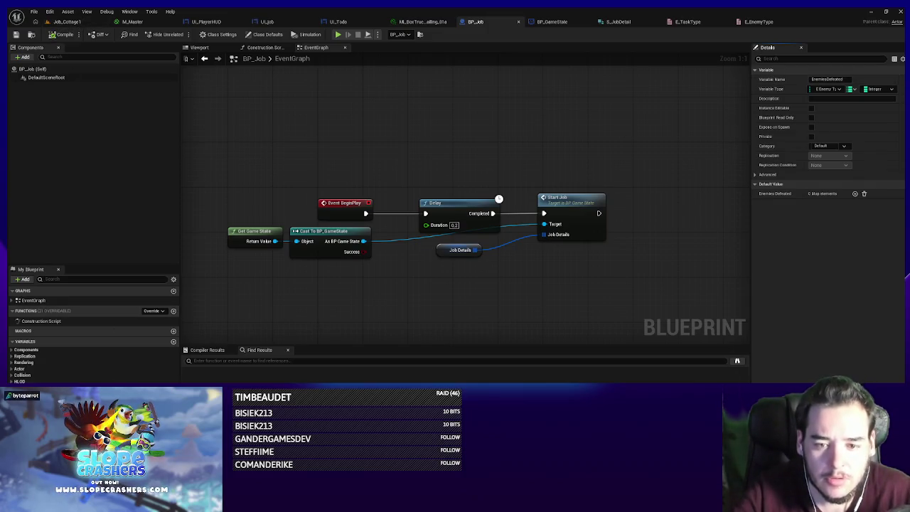
pyautogui.click(39, 398)
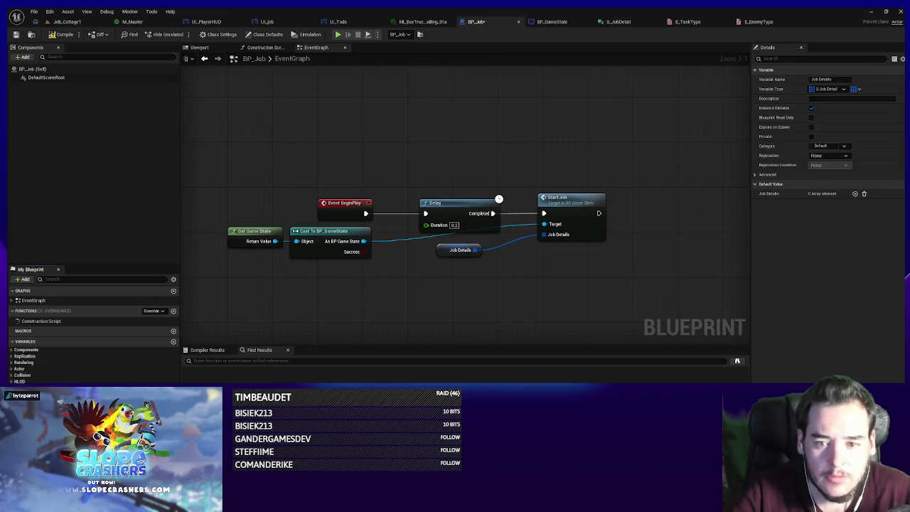
pyautogui.moveTo(42, 405)
pyautogui.mouseDown()
pyautogui.moveTo(548, 261)
pyautogui.moveTo(434, 264)
pyautogui.mouseUp()
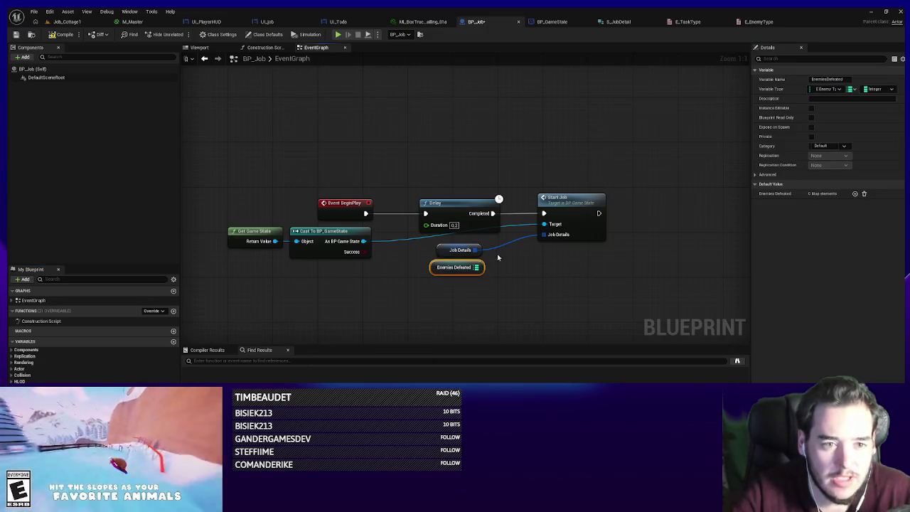
# - Add an Enemies Defeated input to the Start Job event in BP_GameState and save
pyautogui.hotkey('ctrl', 'v')
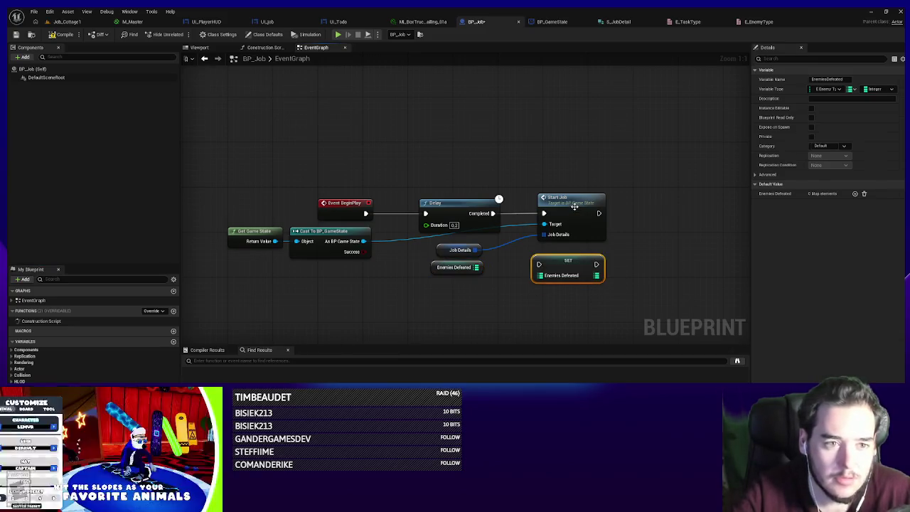
pyautogui.doubleClick(574, 206)
pyautogui.hotkey('ctrl', 'v')
pyautogui.moveTo(483, 211); pyautogui.dragTo(560, 267)
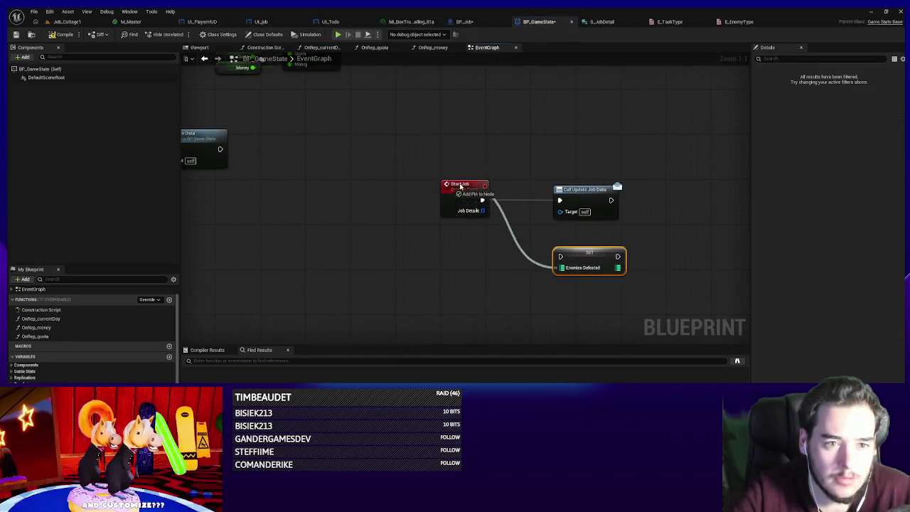
pyautogui.moveTo(461, 186); pyautogui.dragTo(460, 186)
pyautogui.press('Delete')
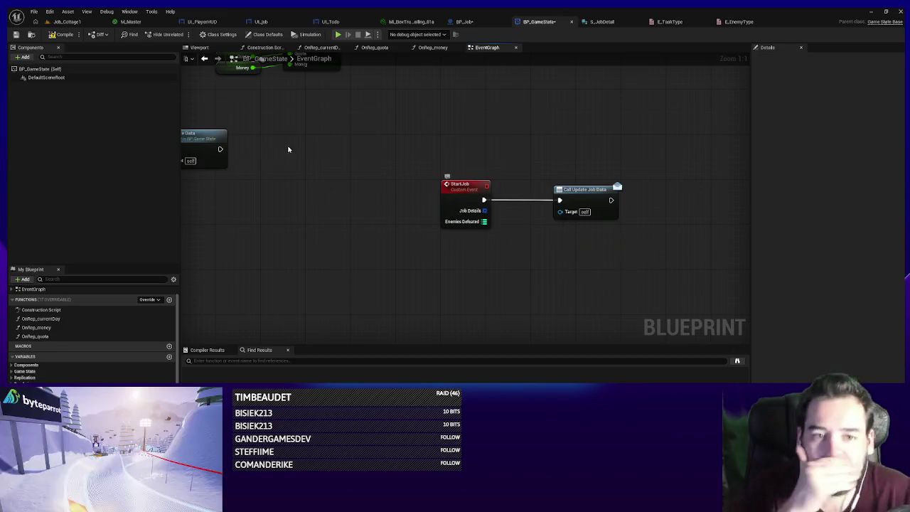
pyautogui.click(17, 35)
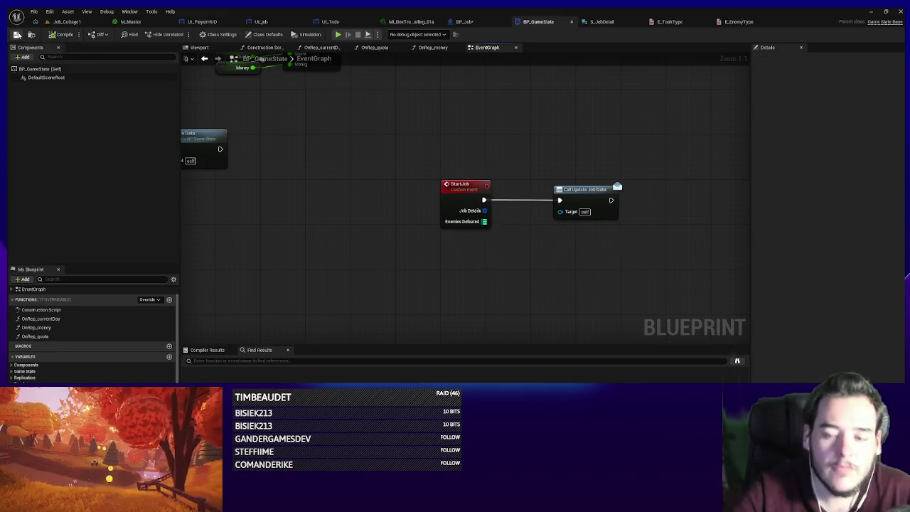
# - Wire BP_Job's EnemiesDefeated getter into Start Job's new input and compile
pyautogui.click(485, 23)
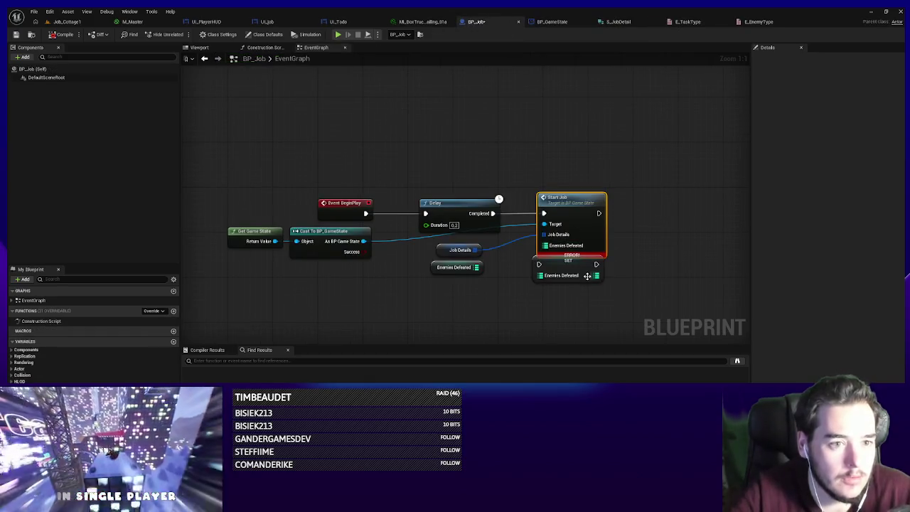
pyautogui.hotkey('ctrl', 'v')
pyautogui.press('Delete')
pyautogui.moveTo(476, 268); pyautogui.dragTo(545, 245)
pyautogui.click(63, 37)
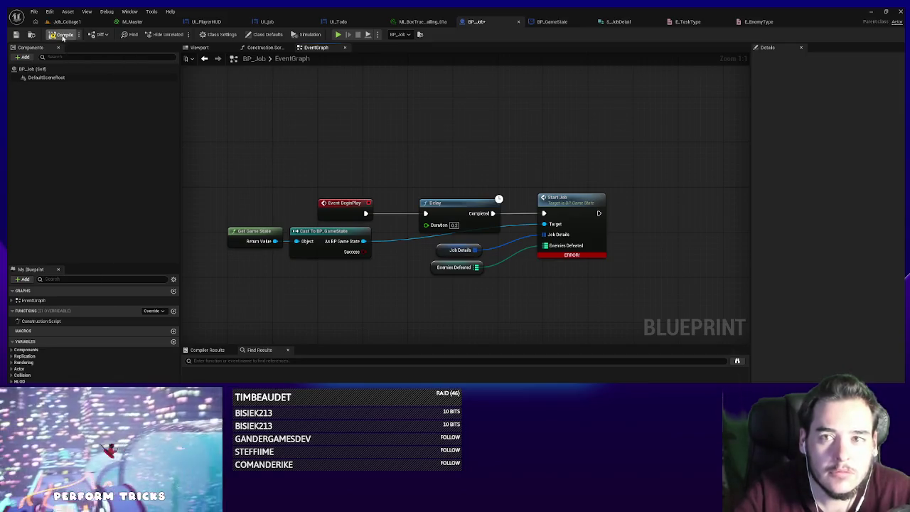
pyautogui.moveTo(435, 267); pyautogui.dragTo(434, 261)
pyautogui.click(557, 316)
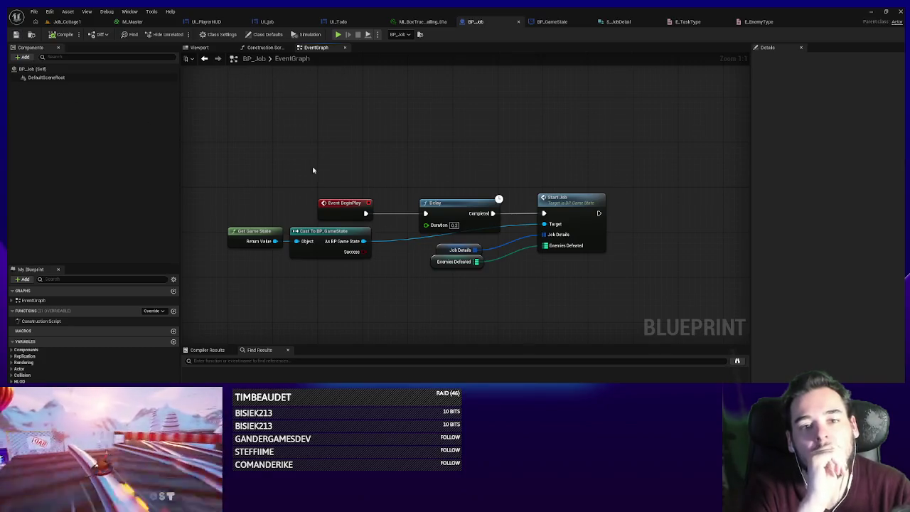
# - Add Customer_Ref to BP_Job as a single BP Talkable NPC object reference and compile
pyautogui.click(173, 342)
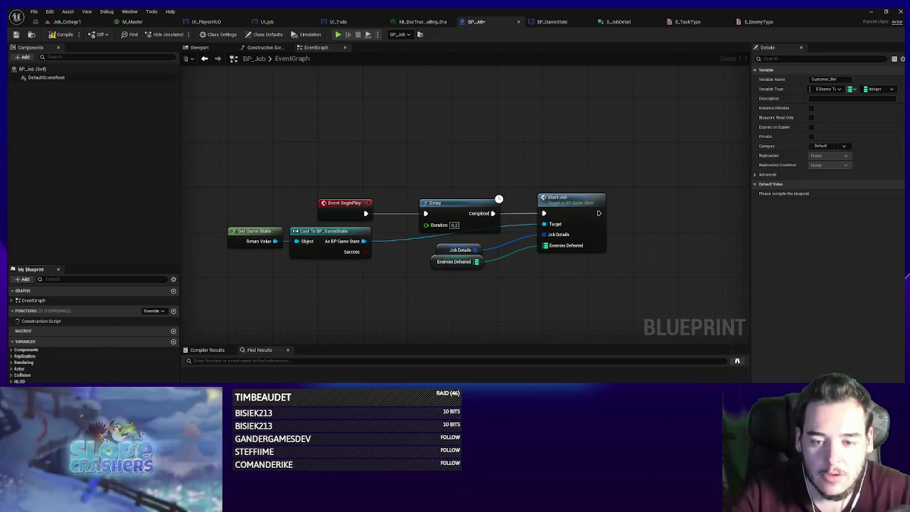
pyautogui.click(828, 88)
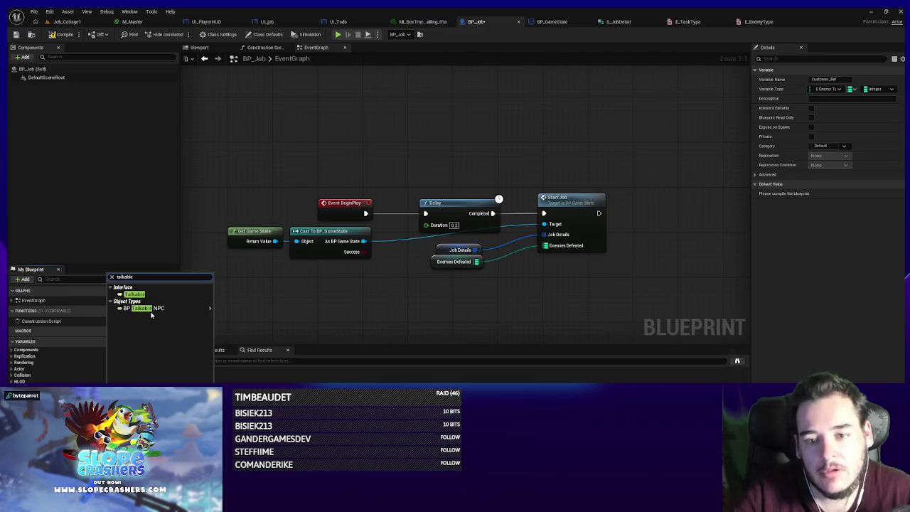
pyautogui.click(149, 310)
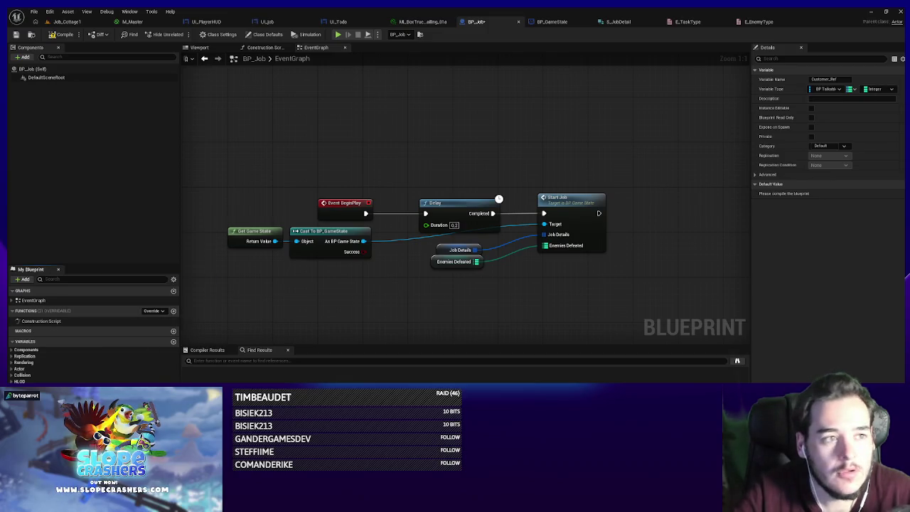
pyautogui.click(850, 89)
pyautogui.click(843, 96)
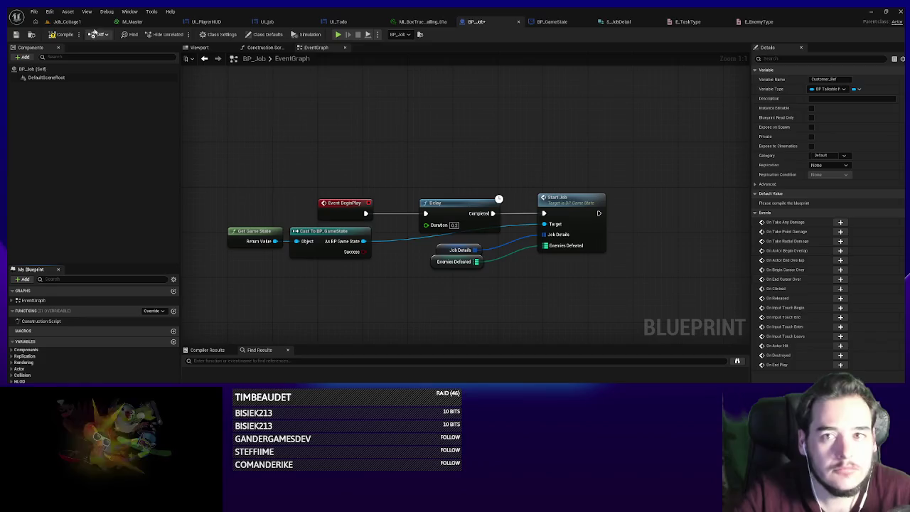
pyautogui.click(63, 34)
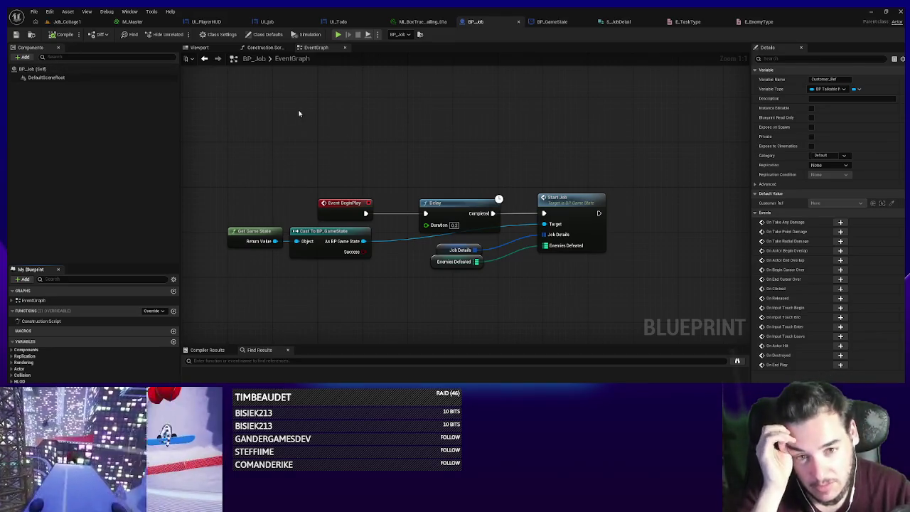
pyautogui.moveTo(468, 249); pyautogui.dragTo(429, 170)
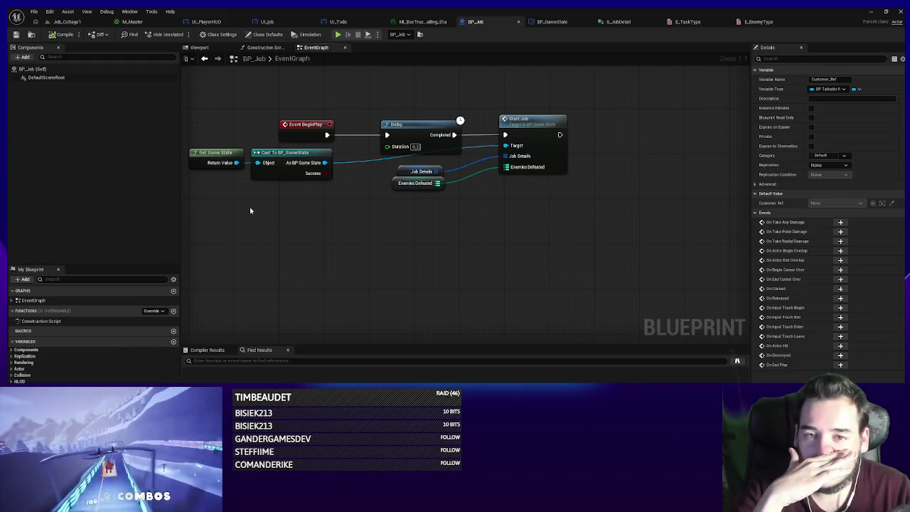
pyautogui.click(78, 22)
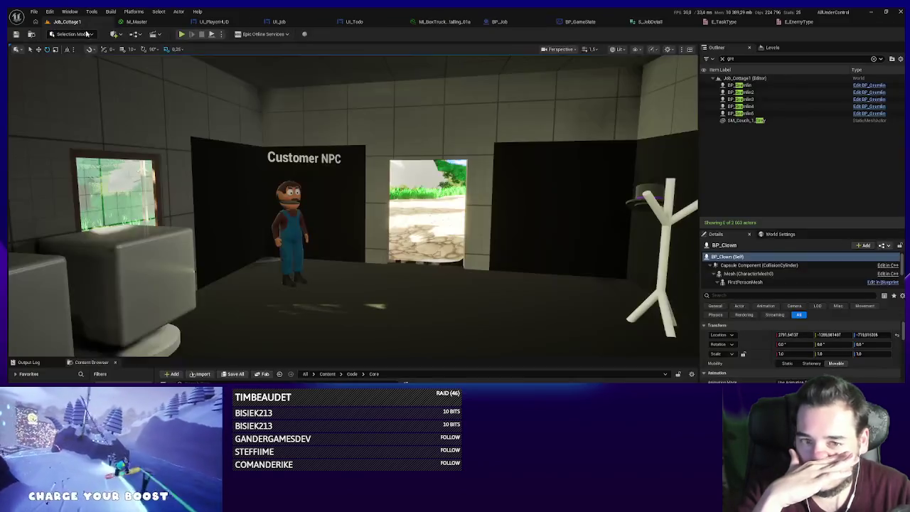
# - Select the Customer NPC in Job_Cottage1 and edit its BP_TalkableNPC blueprint
pyautogui.click(284, 224)
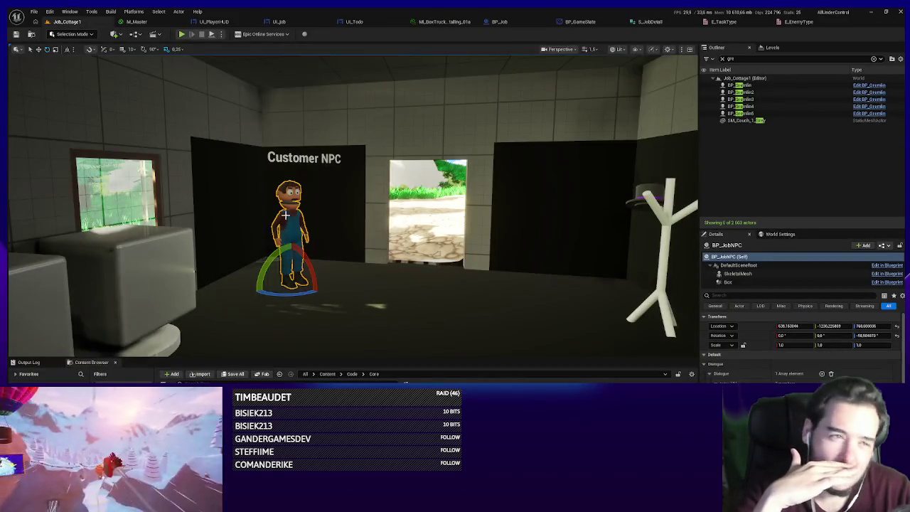
pyautogui.click(886, 273)
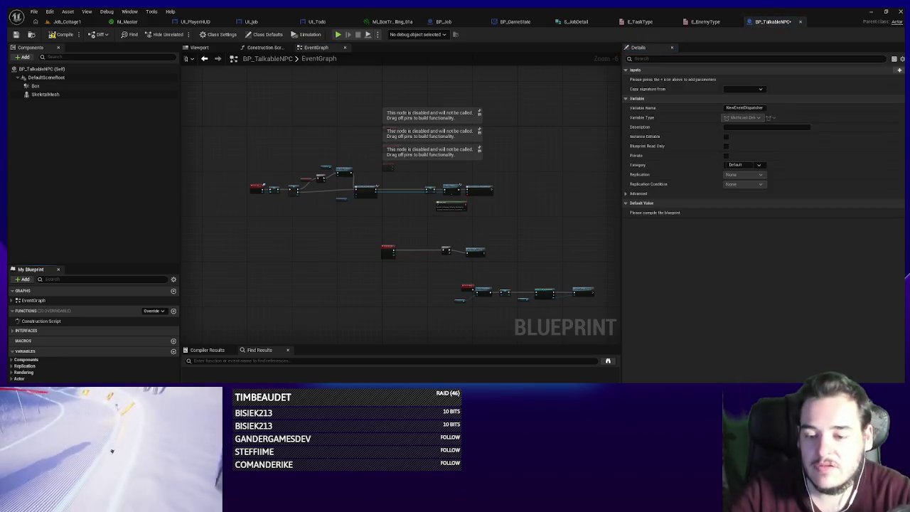
# - Name the event dispatcher WasHelped, compile BP_TalkableNPC, and return to Job_Cottage1
pyautogui.write('WasTalkedTo')
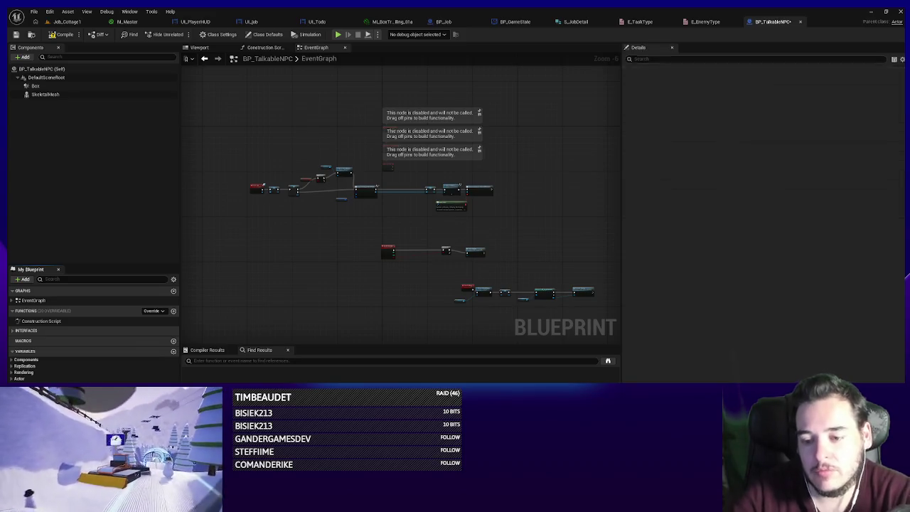
pyautogui.press('Return')
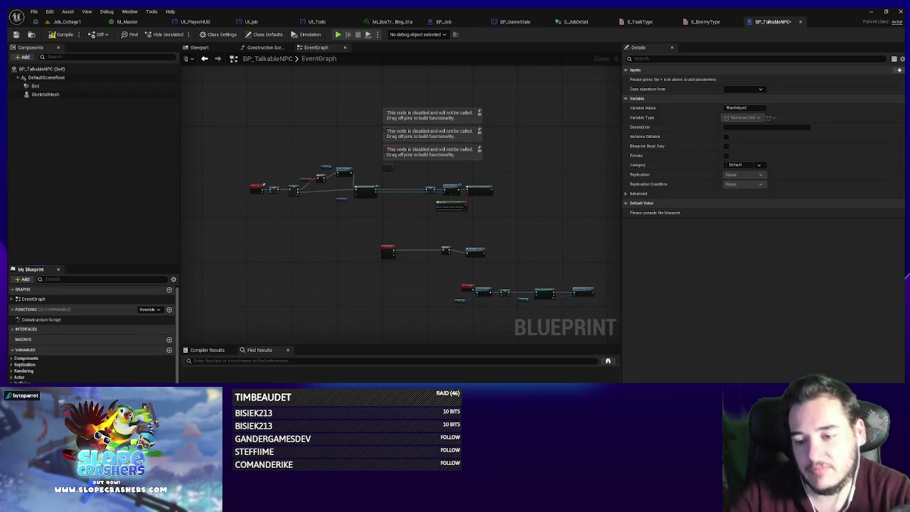
pyautogui.click(62, 34)
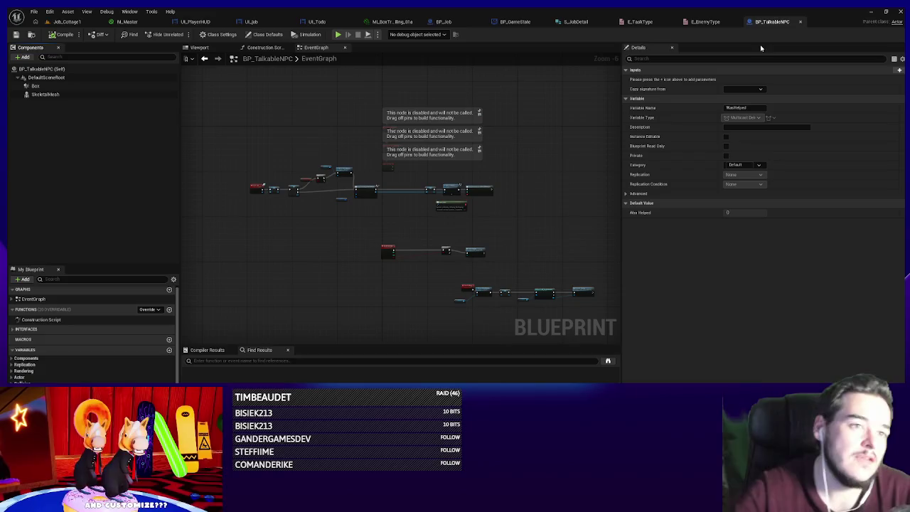
pyautogui.click(83, 25)
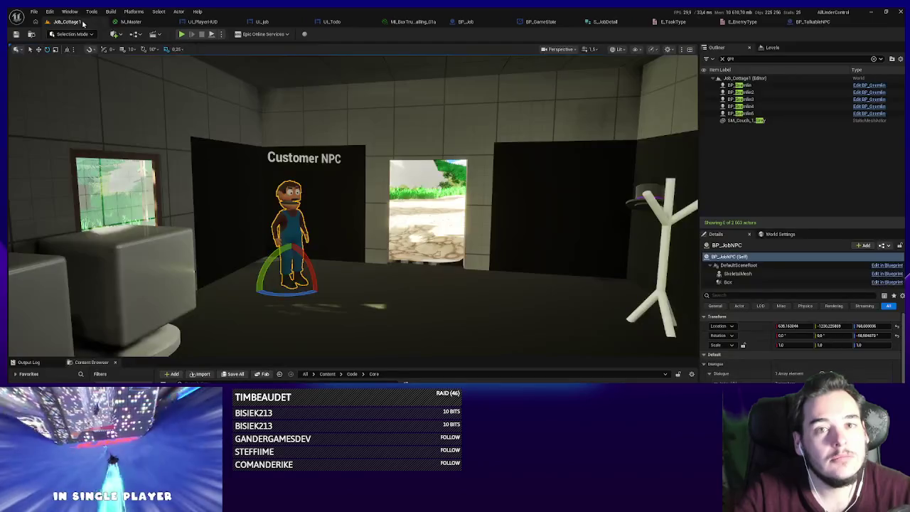
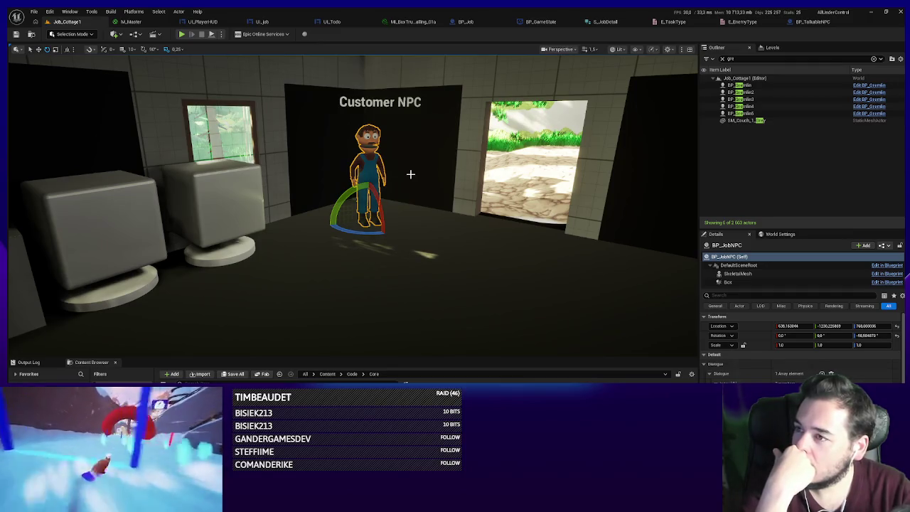
# - Open BP_TalkableNPC's event graph and pan to the cast and Finished Talking nodes
pyautogui.click(810, 22)
pyautogui.scroll(6, 389, 252)
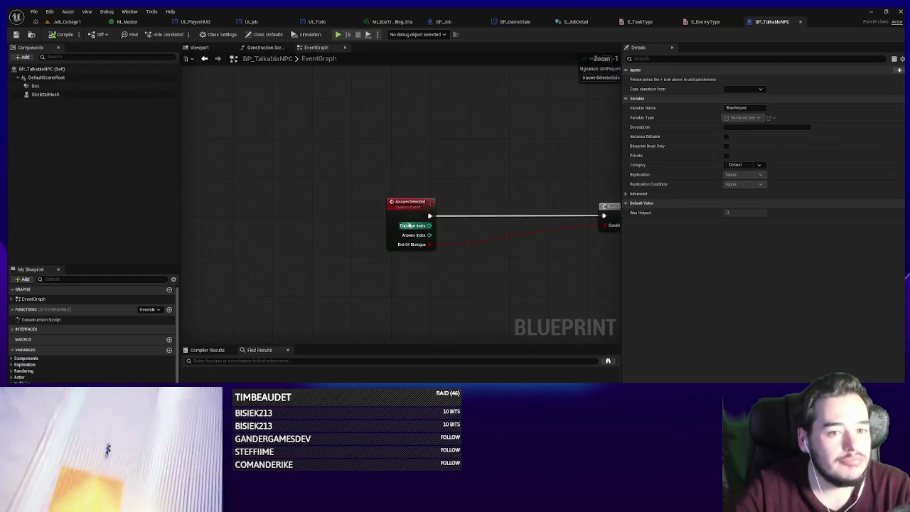
pyautogui.scroll(-3, 412, 228)
pyautogui.scroll(2, 500, 281)
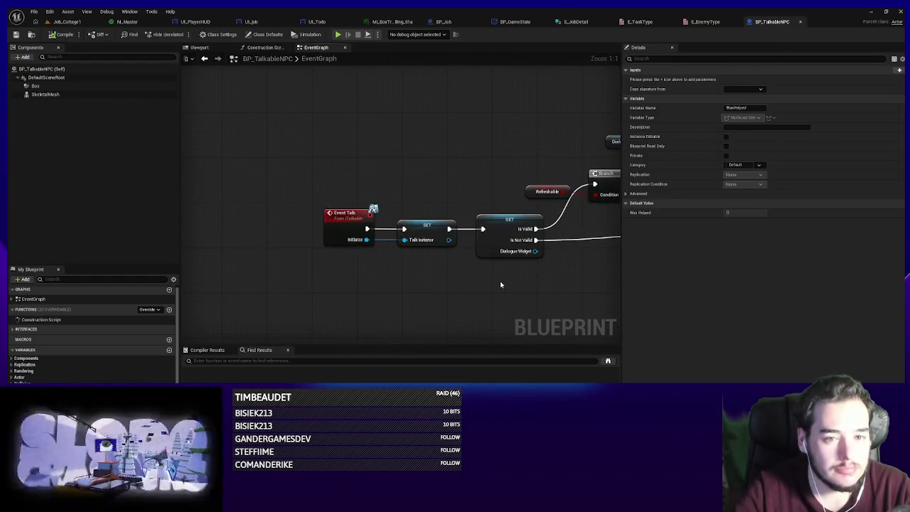
pyautogui.scroll(-2, 541, 273)
pyautogui.scroll(3, 552, 270)
pyautogui.moveTo(369, 260)
pyautogui.mouseDown()
pyautogui.moveTo(357, 123)
pyautogui.moveTo(267, 142)
pyautogui.mouseUp()
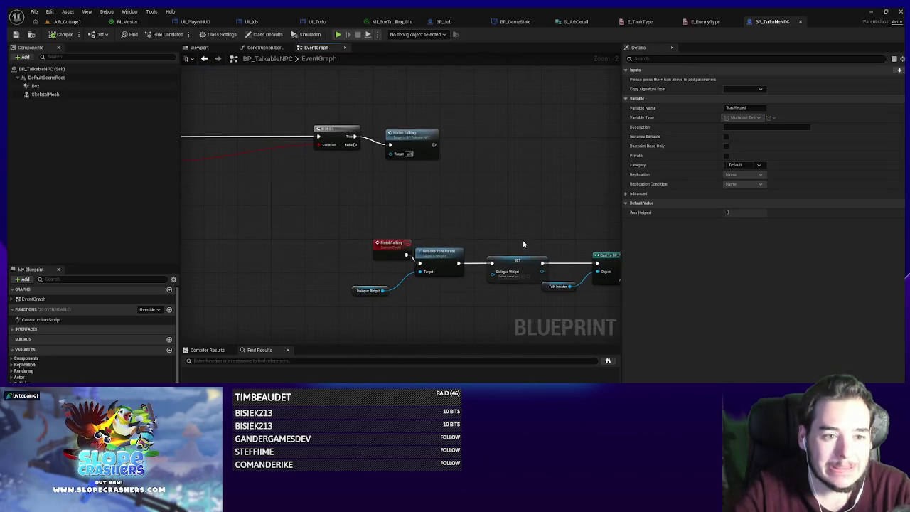
pyautogui.moveTo(371, 209); pyautogui.dragTo(299, 186)
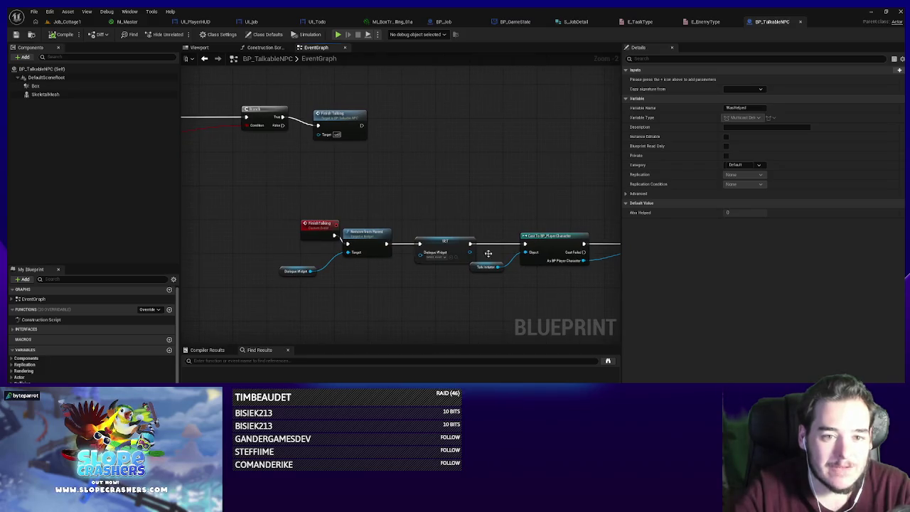
pyautogui.moveTo(488, 253); pyautogui.dragTo(325, 233)
# - Drop the dispatcher as a Call node wired after Finished Talking, and save the blueprint
pyautogui.moveTo(85, 377)
pyautogui.mouseDown()
pyautogui.moveTo(481, 224)
pyautogui.moveTo(438, 221)
pyautogui.mouseUp()
pyautogui.click(491, 222)
pyautogui.moveTo(492, 213); pyautogui.dragTo(488, 217)
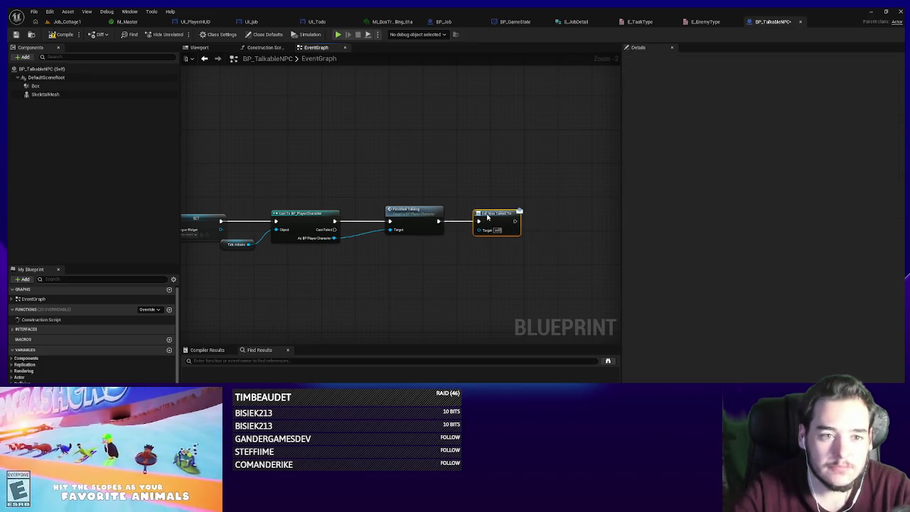
pyautogui.click(16, 36)
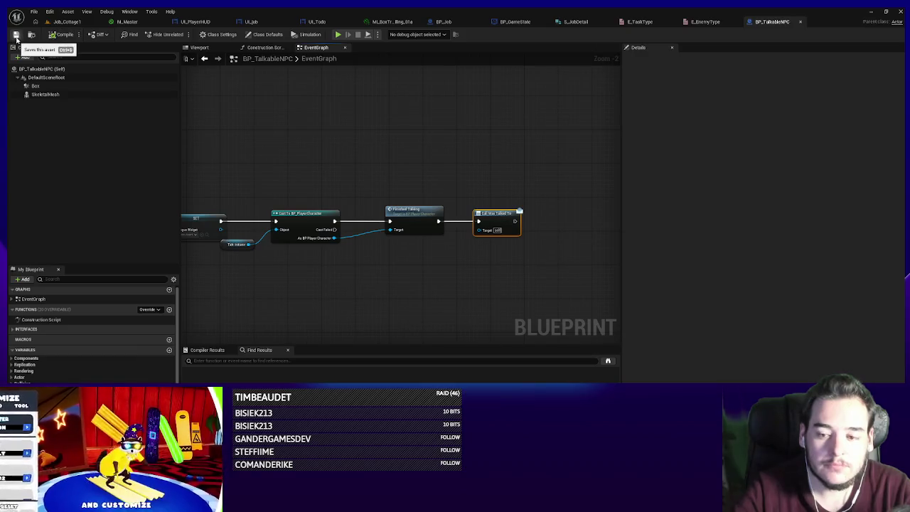
pyautogui.click(450, 24)
# - Add Bind Event to Was Talked To and Was Helped from Customer Ref, run after Start Job
pyautogui.moveTo(432, 267)
pyautogui.mouseDown()
pyautogui.moveTo(455, 207)
pyautogui.moveTo(450, 216)
pyautogui.moveTo(588, 241)
pyautogui.mouseUp()
pyautogui.write('b')
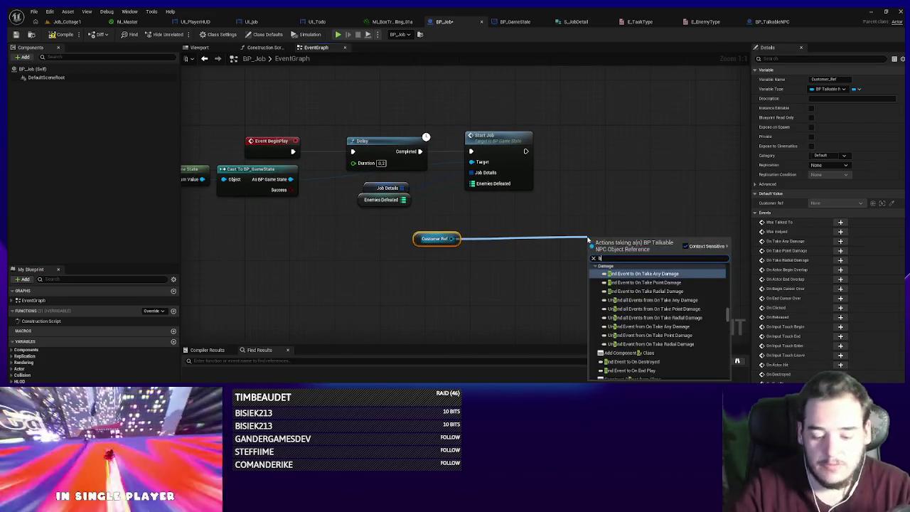
pyautogui.write('ind to talkedto')
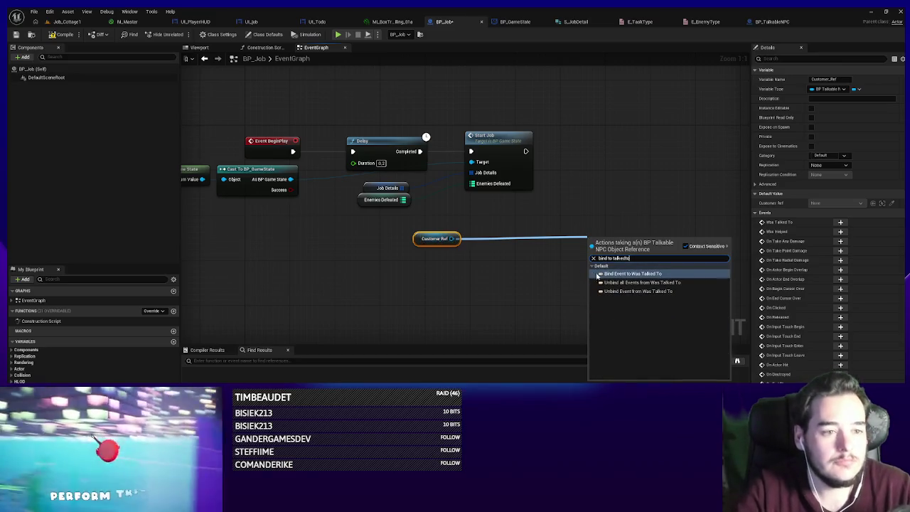
pyautogui.press('Return')
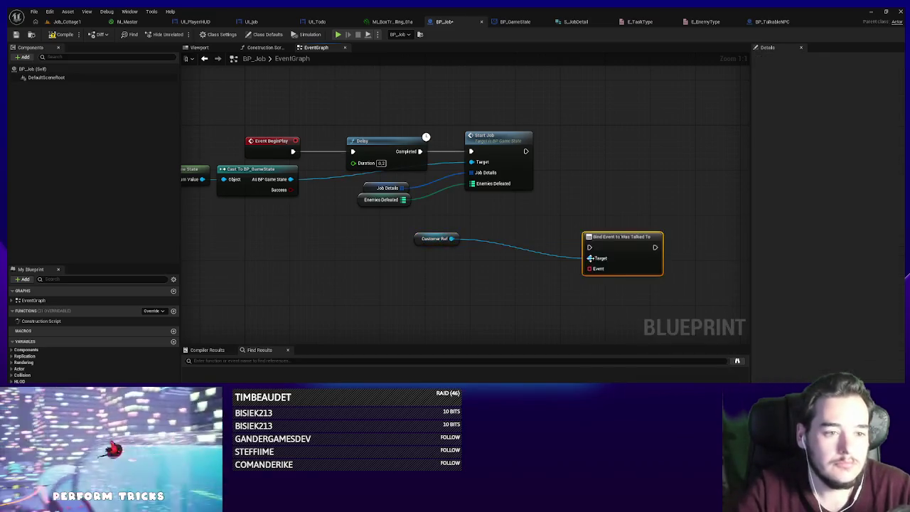
pyautogui.moveTo(450, 239); pyautogui.dragTo(526, 299)
pyautogui.write('bind t')
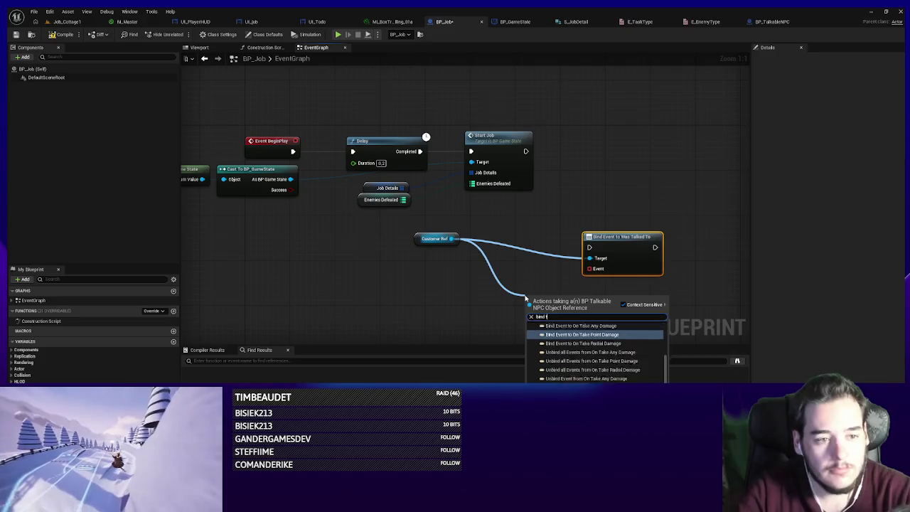
pyautogui.write('o help')
pyautogui.press('Return')
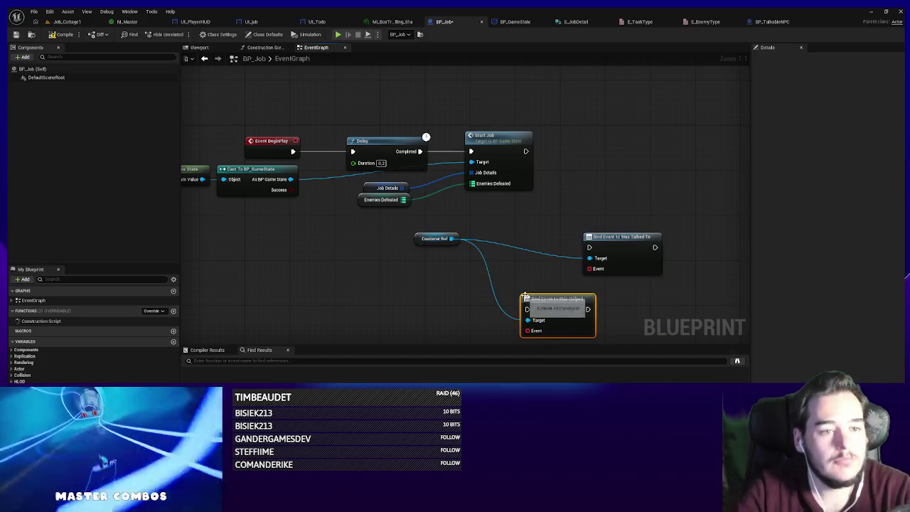
pyautogui.moveTo(618, 237)
pyautogui.mouseDown()
pyautogui.moveTo(596, 141)
pyautogui.moveTo(610, 140)
pyautogui.moveTo(526, 151)
pyautogui.mouseUp()
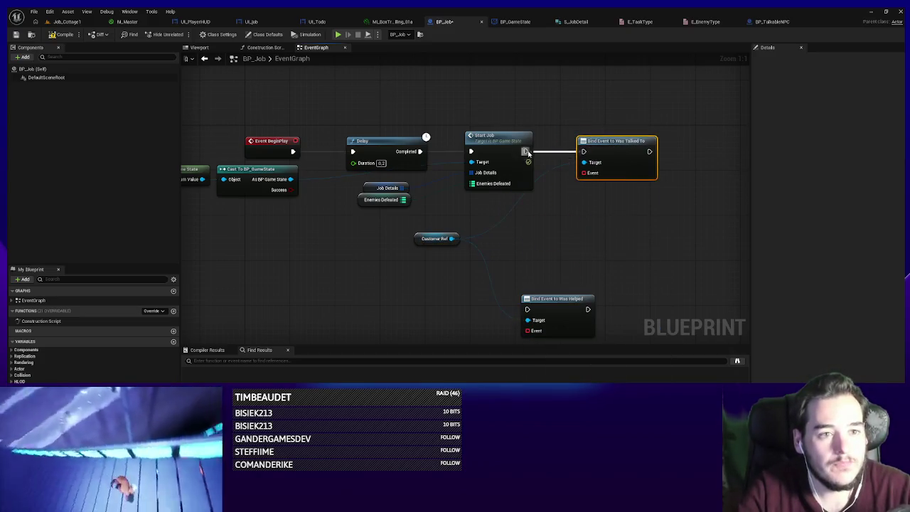
pyautogui.moveTo(426, 240); pyautogui.dragTo(492, 200)
pyautogui.moveTo(554, 304)
pyautogui.mouseDown()
pyautogui.moveTo(592, 243)
pyautogui.moveTo(604, 179)
pyautogui.moveTo(530, 182)
pyautogui.mouseUp()
# - Chain the two bindings and create custom event NpcWasTalkedTo for the Was Talked To binding
pyautogui.moveTo(465, 204); pyautogui.dragTo(369, 309)
pyautogui.write('custom')
pyautogui.press('Return')
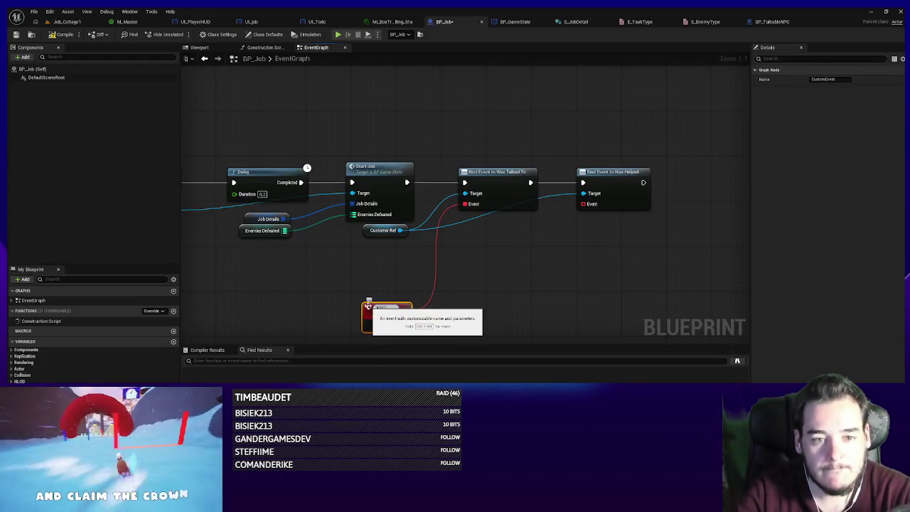
pyautogui.write('NpcWasTalkedTo')
pyautogui.press('Return')
pyautogui.moveTo(385, 305); pyautogui.dragTo(356, 261)
# - Create custom event NpcWasHelped for the Was Helped binding's Event pin
pyautogui.moveTo(585, 204); pyautogui.dragTo(548, 281)
pyautogui.write('custom')
pyautogui.press('Return')
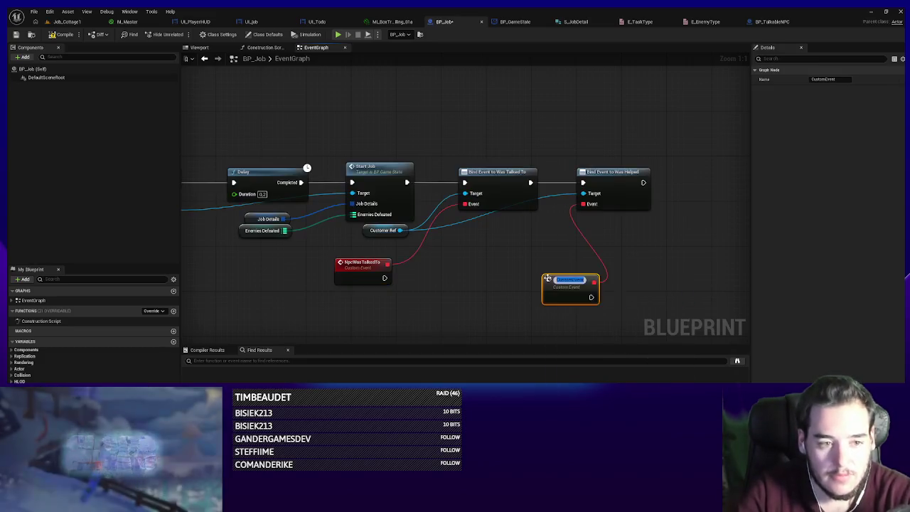
pyautogui.write('WasHelped')
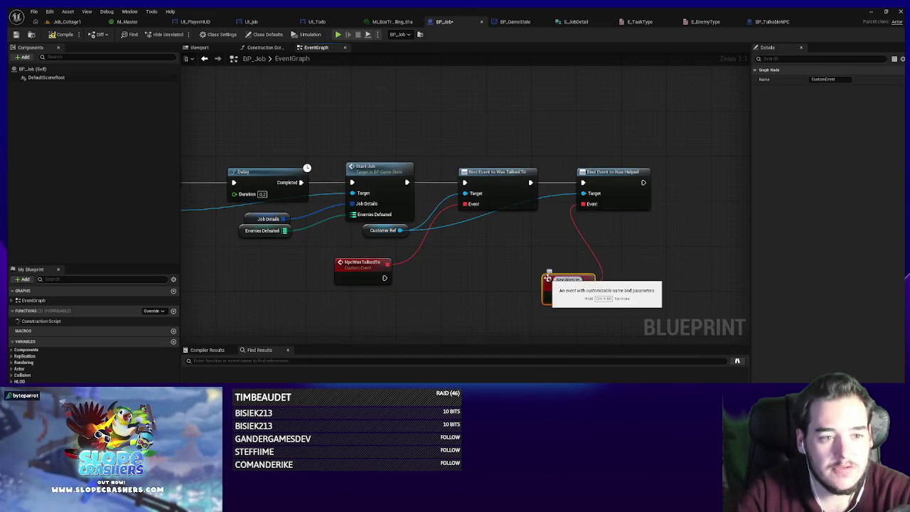
pyautogui.press('Return')
pyautogui.moveTo(562, 283); pyautogui.dragTo(548, 271)
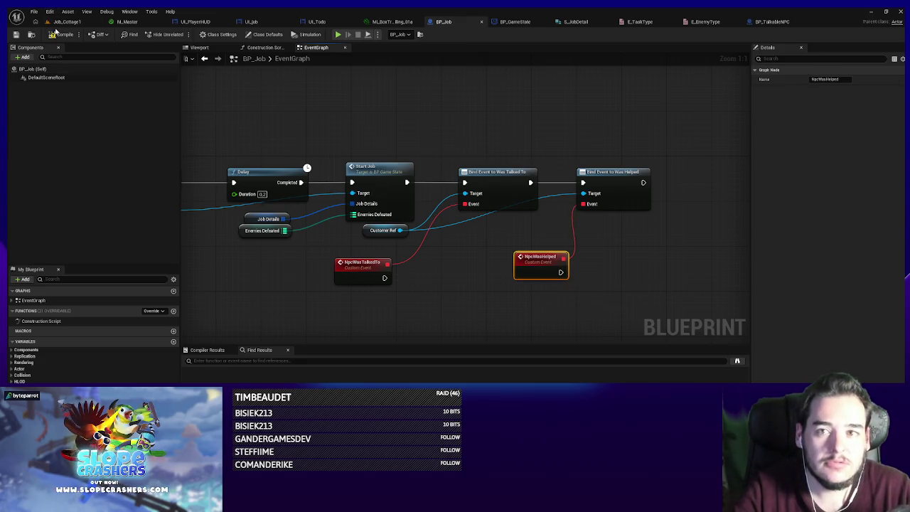
# - Compile BP_Job, tidy the NpcWasHelped event's position, and check the Job Details variable
pyautogui.click(62, 34)
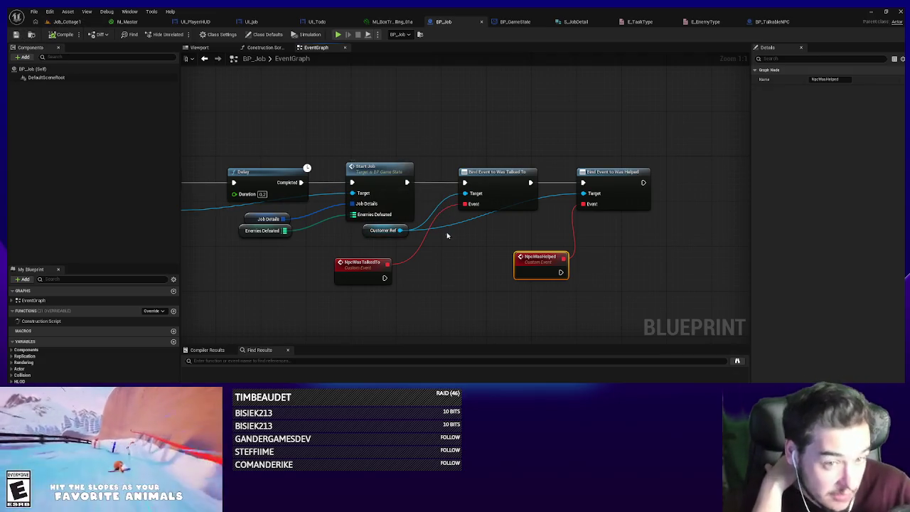
pyautogui.moveTo(533, 275); pyautogui.dragTo(534, 280)
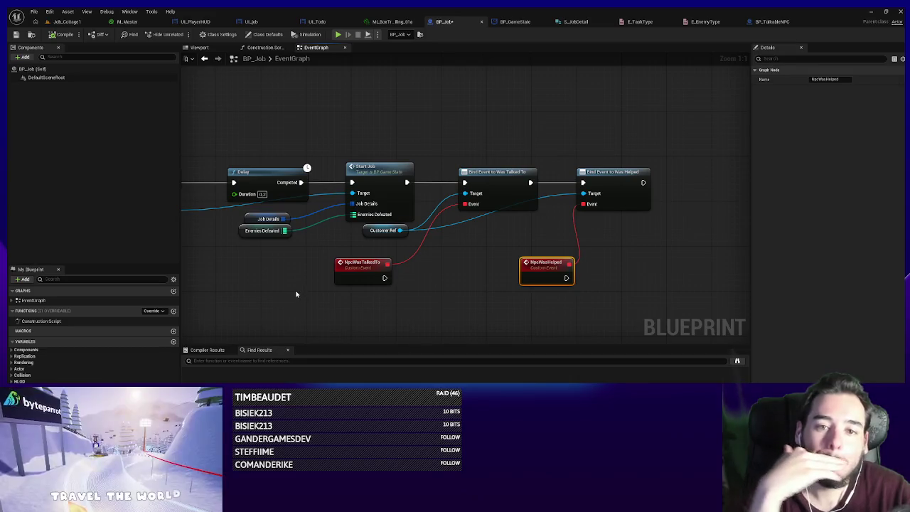
pyautogui.click(251, 220)
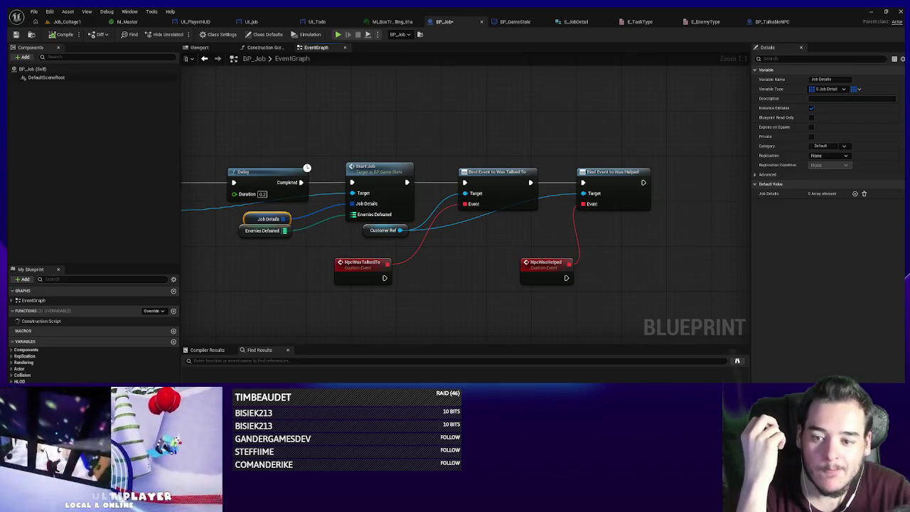
pyautogui.moveTo(553, 279); pyautogui.dragTo(546, 284)
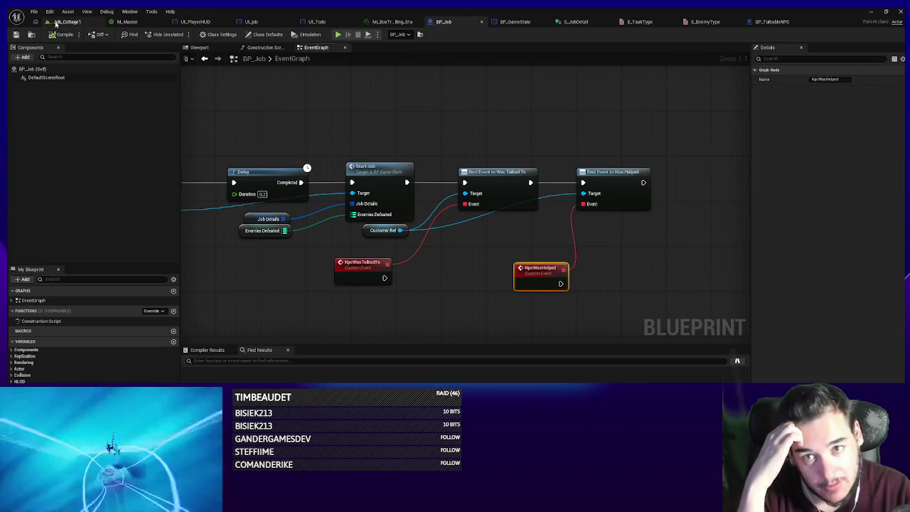
pyautogui.click(64, 21)
pyautogui.moveTo(443, 160); pyautogui.dragTo(206, 116)
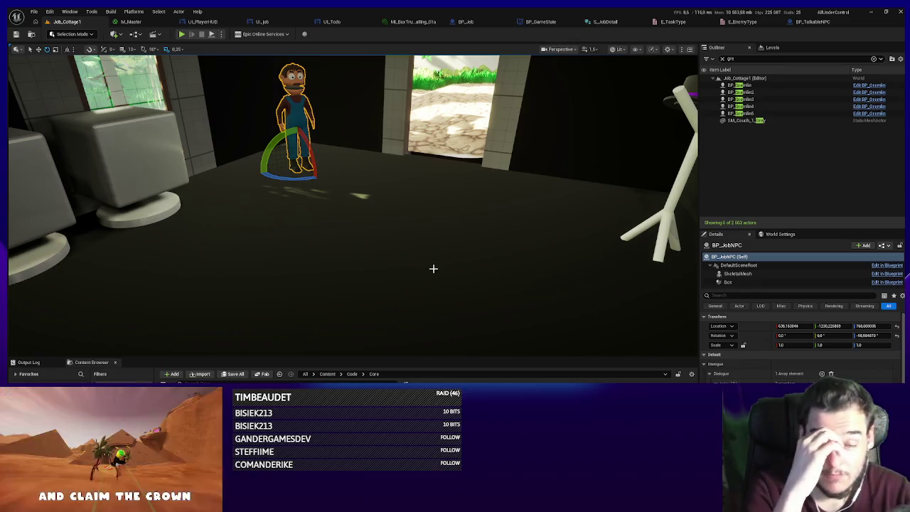
# - Play the level, walk into the cottage toward the Customer NPC, then stop and frame the NPC
pyautogui.press('f')
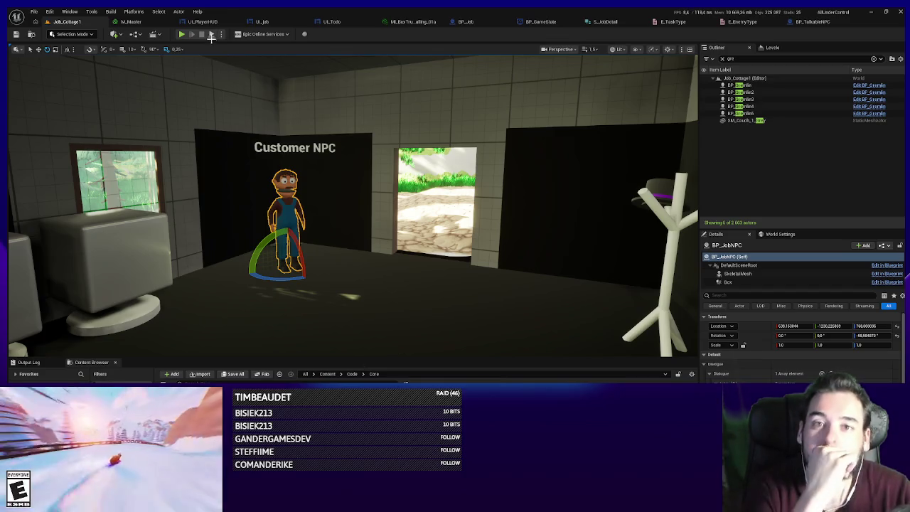
pyautogui.hotkey('alt', 'p')
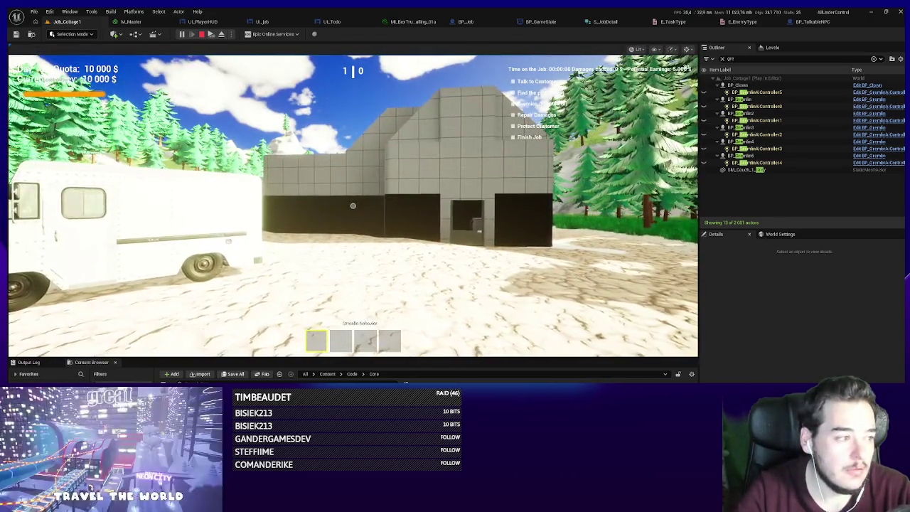
pyautogui.click(353, 205)
pyautogui.press('w')
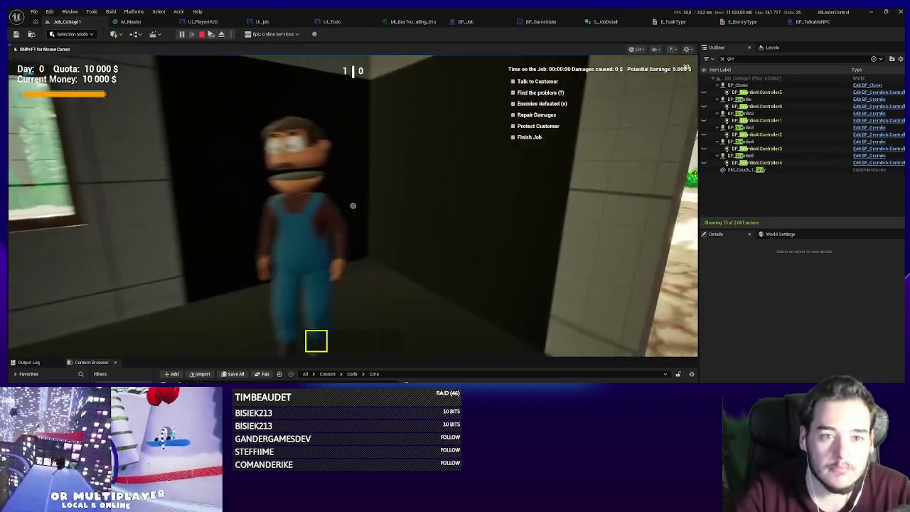
pyautogui.press('Escape')
pyautogui.click(286, 220)
pyautogui.press('f')
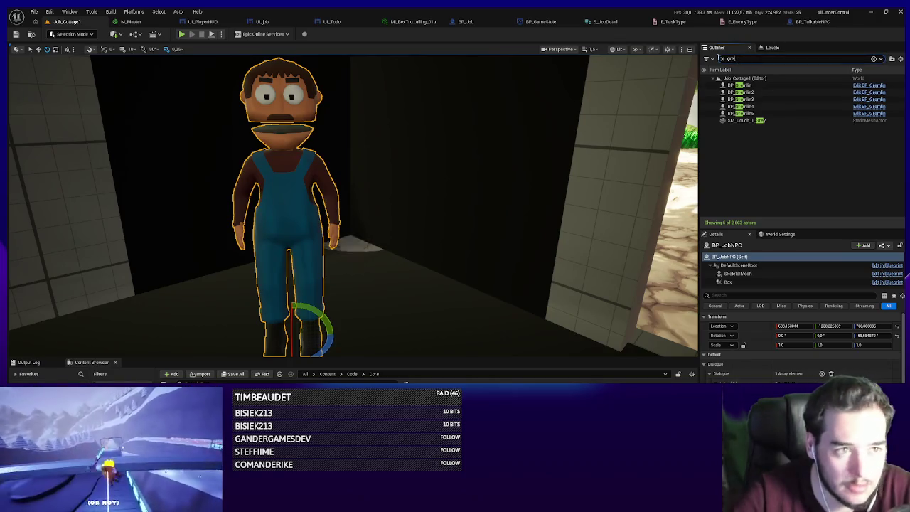
pyautogui.press('BackSpace')
pyautogui.press('BackSpace')
pyautogui.press('BackSpace')
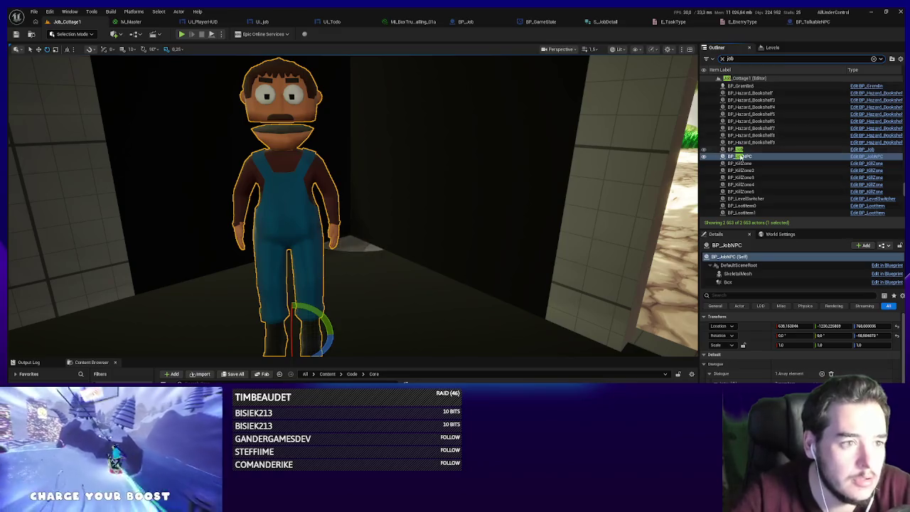
# - Compile BP_Job, pick the level's BP_JobNPC as the job actor's Customer Ref, and save the level
pyautogui.click(740, 149)
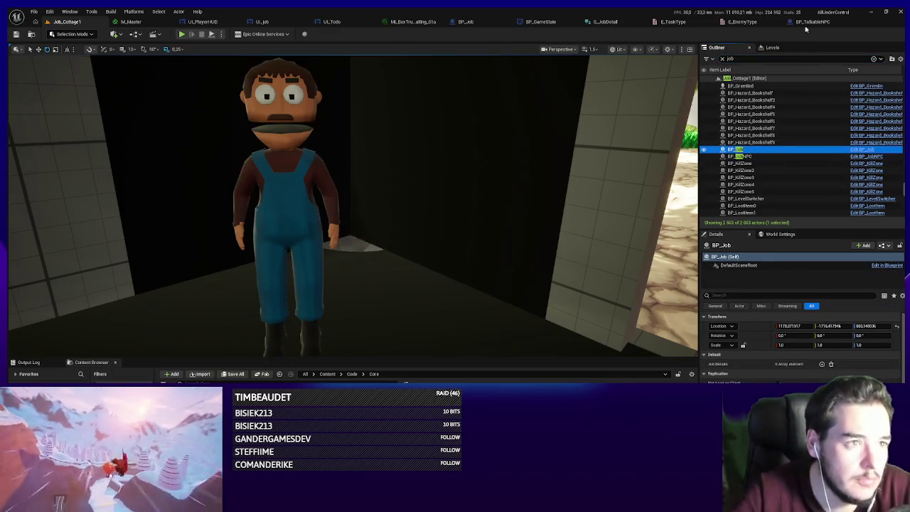
pyautogui.click(466, 22)
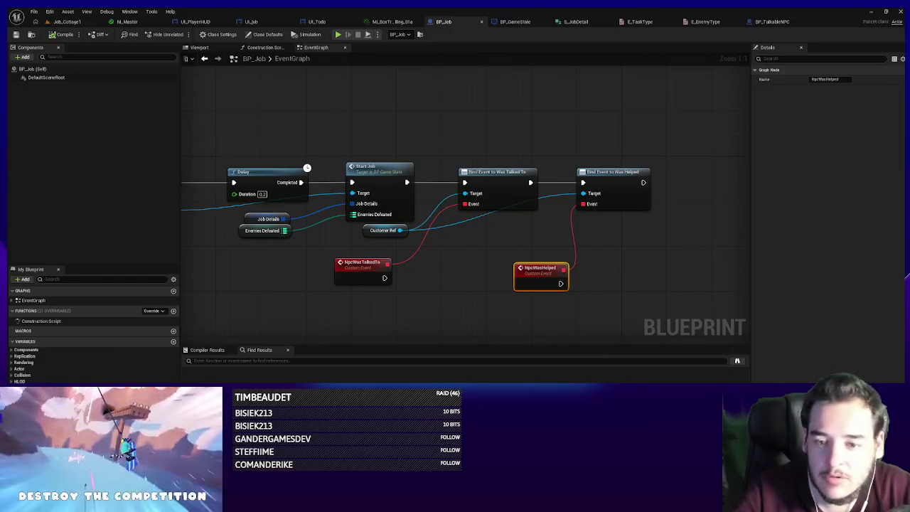
pyautogui.click(53, 35)
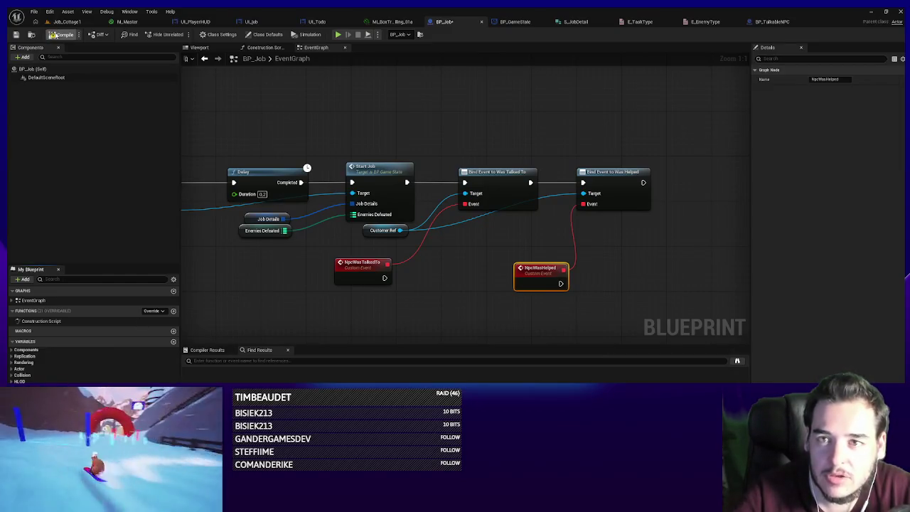
pyautogui.click(67, 21)
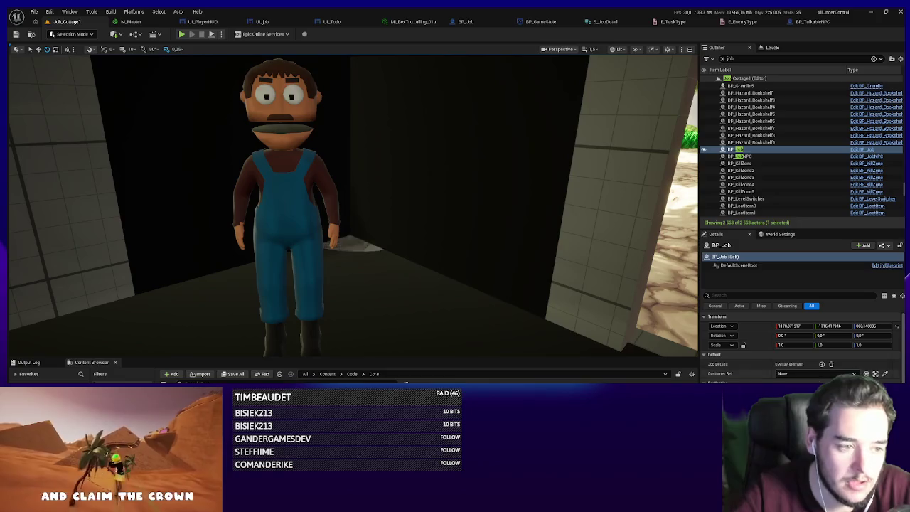
pyautogui.click(287, 192)
pyautogui.scroll(-5, 287, 192)
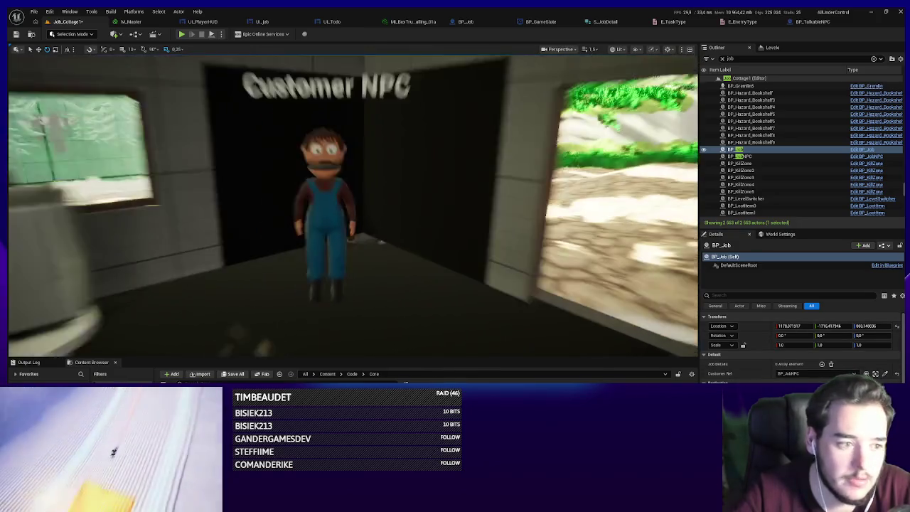
pyautogui.hotkey('ctrl', 's')
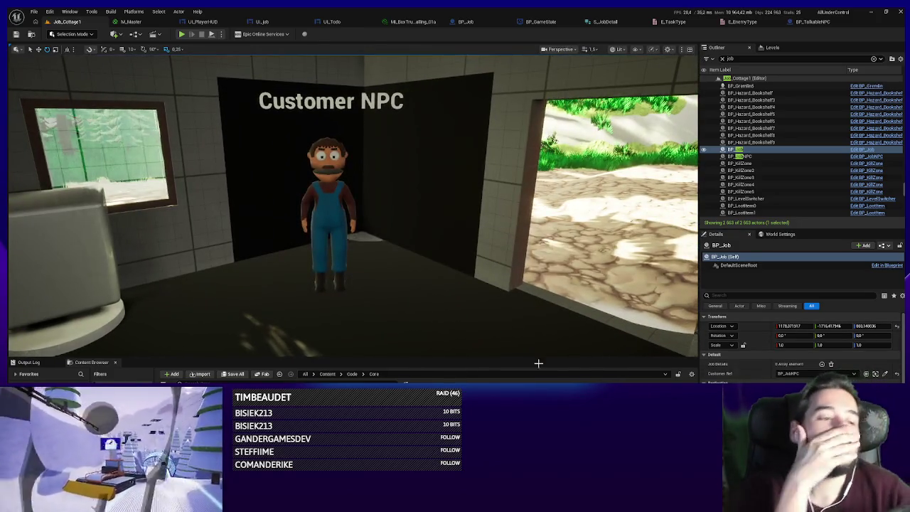
pyautogui.click(466, 21)
# - Jump to BP_GameState's StartJob event and select the Call Update Job Data node
pyautogui.moveTo(562, 249); pyautogui.dragTo(625, 235)
pyautogui.doubleClick(507, 128)
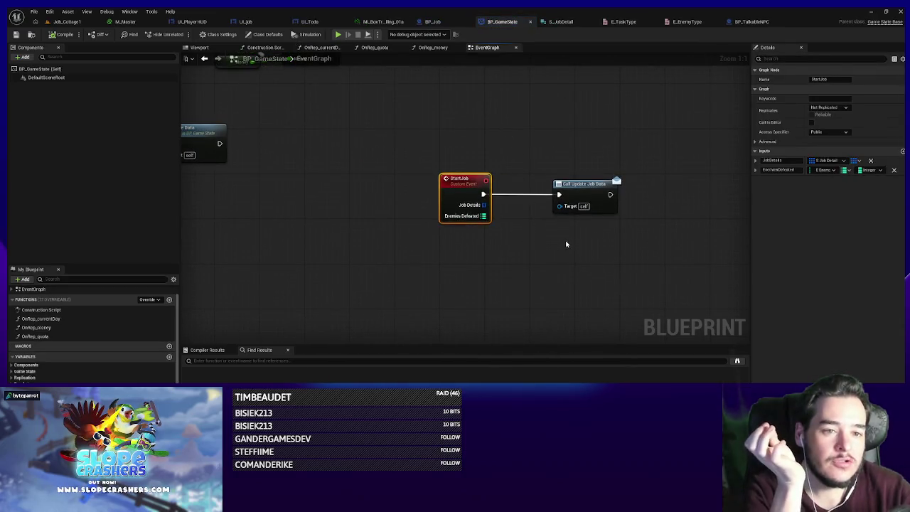
pyautogui.click(592, 192)
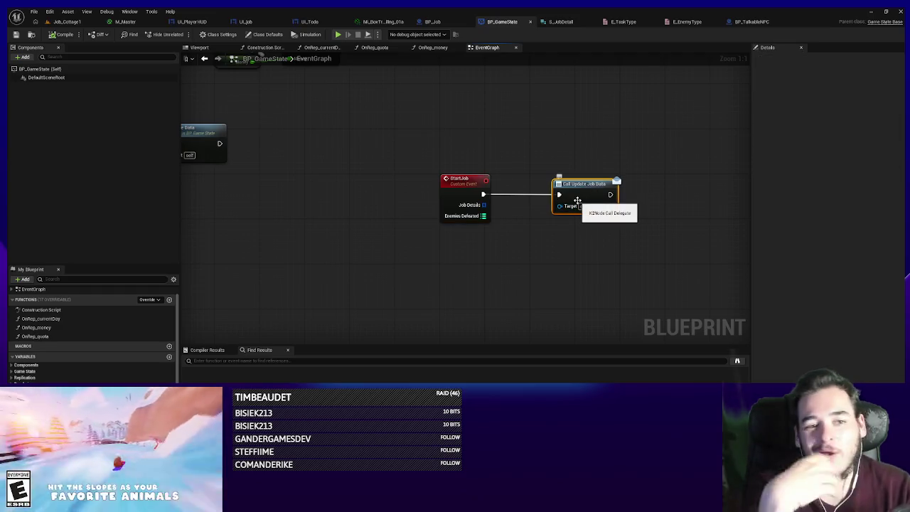
pyautogui.scroll(-3, 585, 224)
pyautogui.scroll(3, 534, 233)
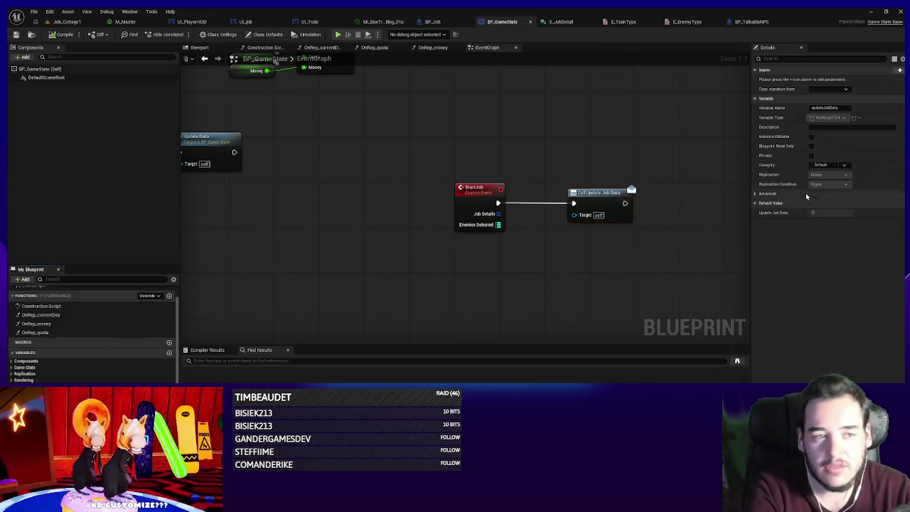
# - Add two dispatcher inputs, the second an E Enemy Type to Integer map, and compile
pyautogui.click(898, 72)
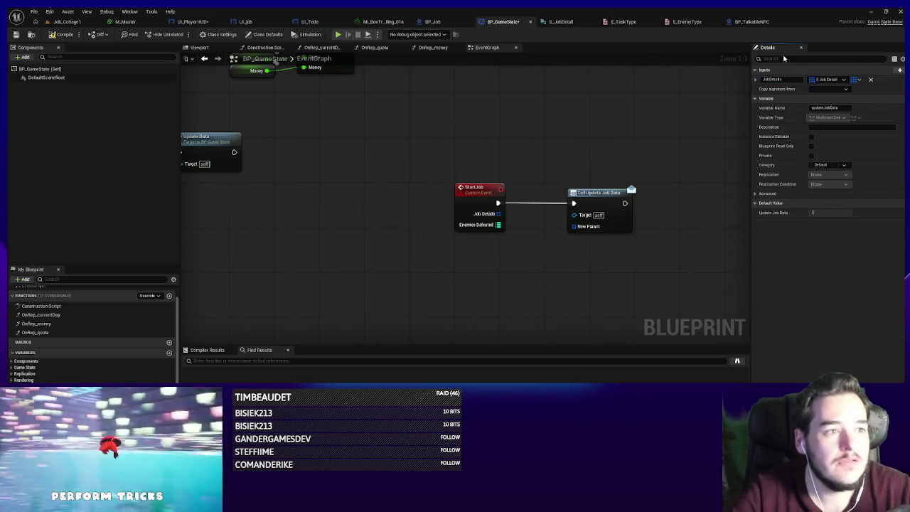
pyautogui.click(900, 70)
pyautogui.click(839, 89)
pyautogui.write('enemyty')
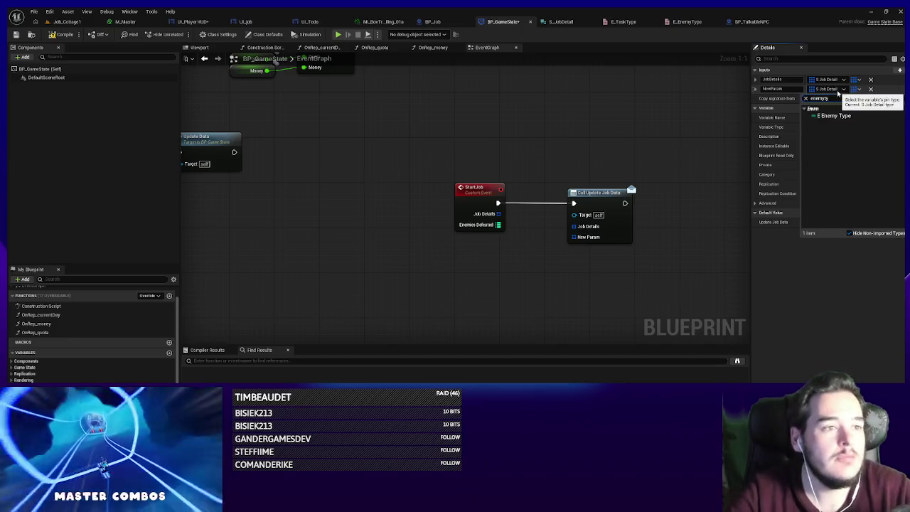
pyautogui.click(825, 115)
pyautogui.click(858, 89)
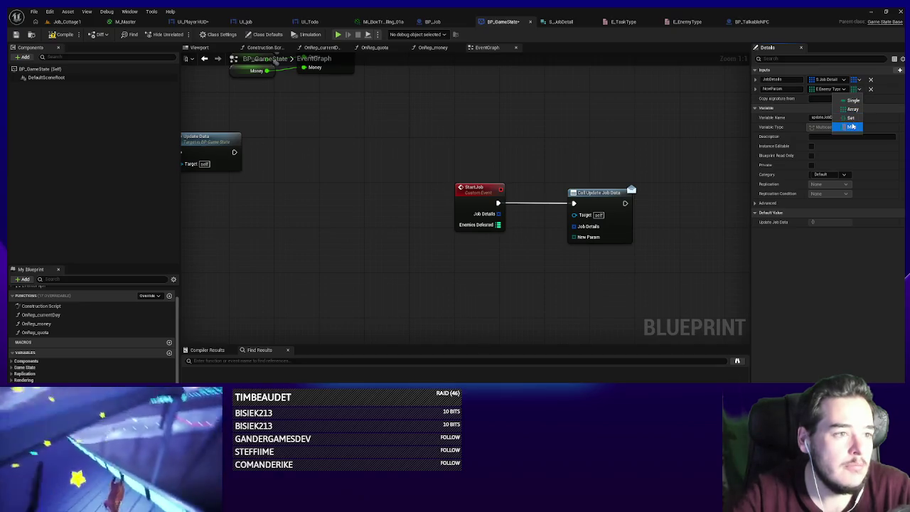
pyautogui.click(852, 127)
pyautogui.click(862, 89)
pyautogui.write('int')
pyautogui.click(844, 108)
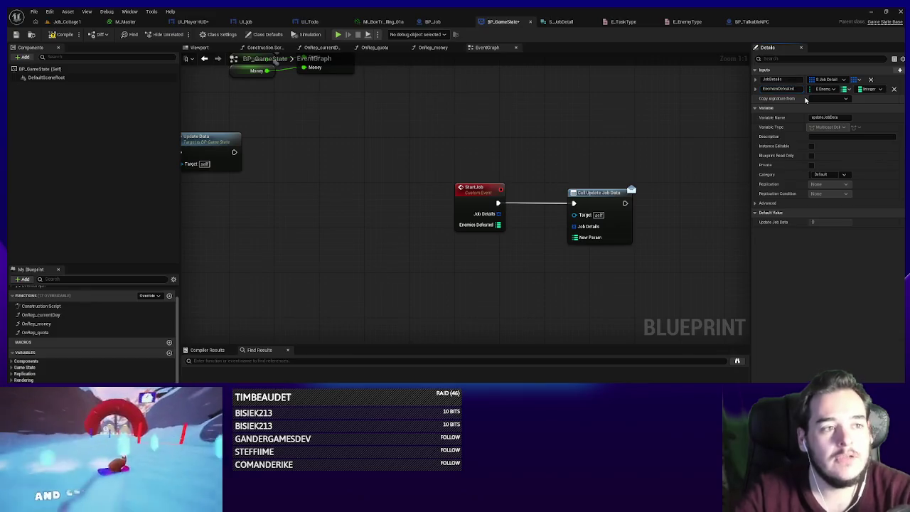
pyautogui.click(59, 36)
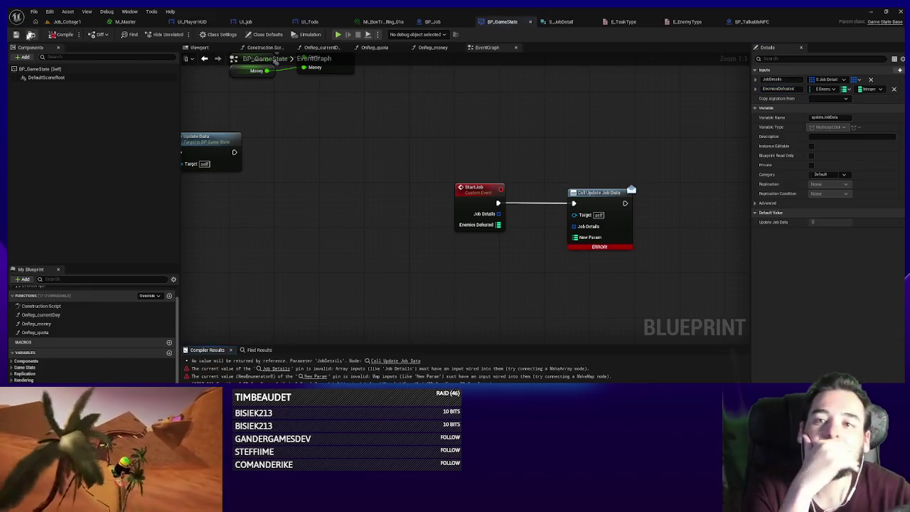
# - Refresh Call Update Job Data, wire in Job Details and Enemies Defeated, and recompile
pyautogui.rightClick(613, 232)
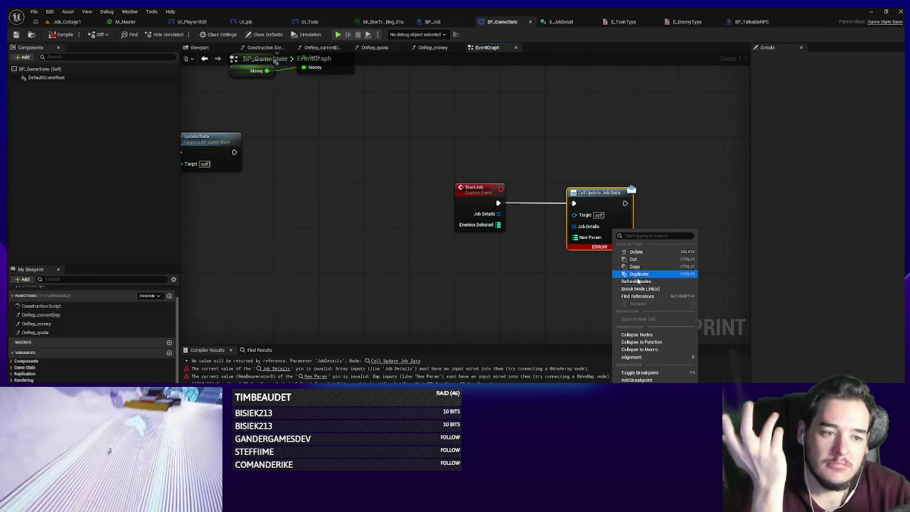
pyautogui.click(629, 283)
pyautogui.moveTo(499, 214); pyautogui.dragTo(567, 235)
pyautogui.moveTo(489, 226); pyautogui.dragTo(491, 226)
pyautogui.click(52, 38)
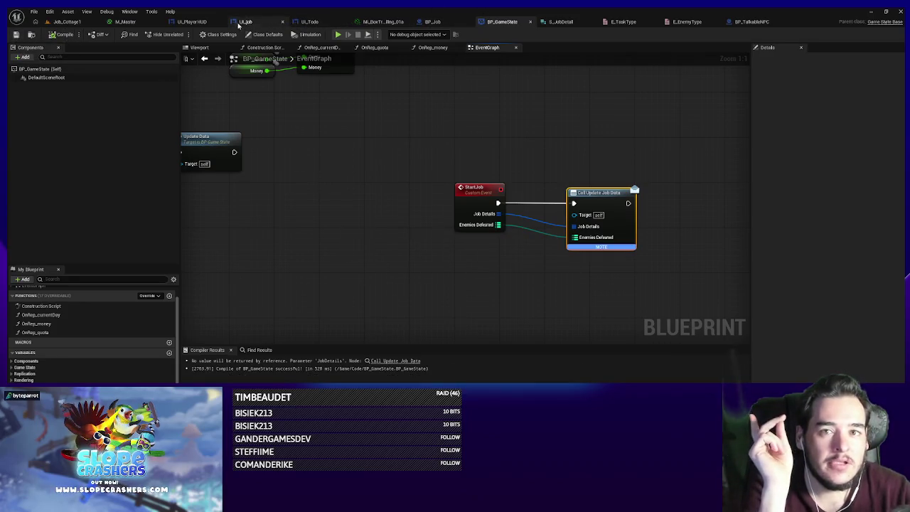
pyautogui.click(204, 22)
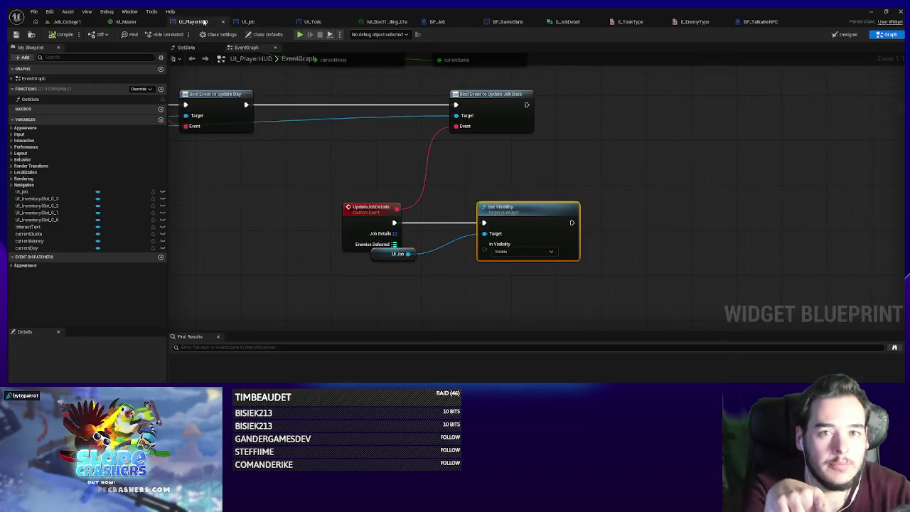
# - Check UI_Job's layout, then float BP_Job in its own window with Job Details selected
pyautogui.moveTo(390, 254); pyautogui.dragTo(390, 271)
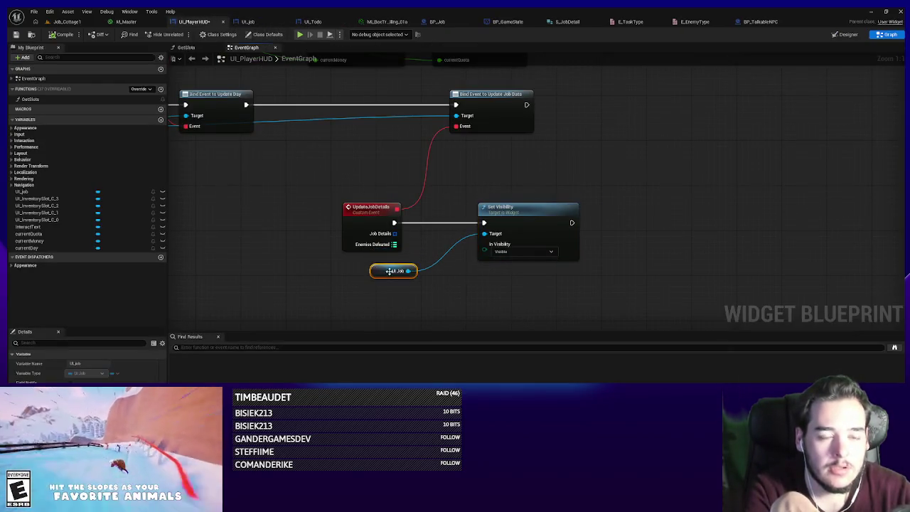
pyautogui.click(258, 22)
pyautogui.scroll(-5, 474, 201)
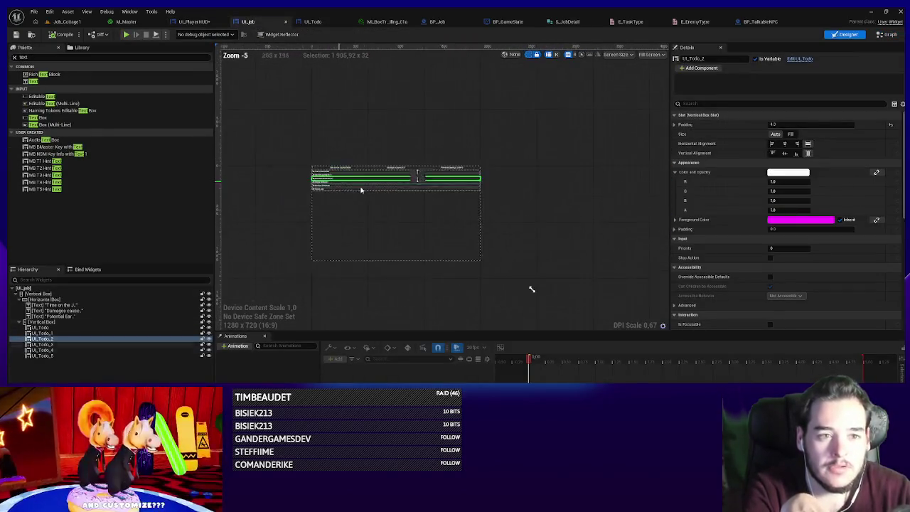
pyautogui.scroll(4, 325, 234)
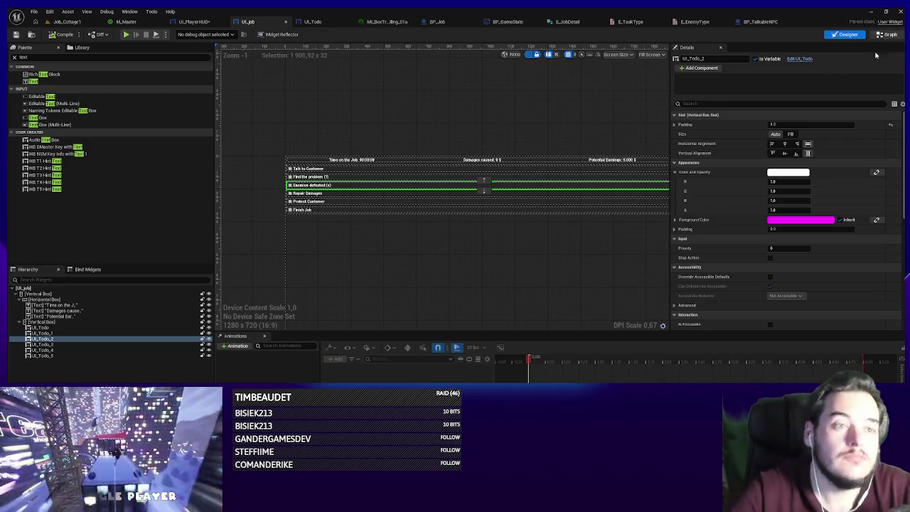
pyautogui.doubleClick(485, 185)
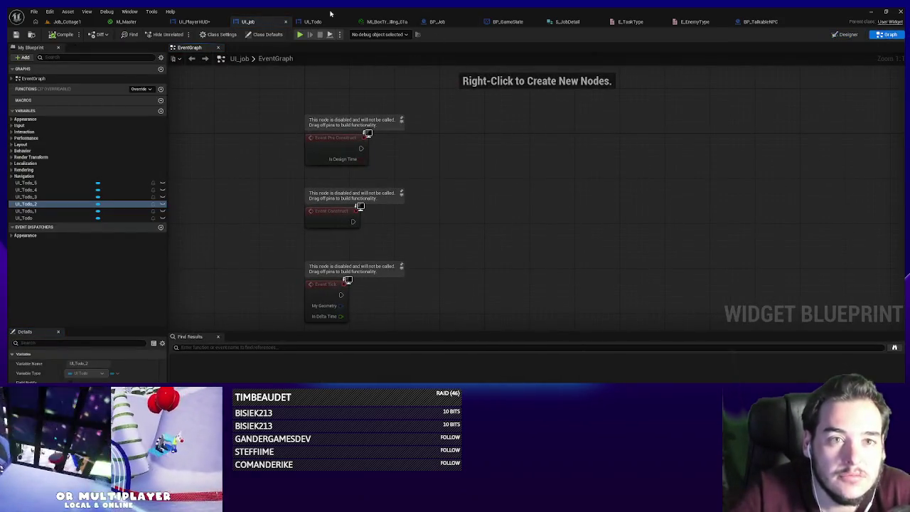
pyautogui.click(441, 22)
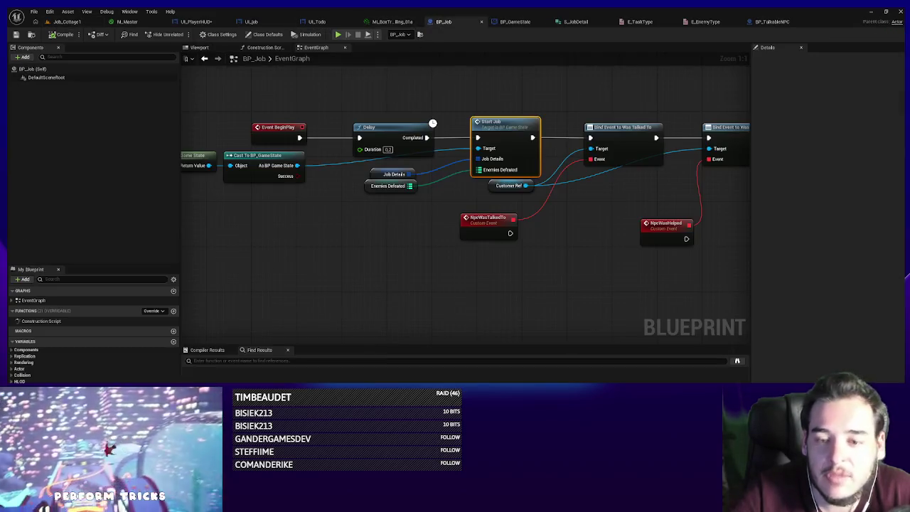
pyautogui.click(393, 174)
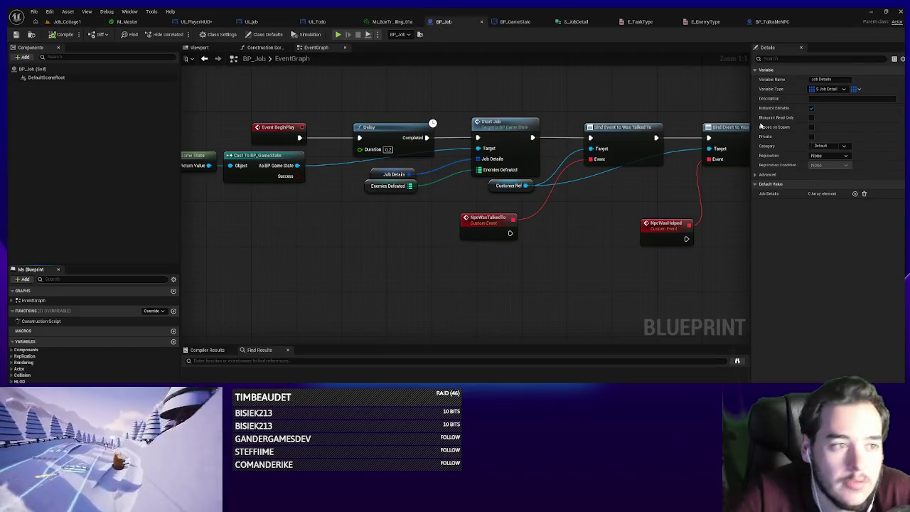
pyautogui.moveTo(469, 26)
pyautogui.mouseDown()
pyautogui.moveTo(516, 217)
pyautogui.moveTo(465, 278)
pyautogui.mouseUp()
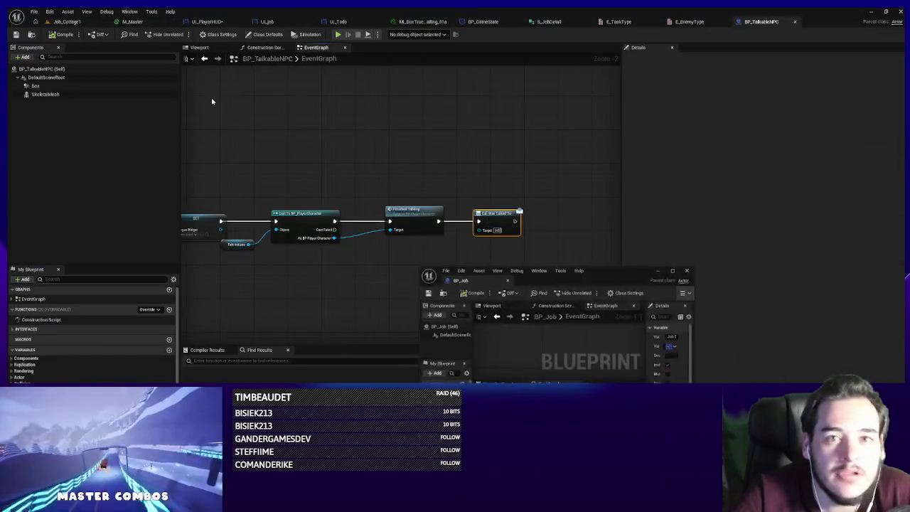
pyautogui.click(263, 22)
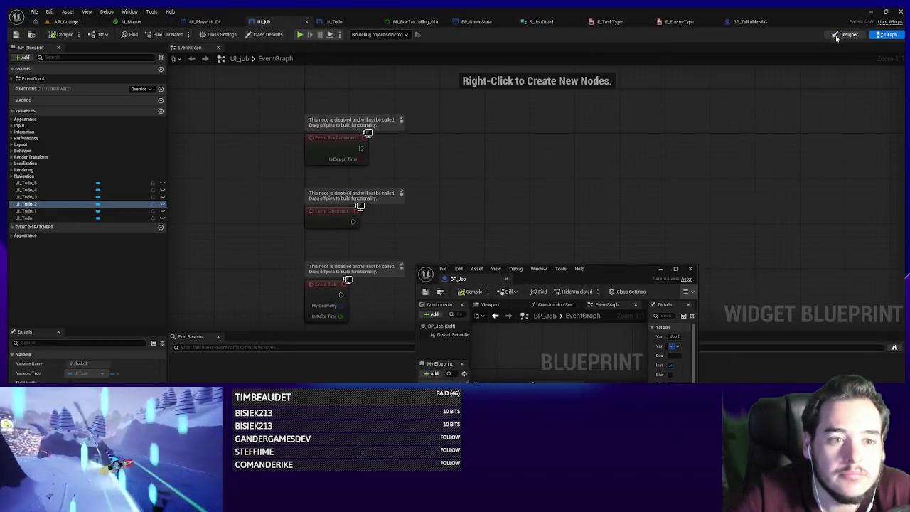
# - Show UI_Job in Designer, resize the floating BP_Job window and its Details panel, then add a Job Details element
pyautogui.click(837, 37)
pyautogui.moveTo(623, 277); pyautogui.dragTo(818, 302)
pyautogui.moveTo(610, 290); pyautogui.dragTo(459, 142)
pyautogui.moveTo(673, 155)
pyautogui.mouseDown()
pyautogui.moveTo(693, 94)
pyautogui.moveTo(652, 118)
pyautogui.mouseUp()
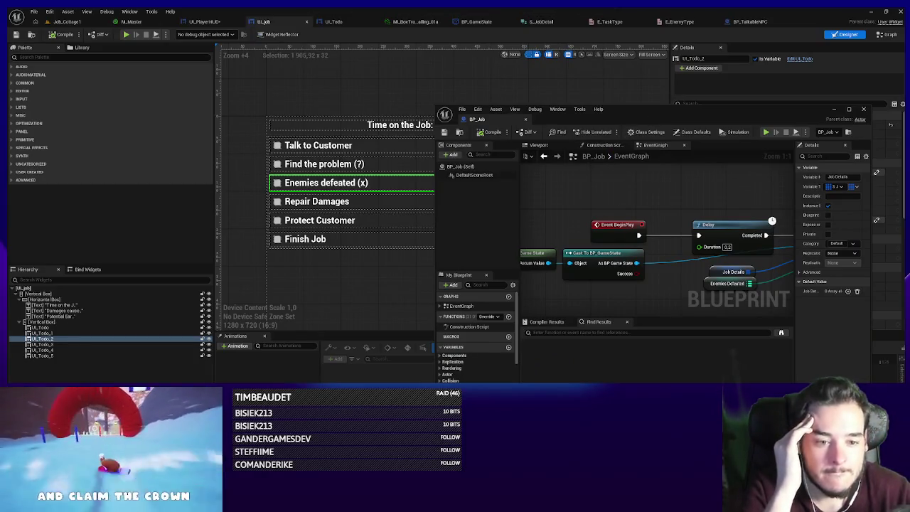
pyautogui.moveTo(437, 110); pyautogui.dragTo(325, 110)
pyautogui.moveTo(561, 112); pyautogui.dragTo(613, 64)
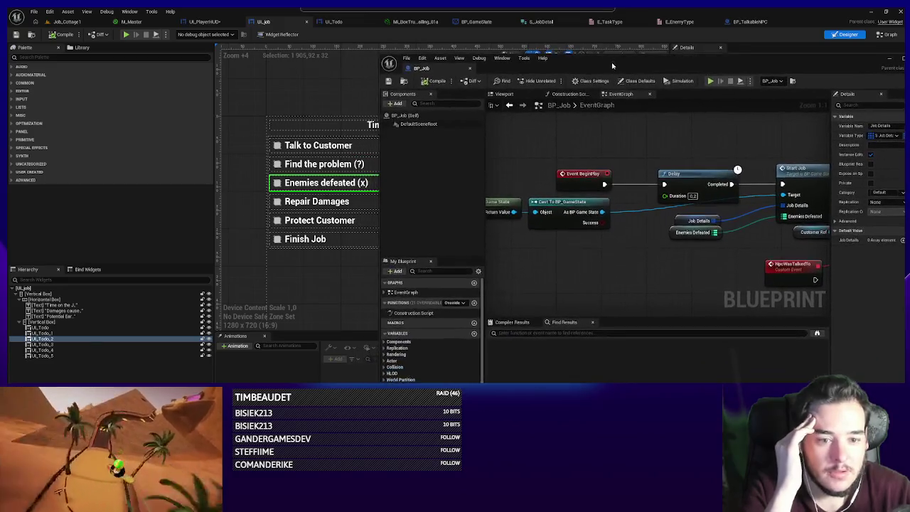
pyautogui.moveTo(737, 69); pyautogui.dragTo(697, 98)
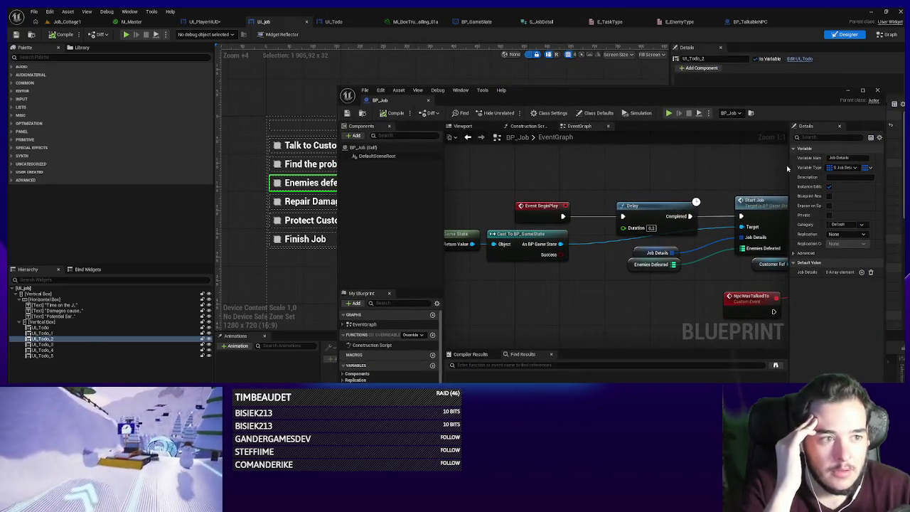
pyautogui.moveTo(788, 167); pyautogui.dragTo(607, 166)
pyautogui.moveTo(571, 99); pyautogui.dragTo(587, 87)
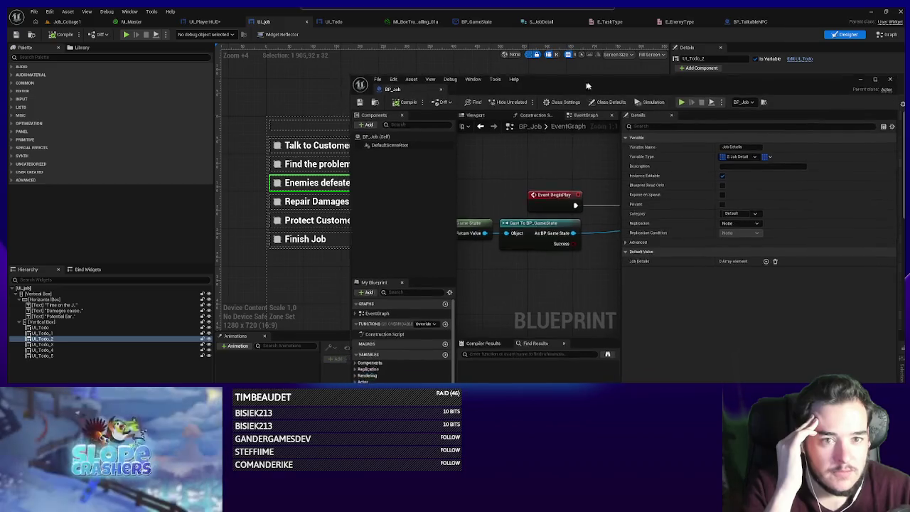
pyautogui.moveTo(353, 170); pyautogui.dragTo(477, 170)
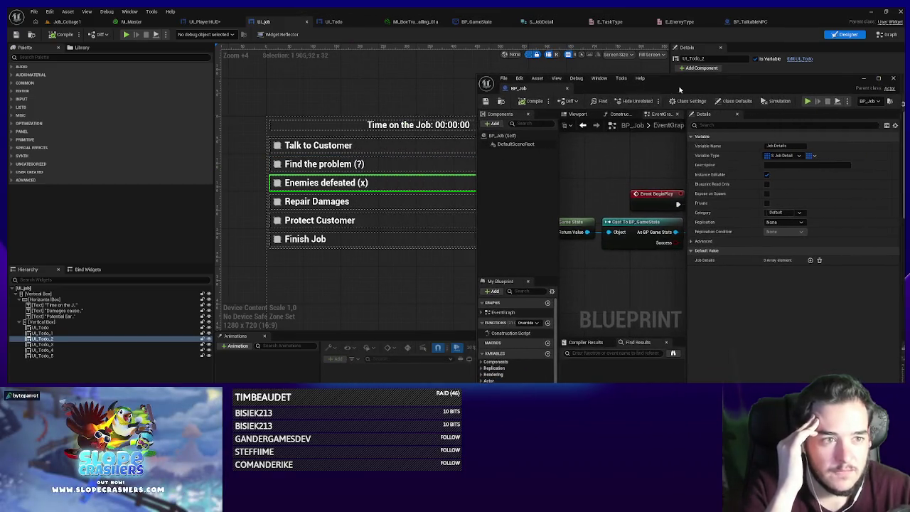
pyautogui.moveTo(568, 78); pyautogui.dragTo(549, 61)
pyautogui.click(794, 247)
# - Set task texts 'Talk to Customer' and 'Find the problem!', flagging the second as needing discovery
pyautogui.click(764, 266)
pyautogui.write('Talk to Cu')
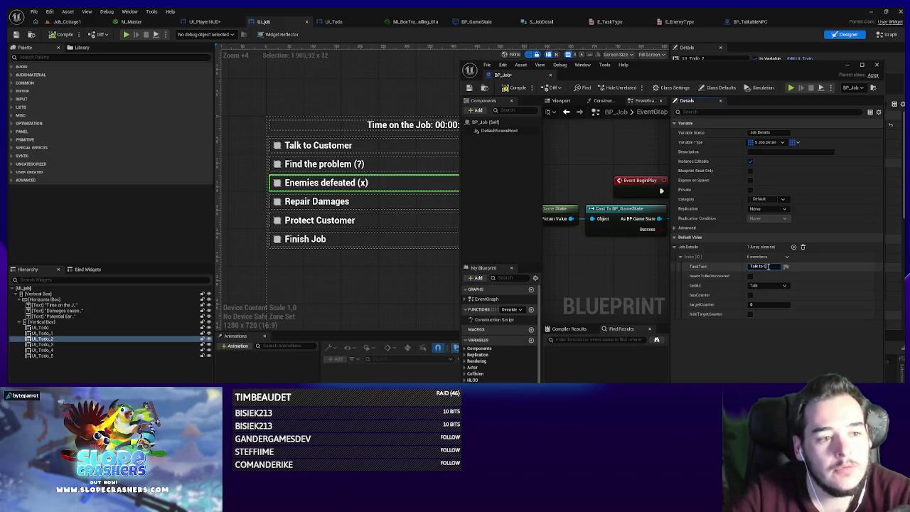
pyautogui.write('stomer')
pyautogui.press('Return')
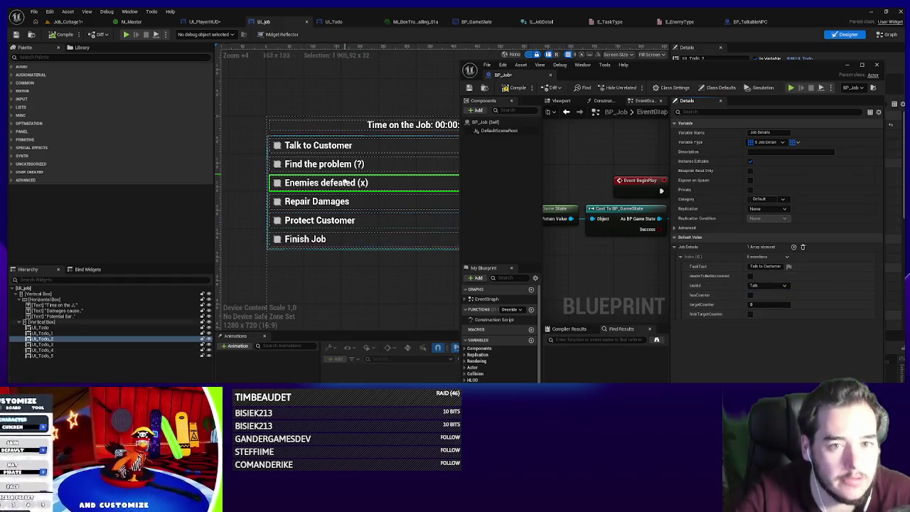
pyautogui.click(793, 246)
pyautogui.click(681, 256)
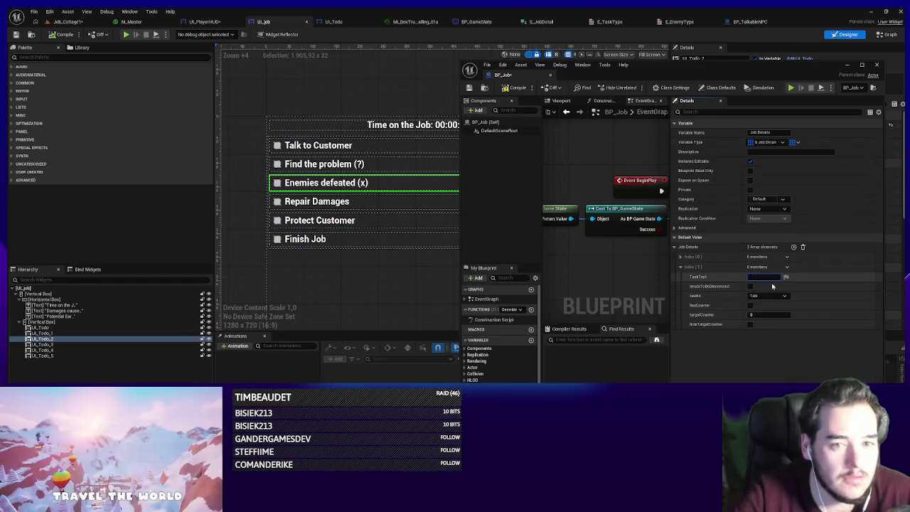
pyautogui.click(764, 277)
pyautogui.write('d the problem')
pyautogui.hotkey('ctrl', 'a')
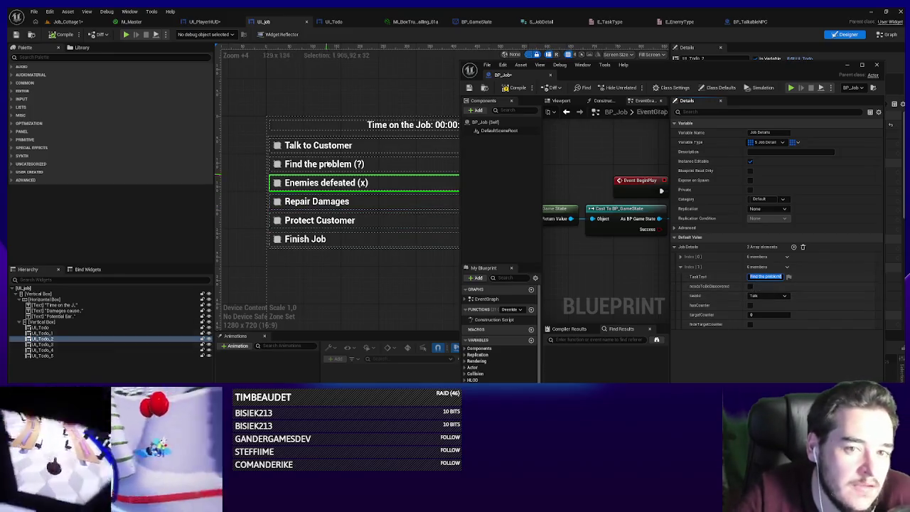
pyautogui.click(750, 286)
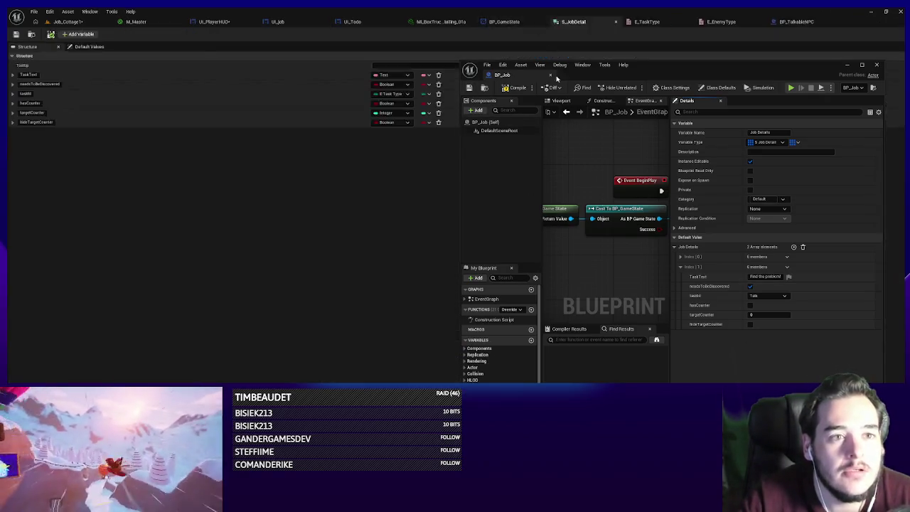
# - Bring up the S_JobDetail struct and select the Talk to Customer entry in UI_Job's designer
pyautogui.moveTo(531, 18); pyautogui.dragTo(569, 75)
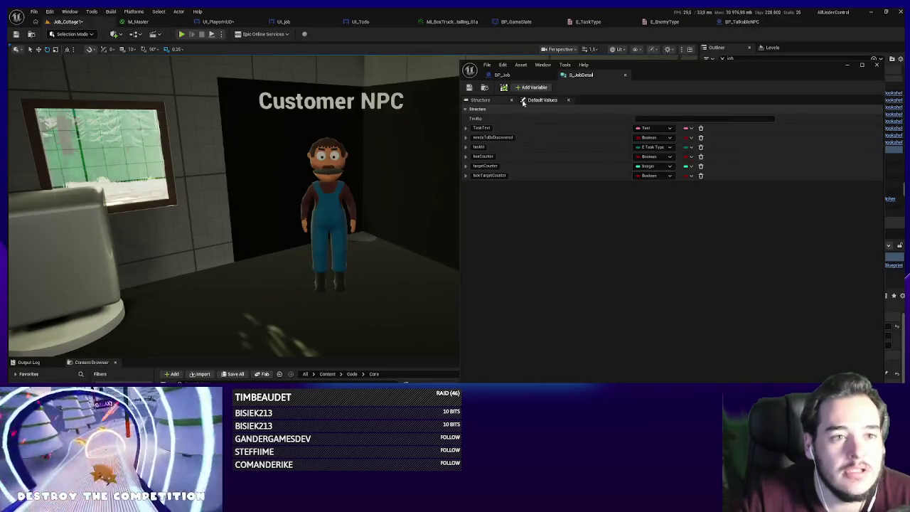
pyautogui.click(511, 21)
pyautogui.click(346, 21)
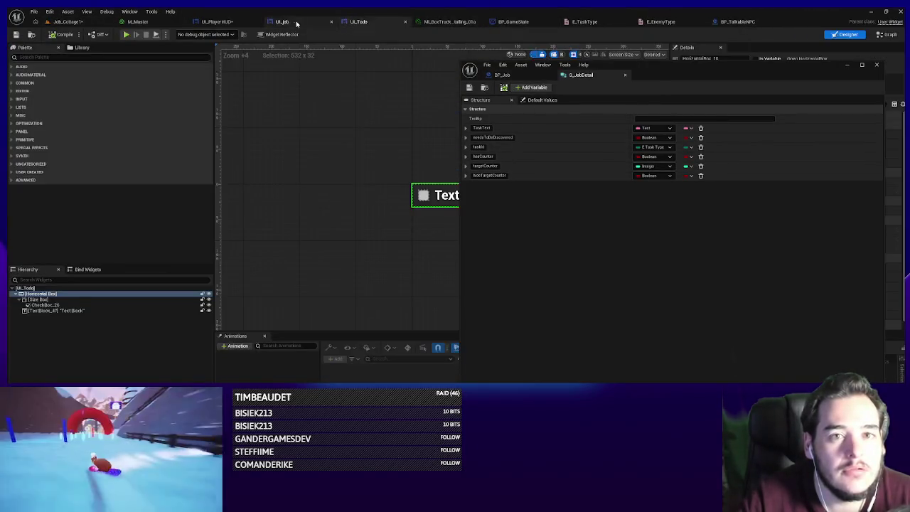
pyautogui.click(280, 22)
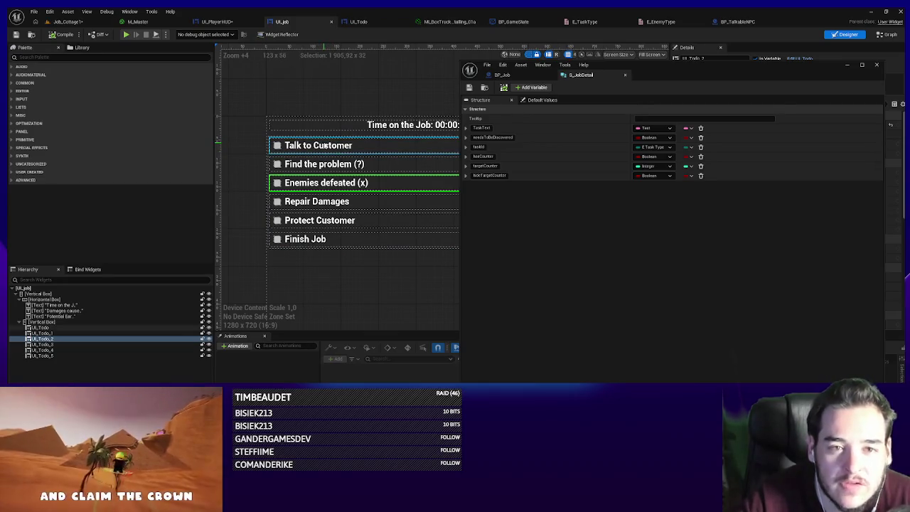
pyautogui.click(317, 146)
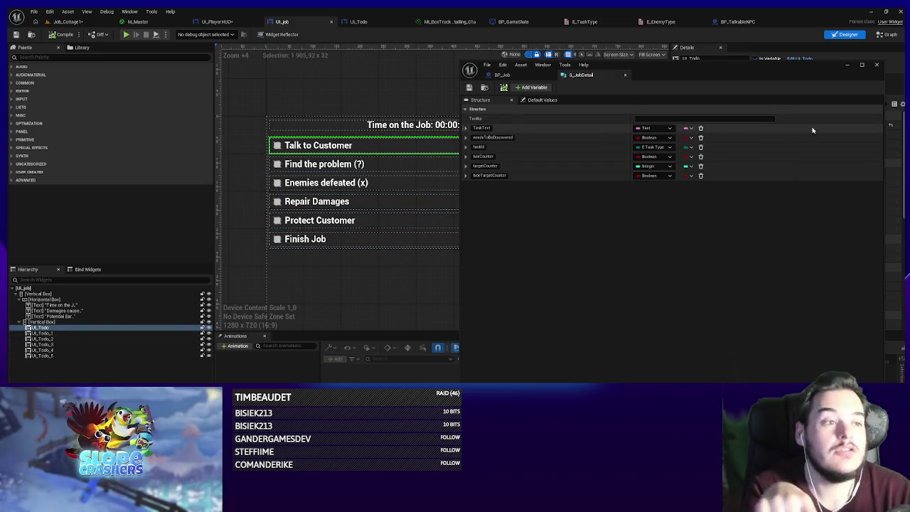
# - Add struct member IndicesToUnlockAfterCompletion with type Integer and container Array
pyautogui.click(530, 88)
pyautogui.doubleClick(489, 185)
pyautogui.write('ind')
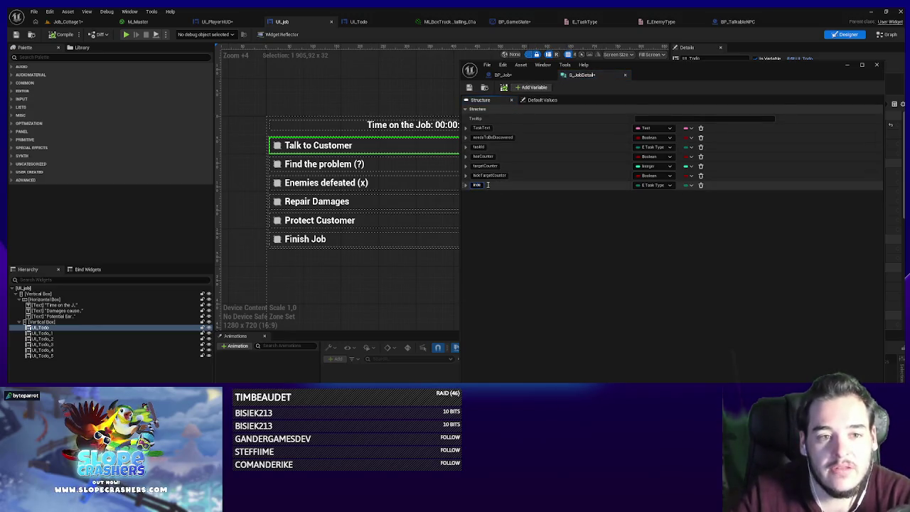
pyautogui.write('icatorType')
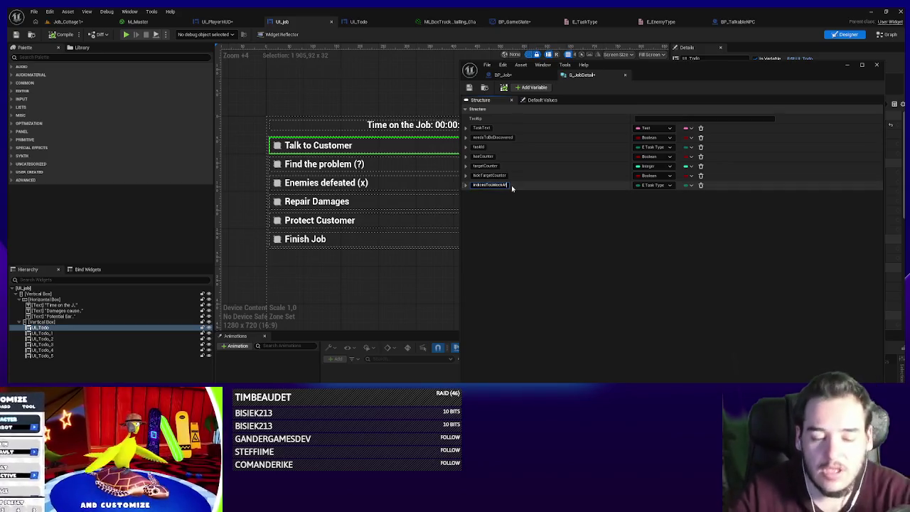
pyautogui.write('AfterCompletion')
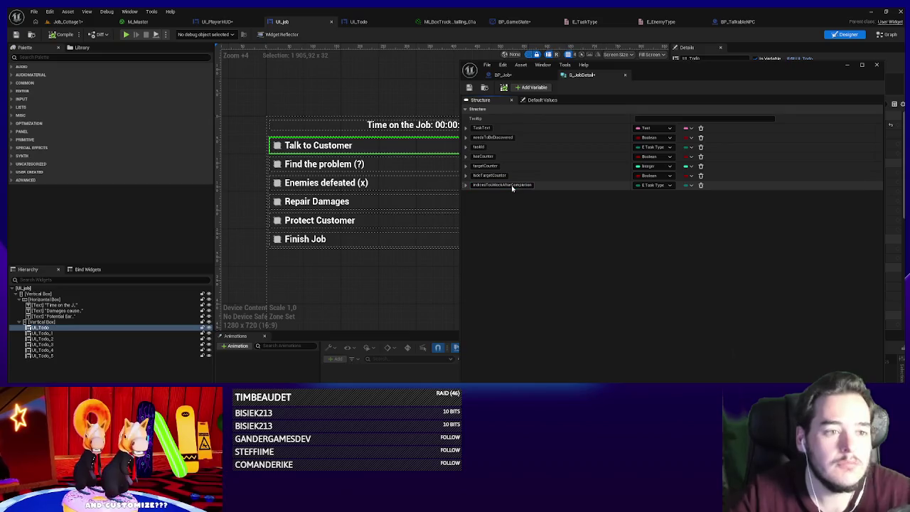
pyautogui.click(653, 185)
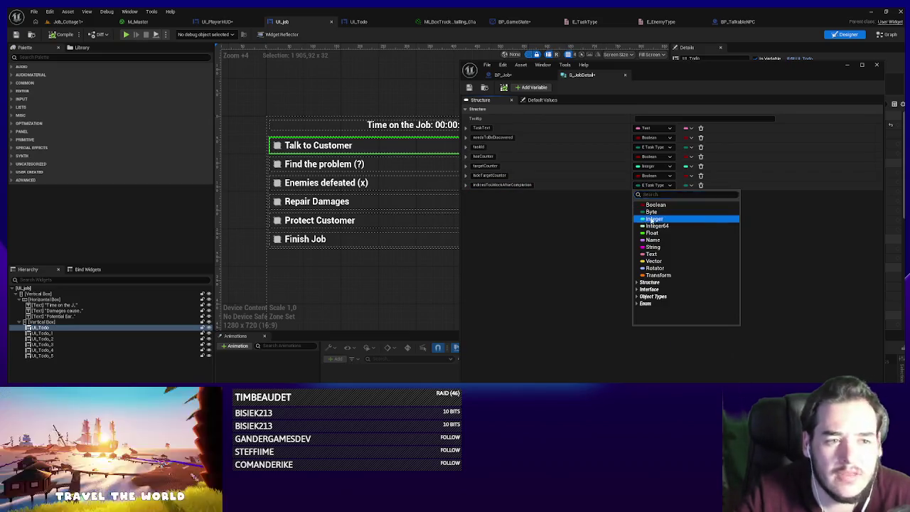
pyautogui.click(654, 218)
pyautogui.click(690, 185)
pyautogui.click(675, 204)
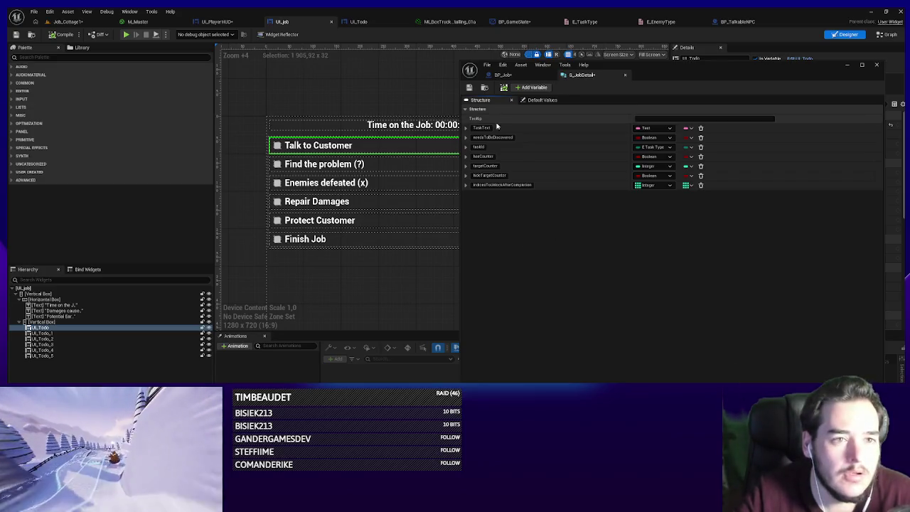
pyautogui.click(529, 74)
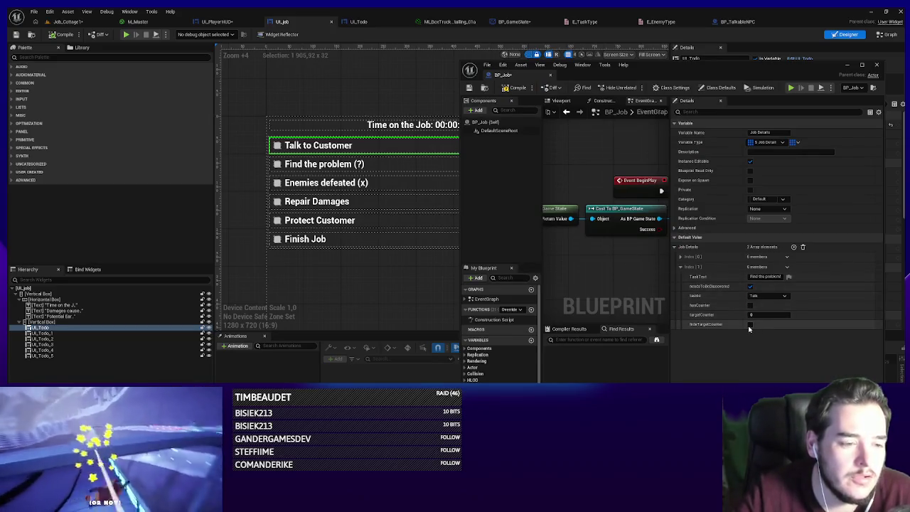
# - Compile, give Talk to Customer's unlock indices one element of 1, and flag Find the problem for discovery
pyautogui.click(681, 258)
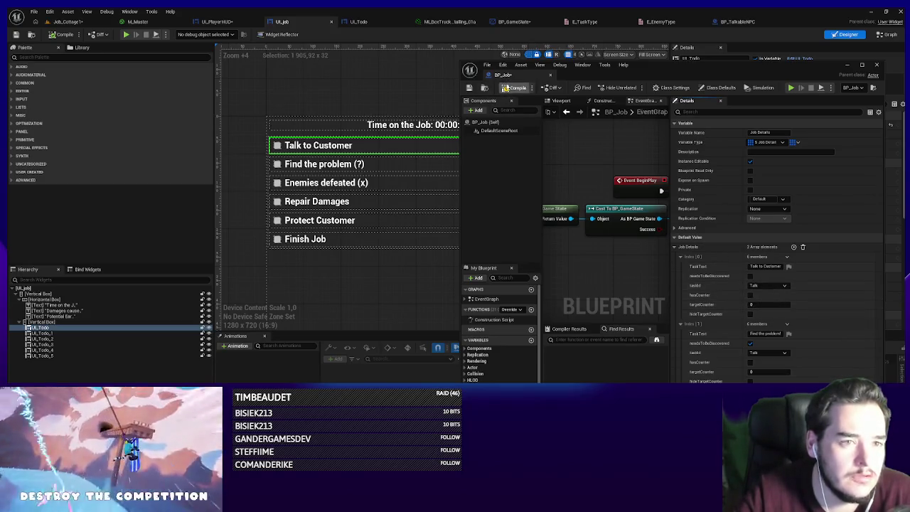
pyautogui.click(506, 87)
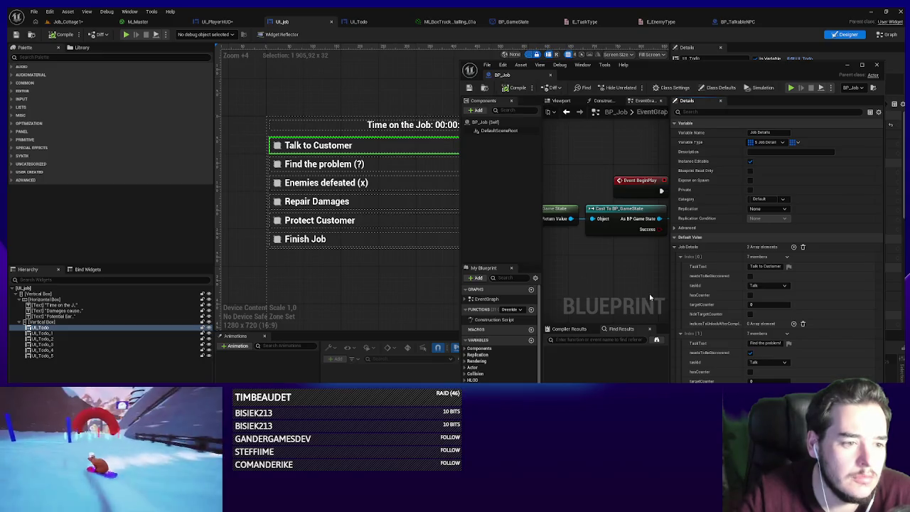
pyautogui.click(794, 324)
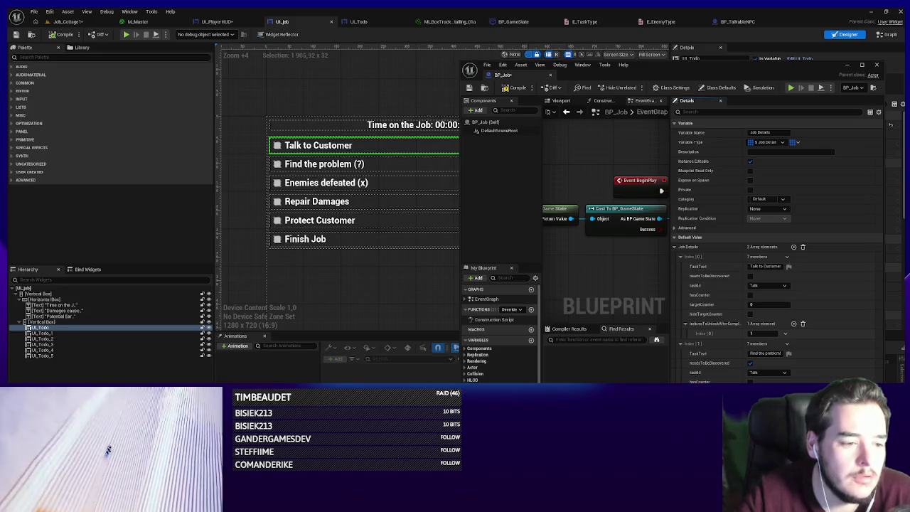
pyautogui.click(750, 363)
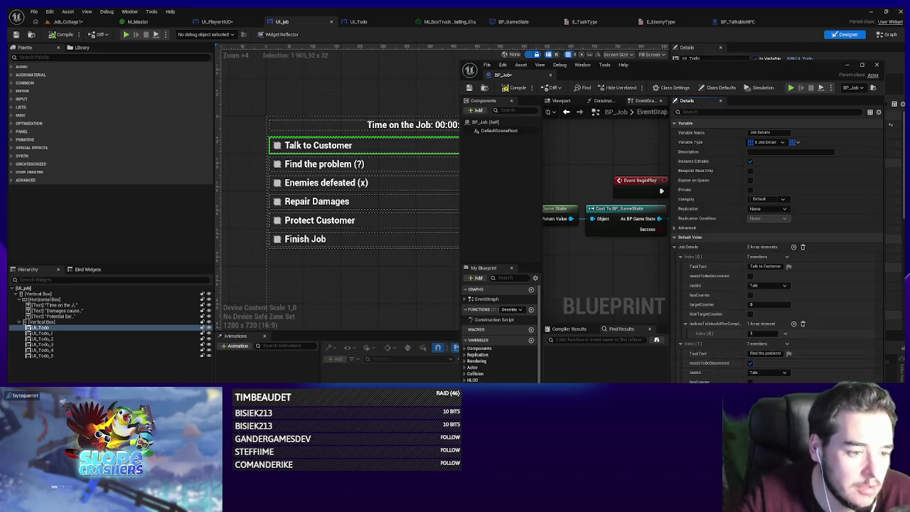
pyautogui.click(317, 164)
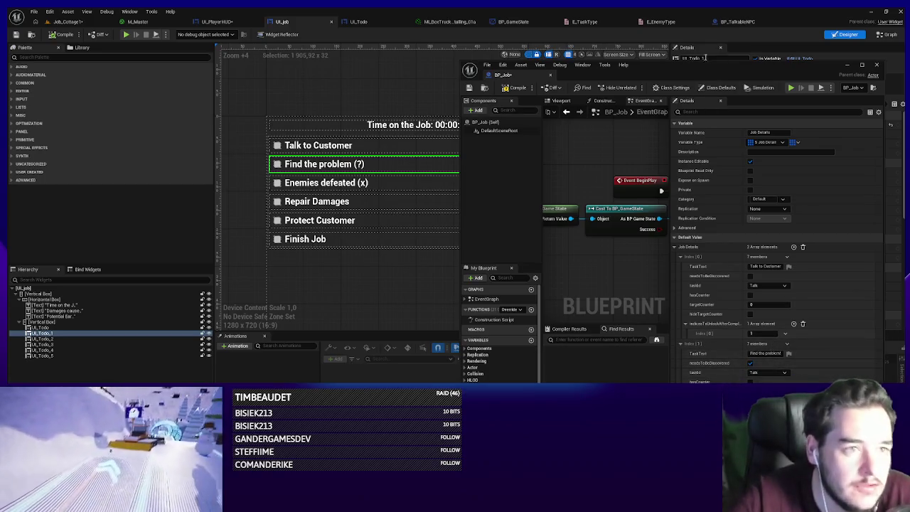
pyautogui.moveTo(739, 65)
pyautogui.mouseDown()
pyautogui.moveTo(741, 192)
pyautogui.moveTo(719, 46)
pyautogui.mouseUp()
# - Add unlock indices 2 and 3 to the Find the problem entry and save BP_Job
pyautogui.scroll(-5, 759, 243)
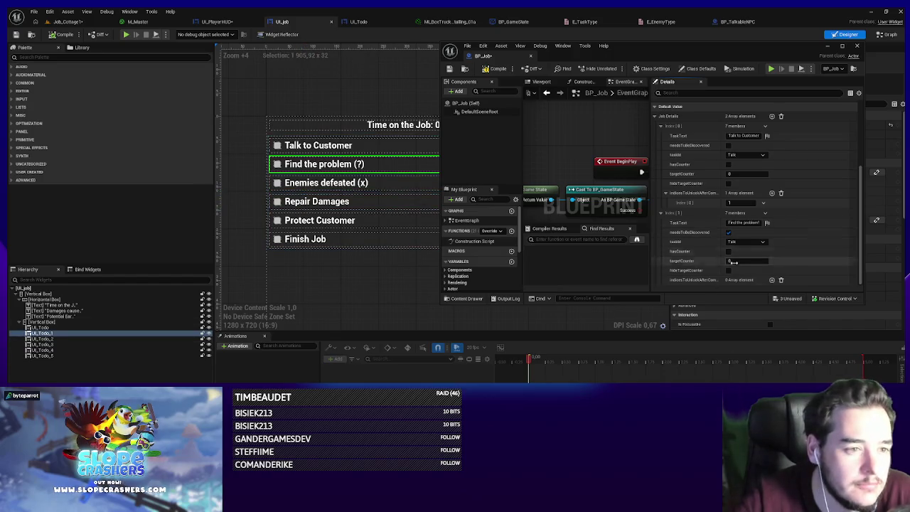
pyautogui.click(773, 280)
pyautogui.click(772, 261)
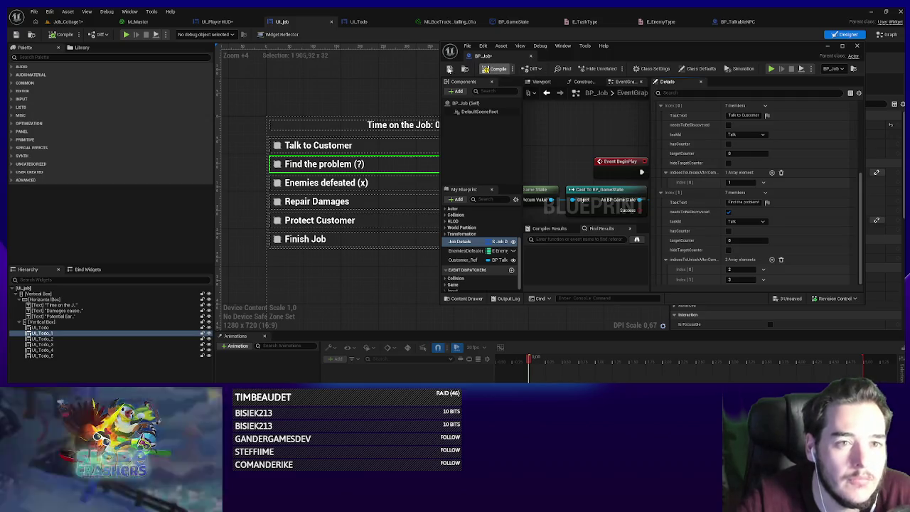
pyautogui.click(449, 69)
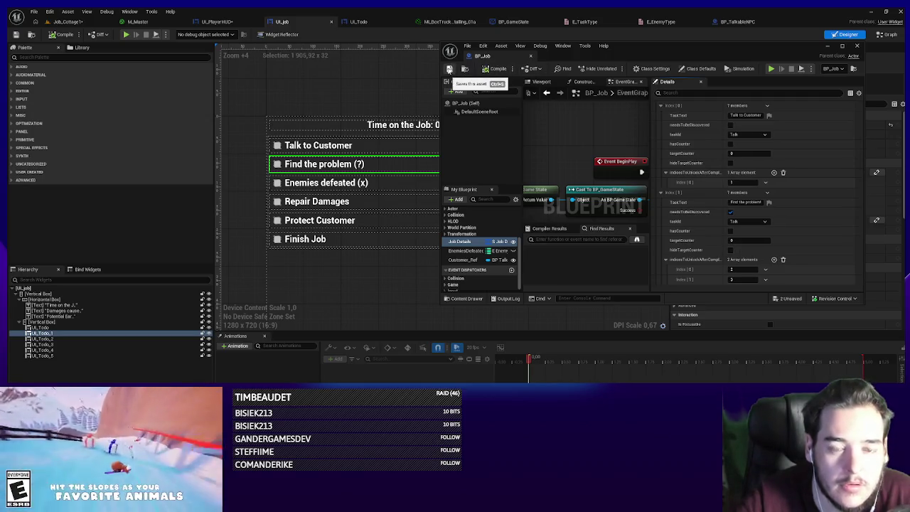
# - Add a new Job Details entry with the task text Defeat Enemies
pyautogui.scroll(2, 664, 196)
pyautogui.click(661, 164)
pyautogui.click(772, 173)
pyautogui.scroll(-2, 684, 222)
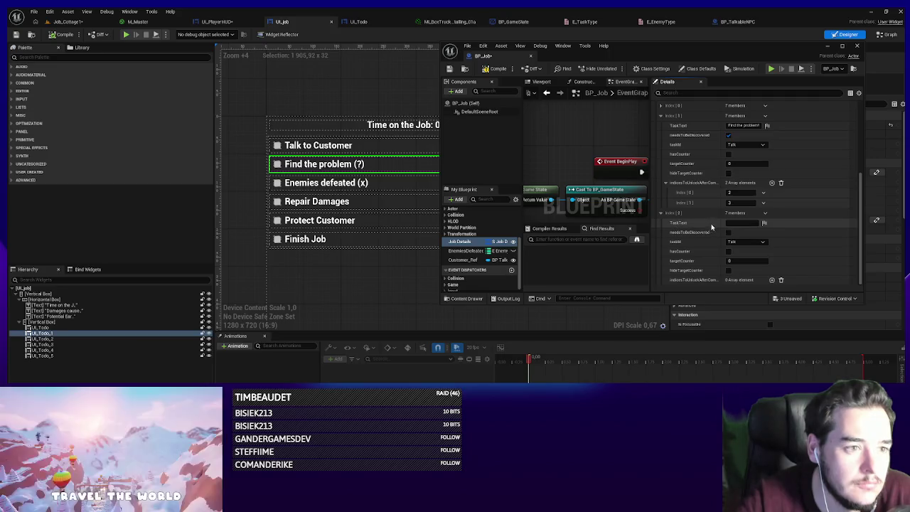
pyautogui.click(738, 224)
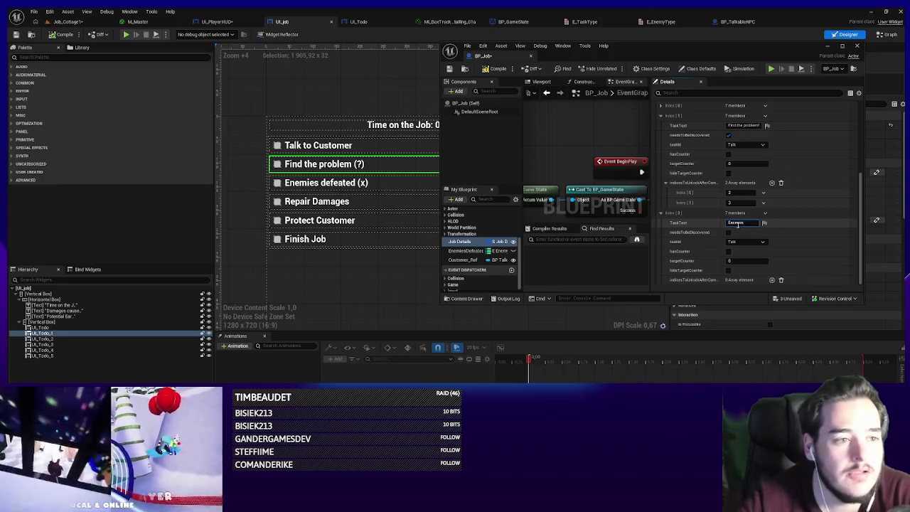
pyautogui.write('Defeat')
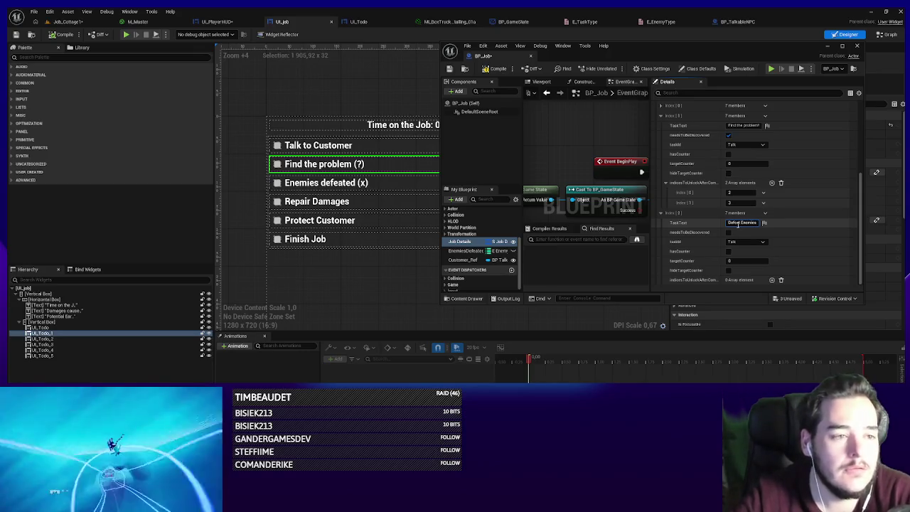
pyautogui.press('Return')
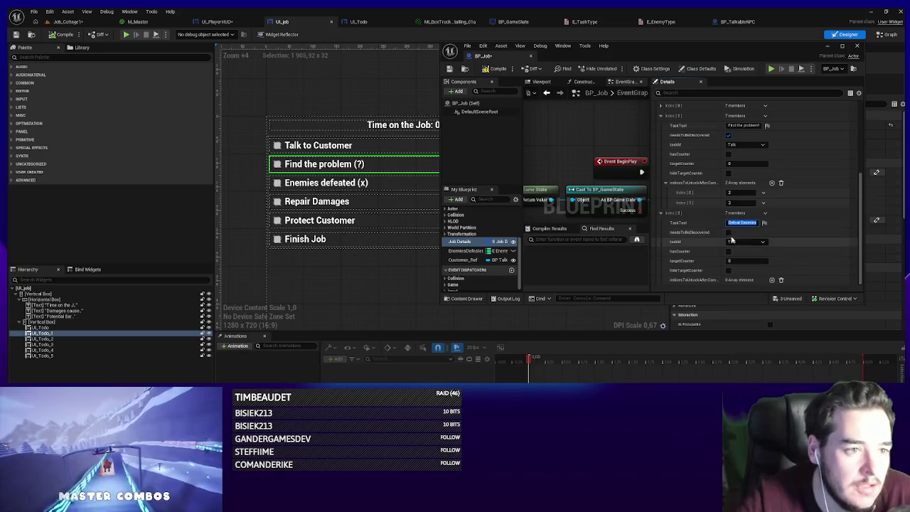
# - Mark Defeat Enemies as discoverable, set task types Find and Defeat, and compile
pyautogui.click(728, 232)
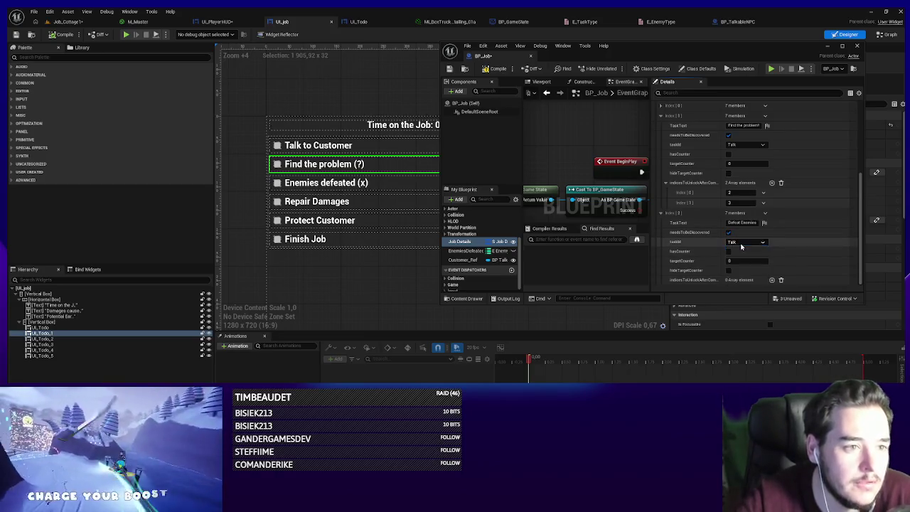
pyautogui.click(746, 145)
pyautogui.click(736, 160)
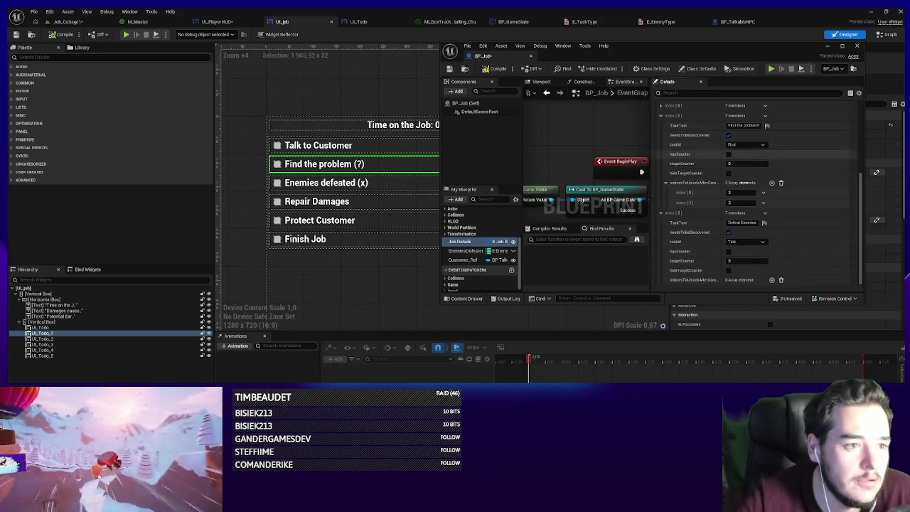
pyautogui.click(742, 242)
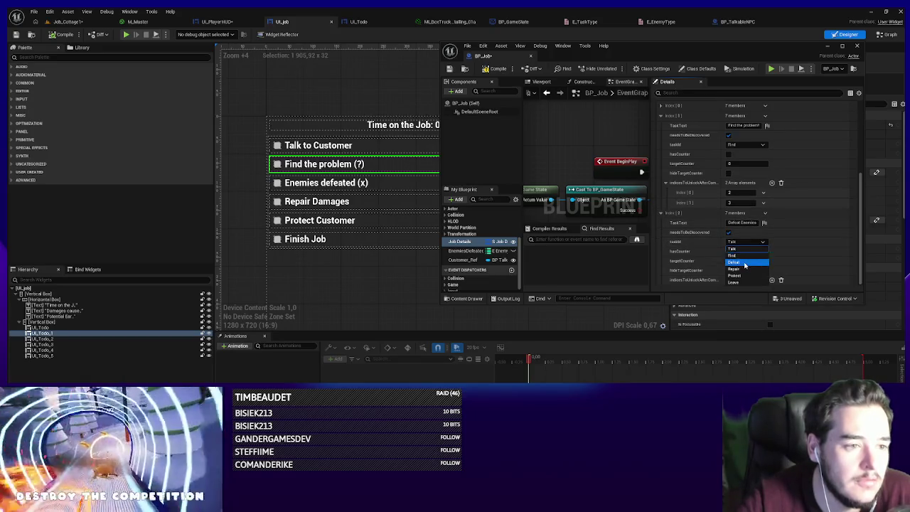
pyautogui.click(743, 265)
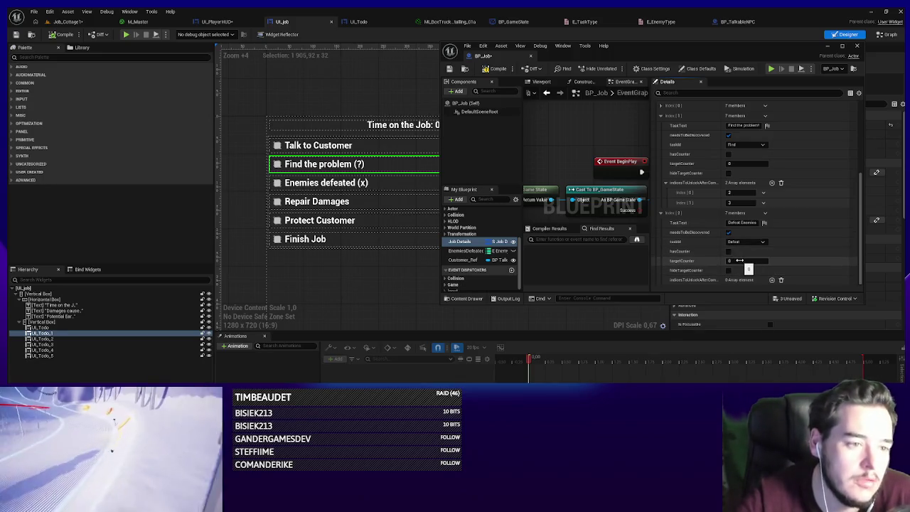
pyautogui.click(484, 69)
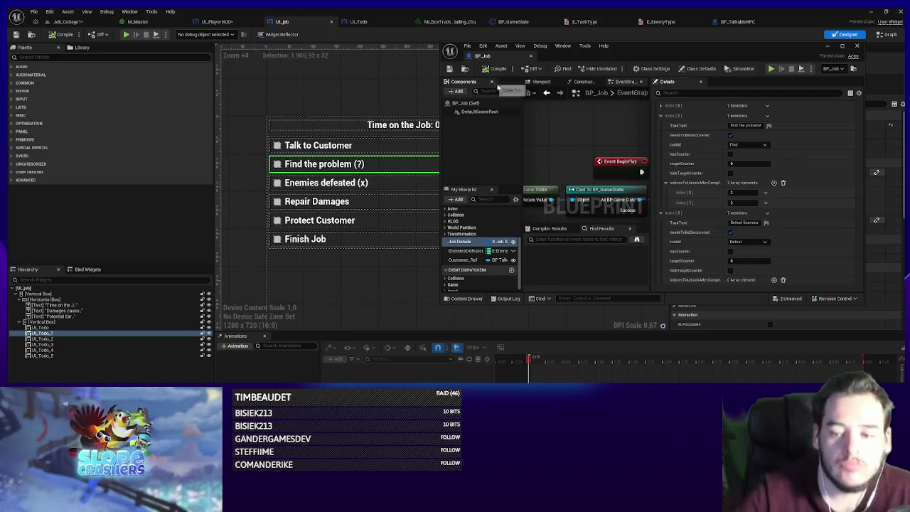
# - Add a fourth Job Details entry with the task text Repair Damages
pyautogui.scroll(-1, 733, 277)
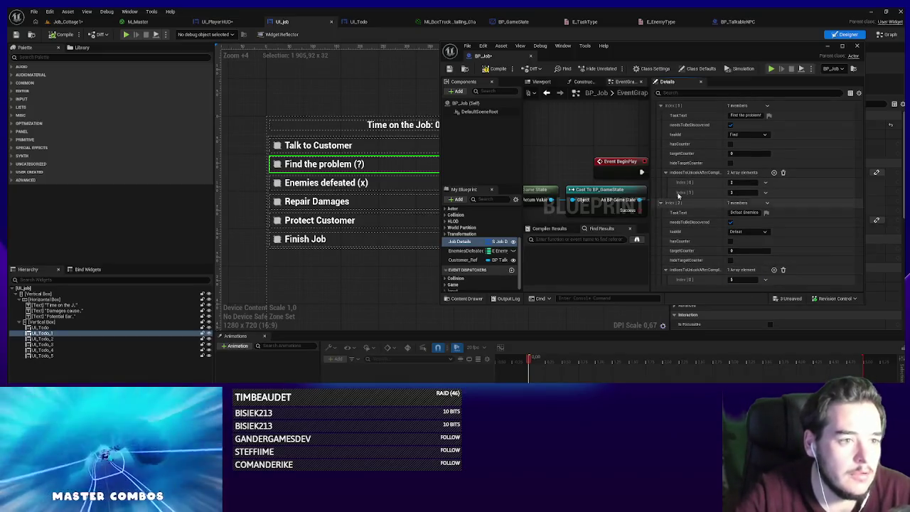
pyautogui.scroll(5, 711, 221)
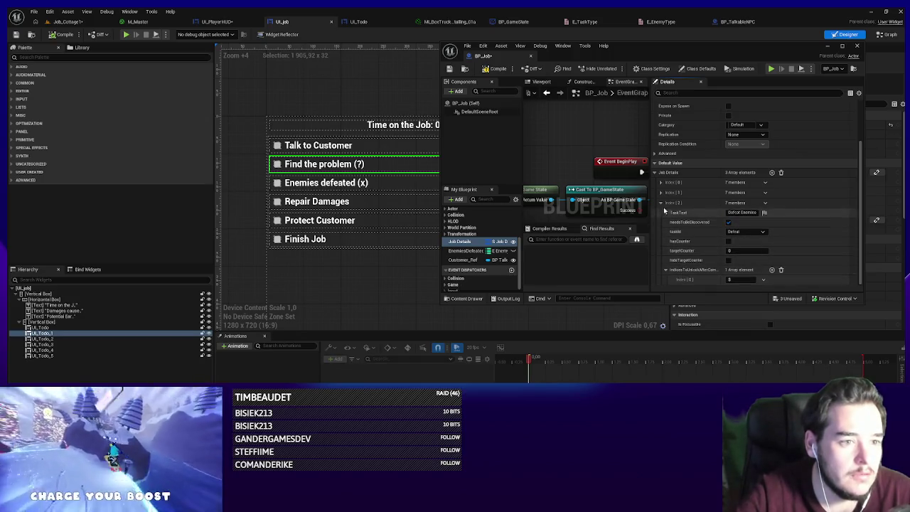
pyautogui.click(661, 204)
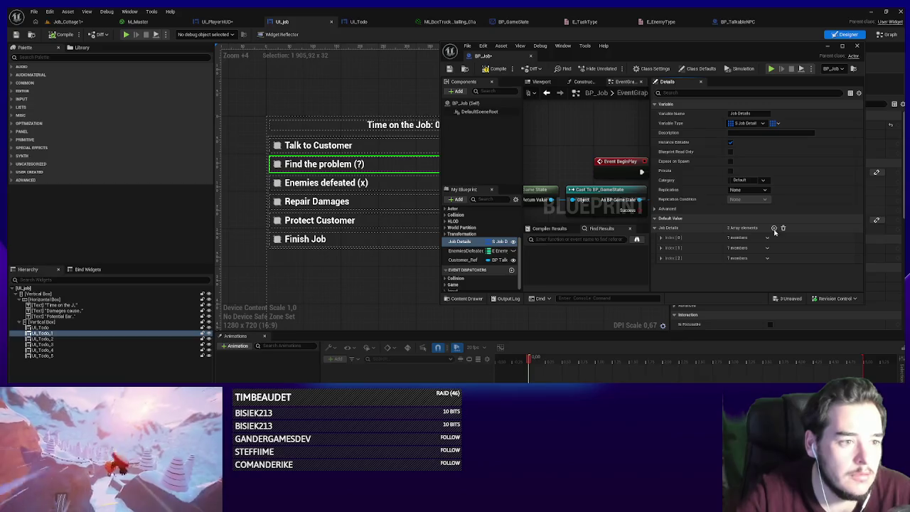
pyautogui.click(771, 228)
pyautogui.scroll(-2, 739, 274)
pyautogui.write('Repair Damage')
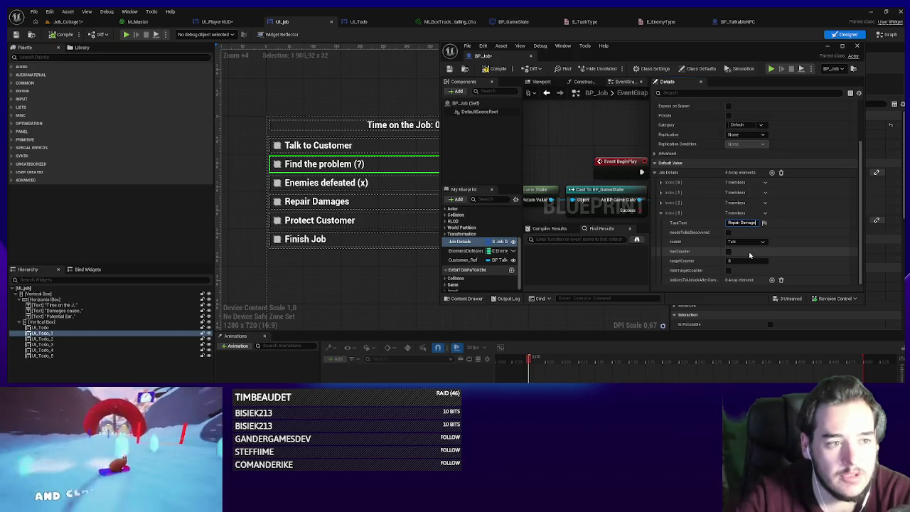
pyautogui.write('s')
pyautogui.press('Return')
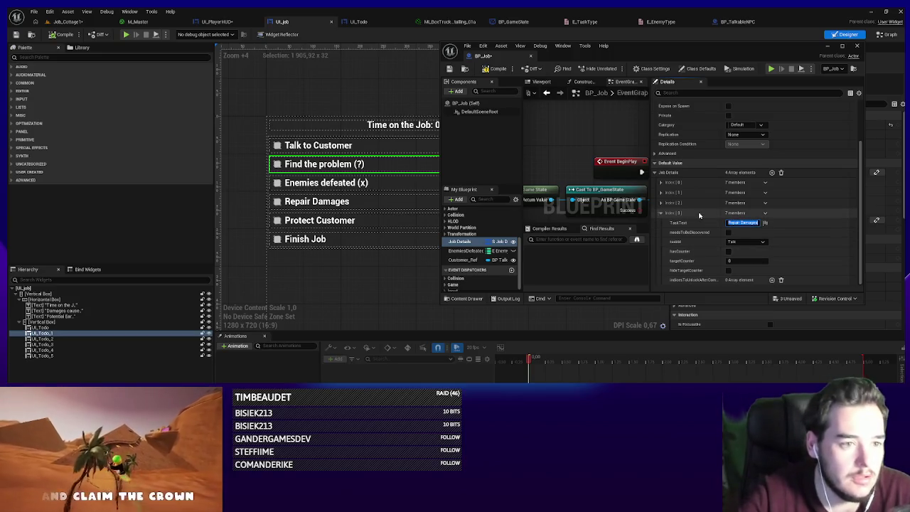
# - Mark Repair Damages as needing discovery and set its task type to Repair
pyautogui.click(729, 232)
pyautogui.click(749, 242)
pyautogui.click(740, 271)
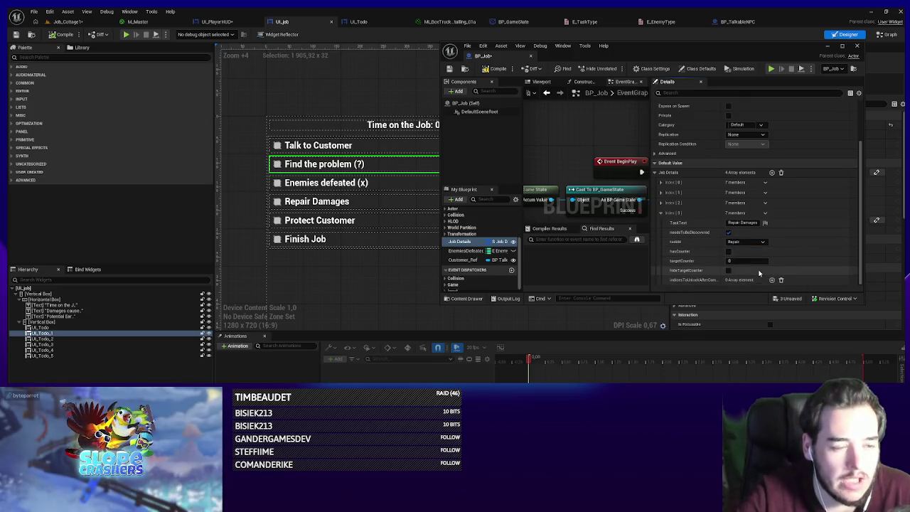
pyautogui.click(758, 214)
# - Add a discoverable 'Protect Customer' entry with task type Protect and save BP_Job
pyautogui.click(774, 228)
pyautogui.scroll(-3, 753, 228)
pyautogui.click(740, 223)
pyautogui.write('Protect Customer')
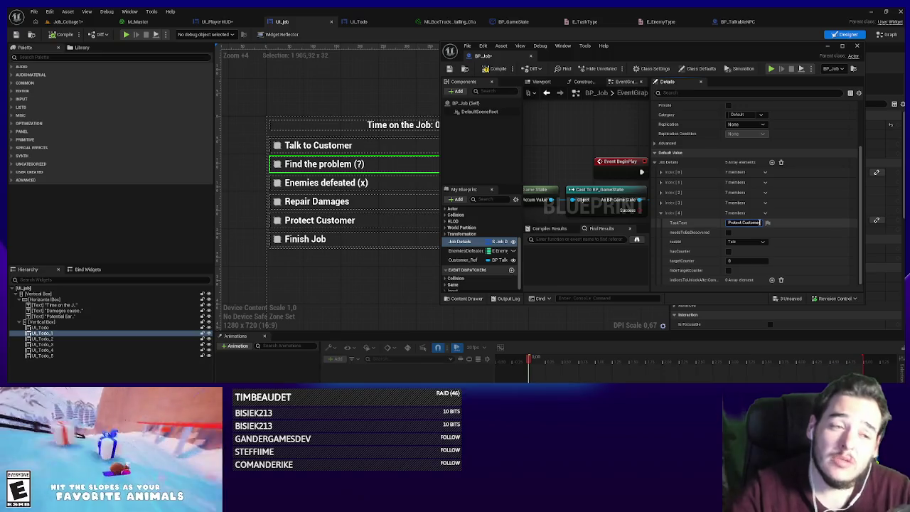
pyautogui.press('Return')
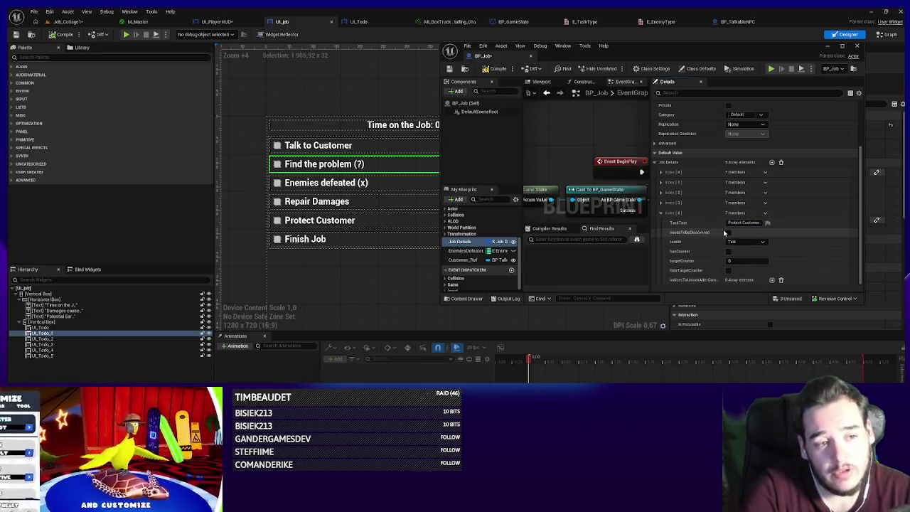
pyautogui.click(728, 232)
pyautogui.click(743, 242)
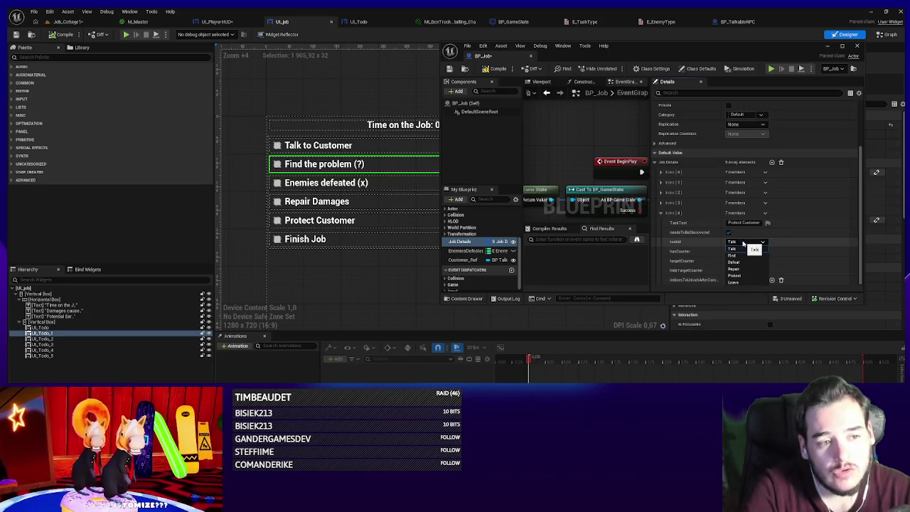
pyautogui.click(738, 275)
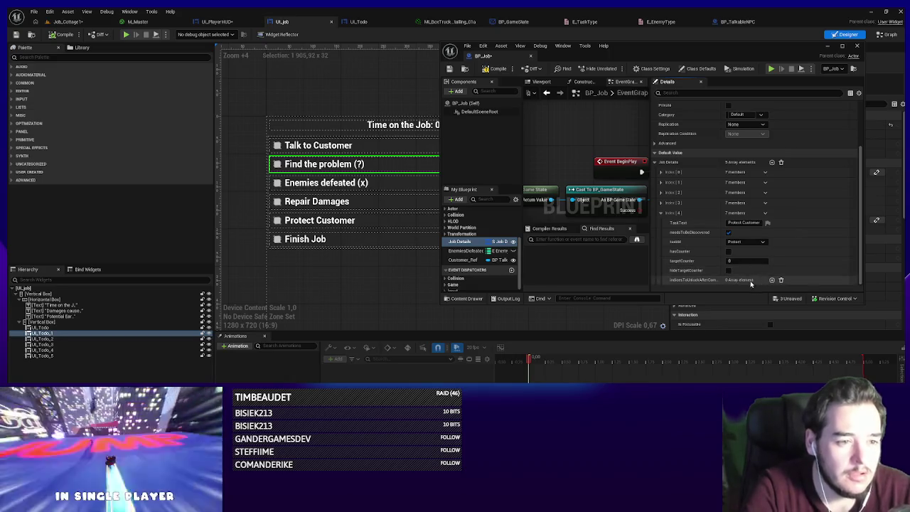
pyautogui.click(449, 69)
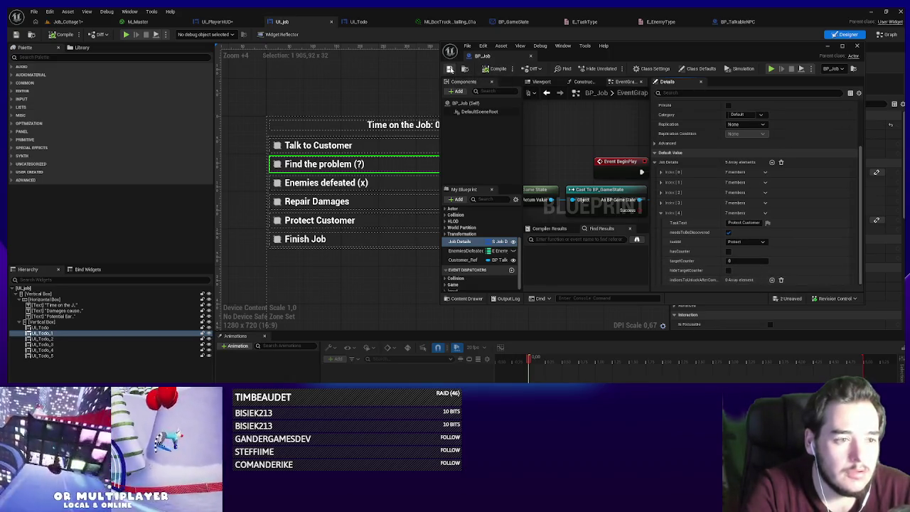
pyautogui.click(660, 213)
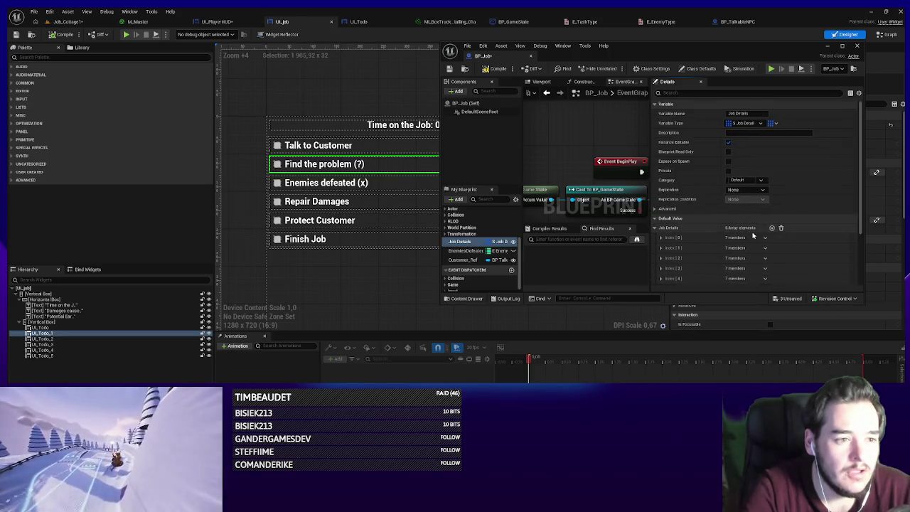
# - Add a discoverable 'Get your money!' entry of type Leave, save BP_Job and close it
pyautogui.click(774, 229)
pyautogui.scroll(-1, 688, 269)
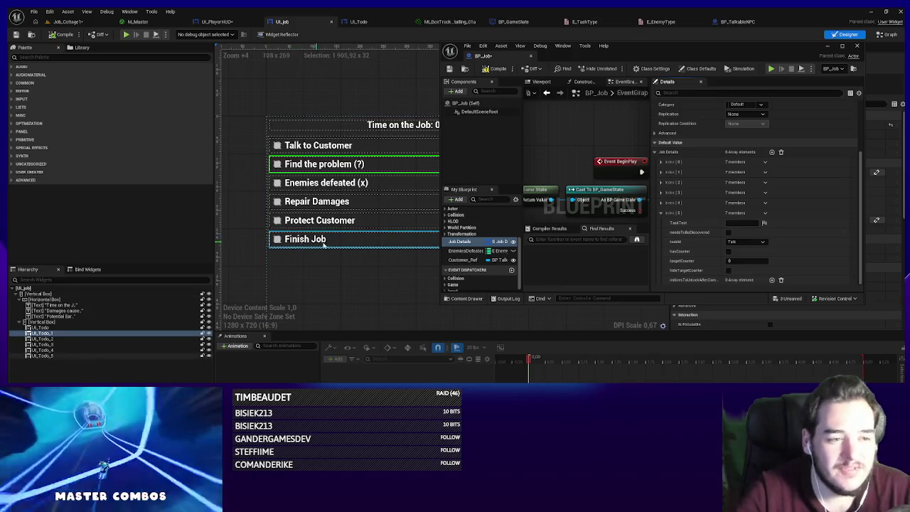
pyautogui.click(745, 242)
pyautogui.click(739, 277)
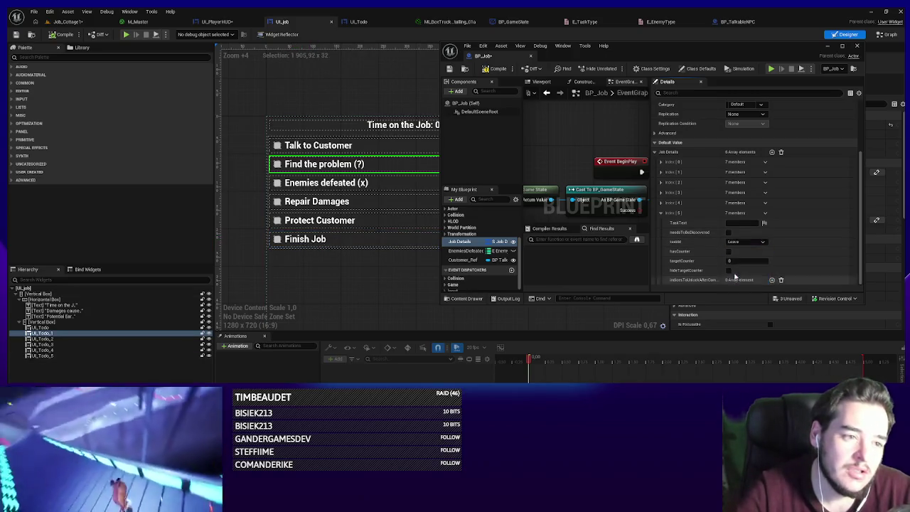
pyautogui.click(738, 223)
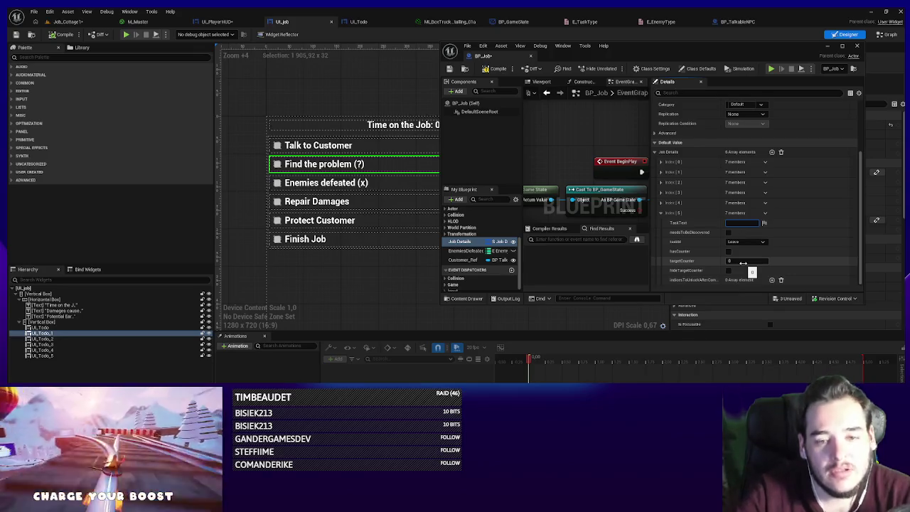
pyautogui.write('Getyour money')
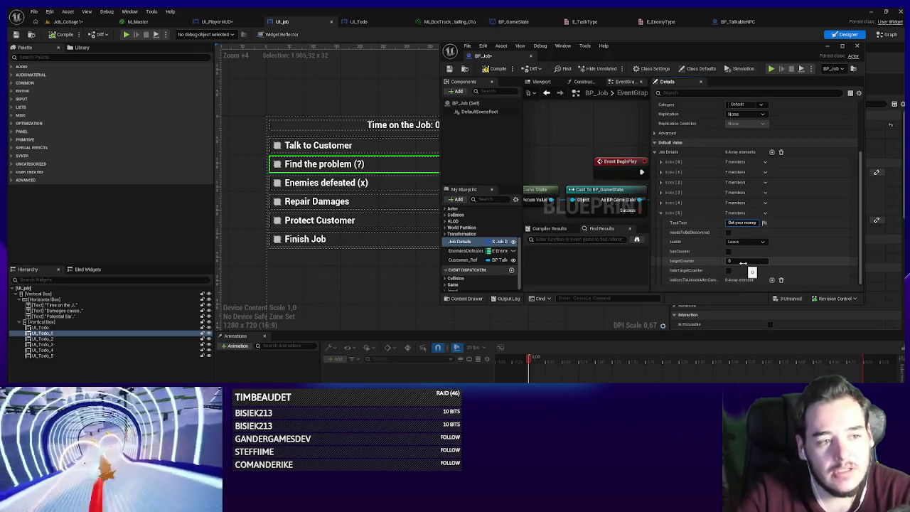
pyautogui.press('Return')
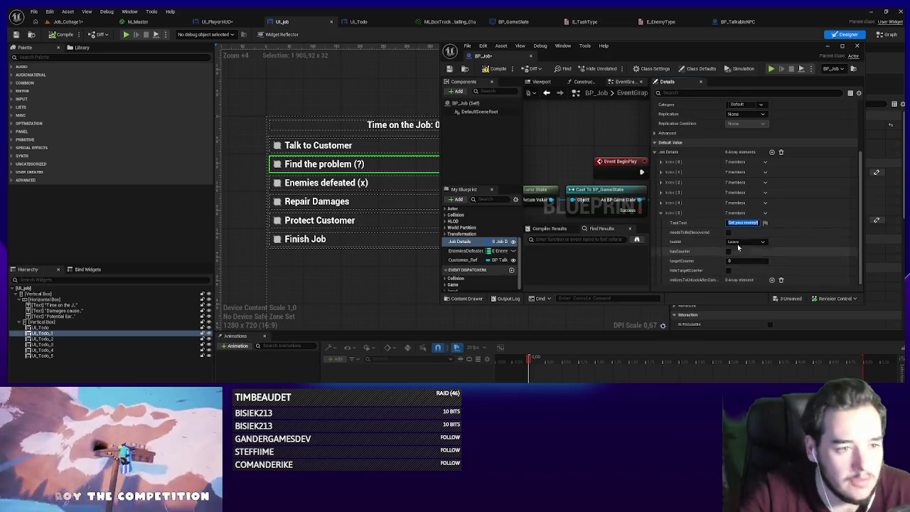
pyautogui.click(745, 241)
pyautogui.click(745, 245)
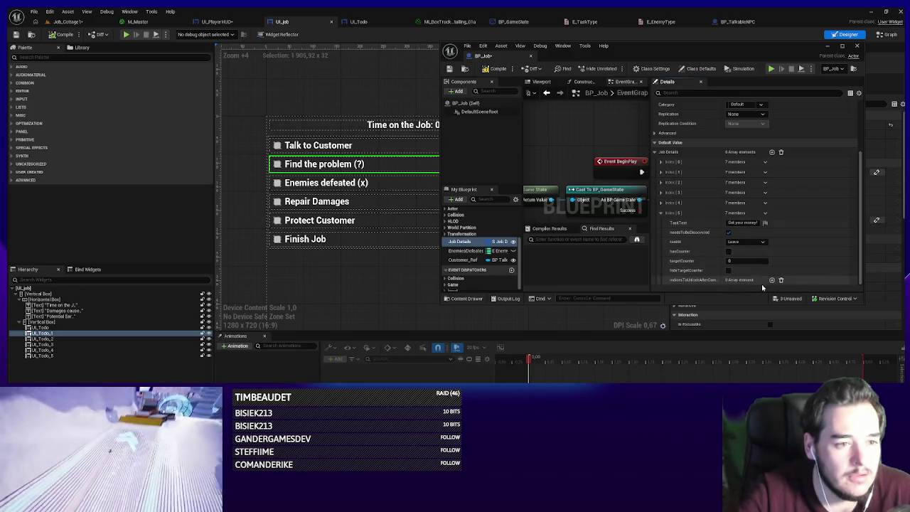
pyautogui.click(450, 69)
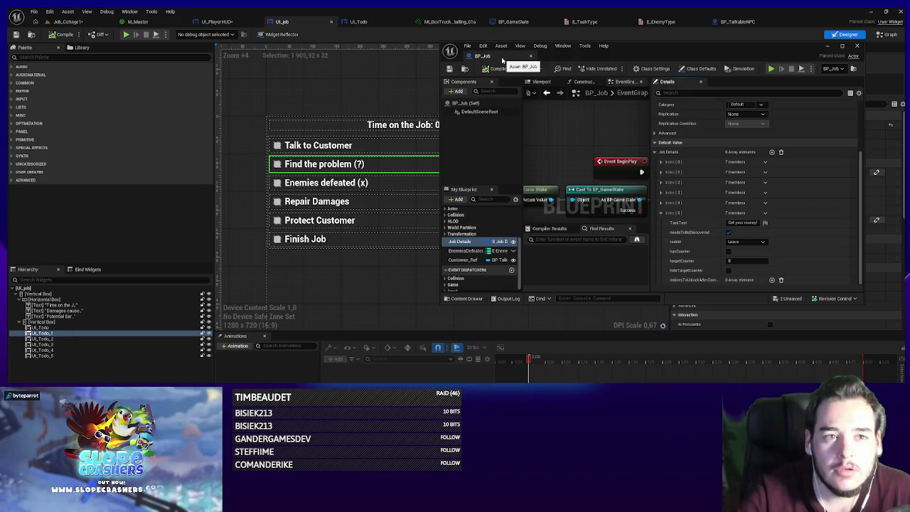
pyautogui.click(530, 56)
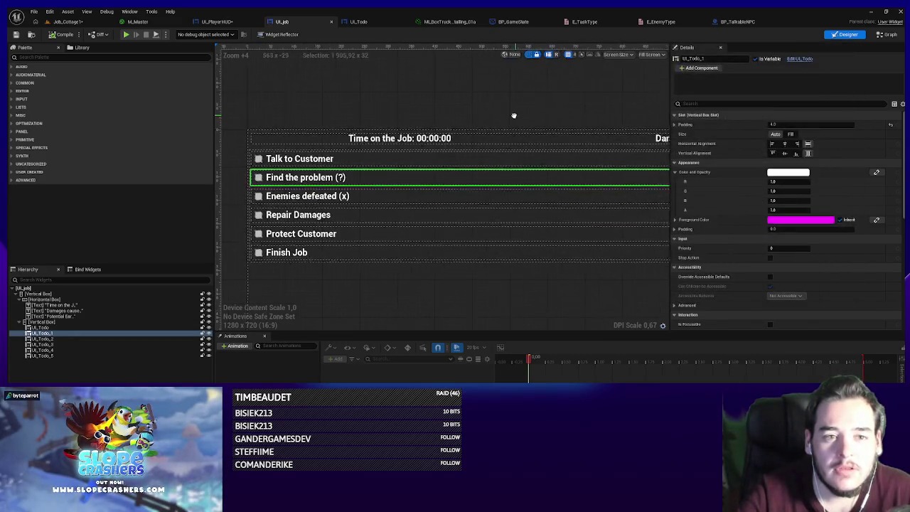
# - Look around the Customer NPC room in Job_Cottage1, then bring up BP_TalkableNPC's graph
pyautogui.click(78, 22)
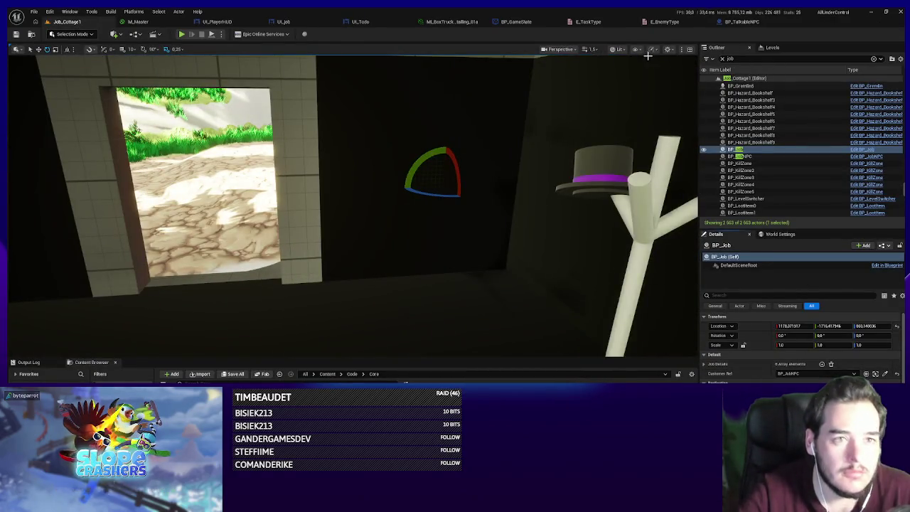
pyautogui.moveTo(355, 214); pyautogui.dragTo(214, 213)
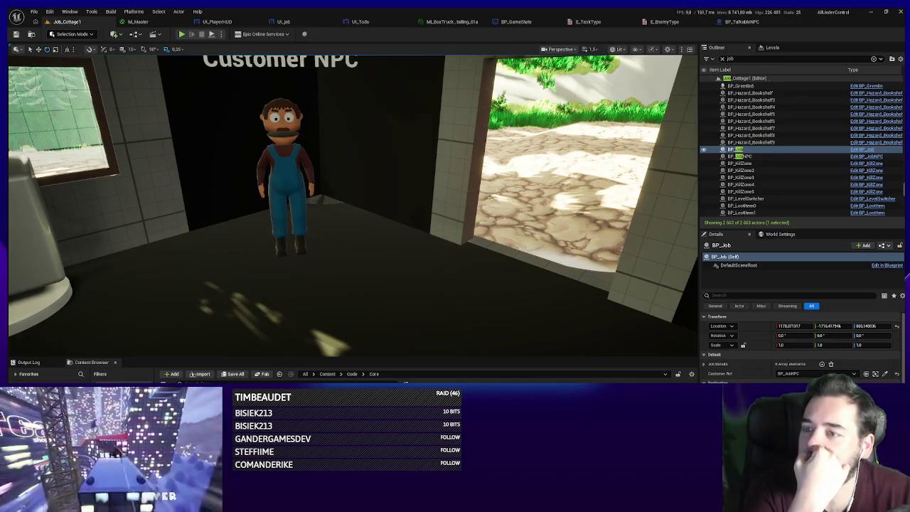
pyautogui.moveTo(421, 280)
pyautogui.mouseDown()
pyautogui.moveTo(421, 306)
pyautogui.moveTo(398, 288)
pyautogui.moveTo(426, 299)
pyautogui.moveTo(430, 313)
pyautogui.moveTo(426, 282)
pyautogui.mouseUp()
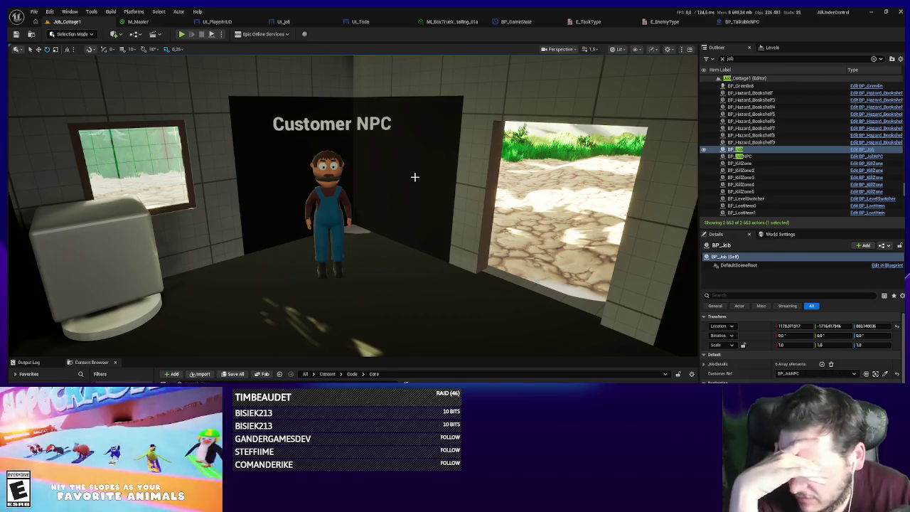
pyautogui.scroll(-3, 362, 251)
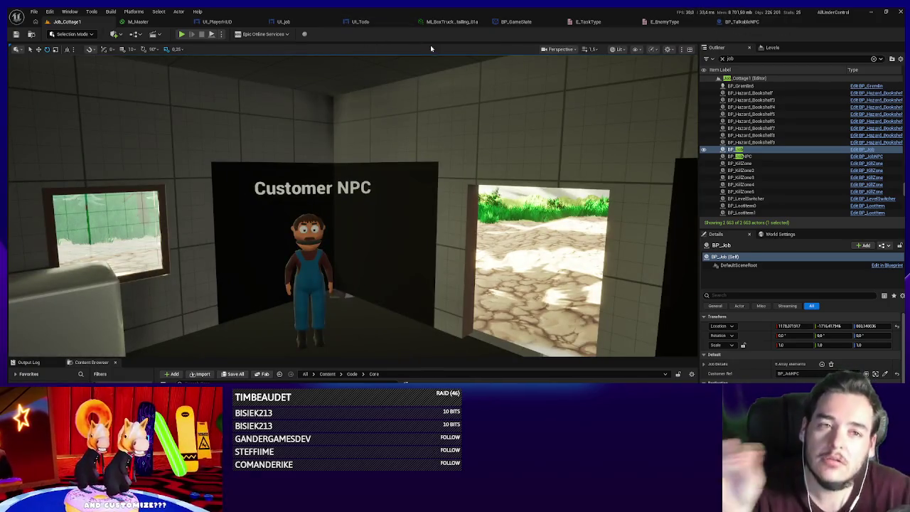
pyautogui.click(739, 22)
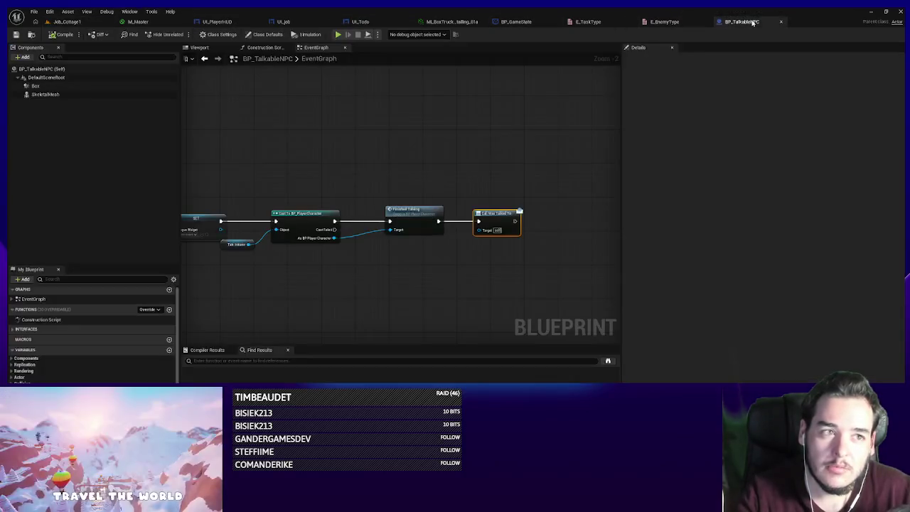
# - Paste the UpdateJobDetails custom event into UI_Job's event graph and compile
pyautogui.click(515, 22)
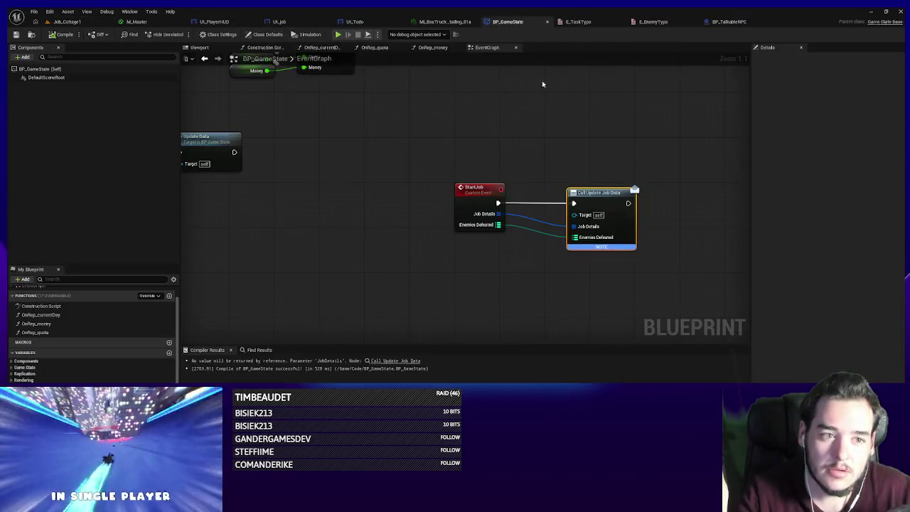
pyautogui.click(215, 21)
pyautogui.scroll(-4, 447, 216)
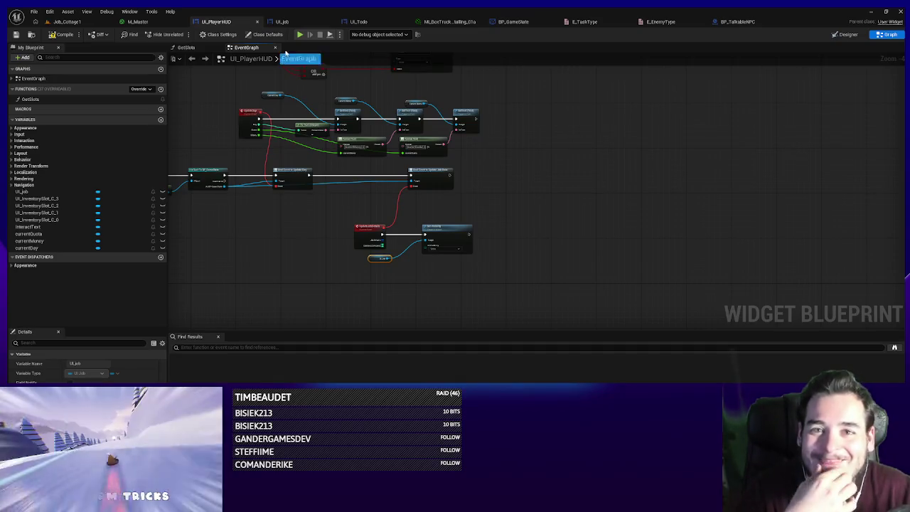
pyautogui.scroll(4, 345, 215)
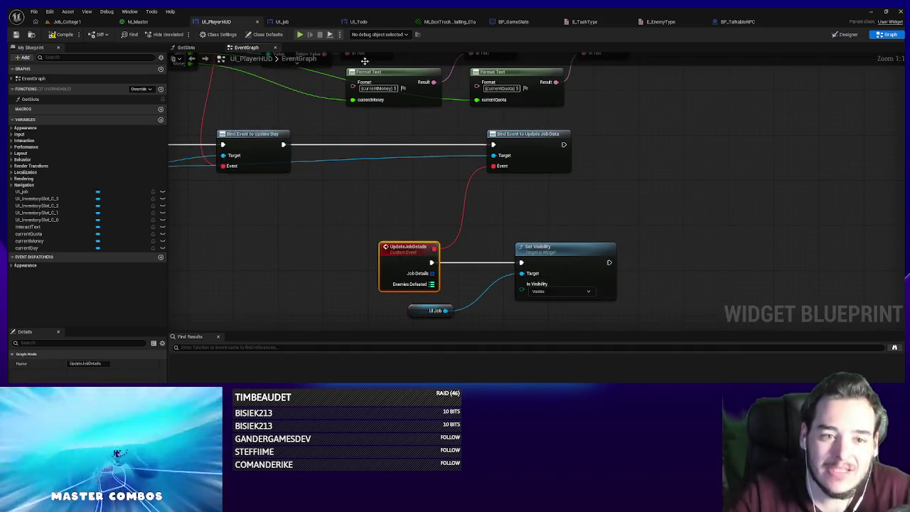
pyautogui.click(281, 21)
pyautogui.click(889, 34)
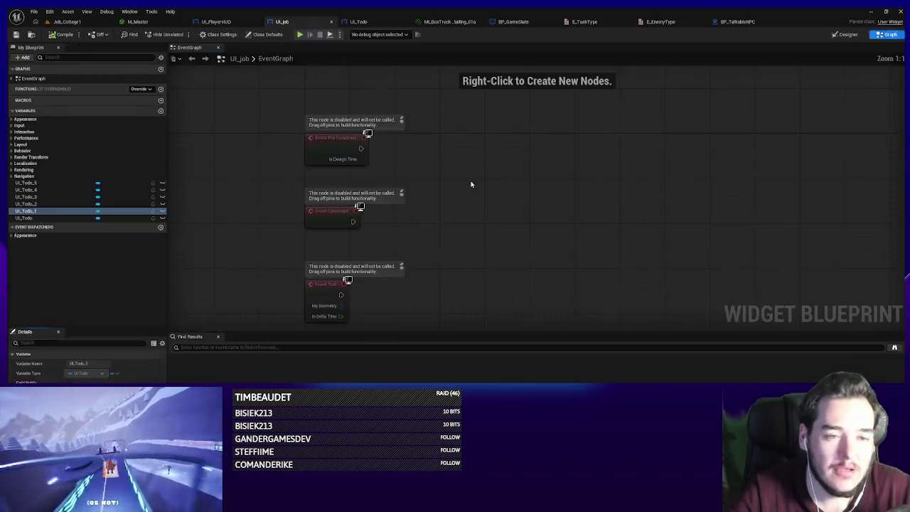
pyautogui.hotkey('ctrl', 'v')
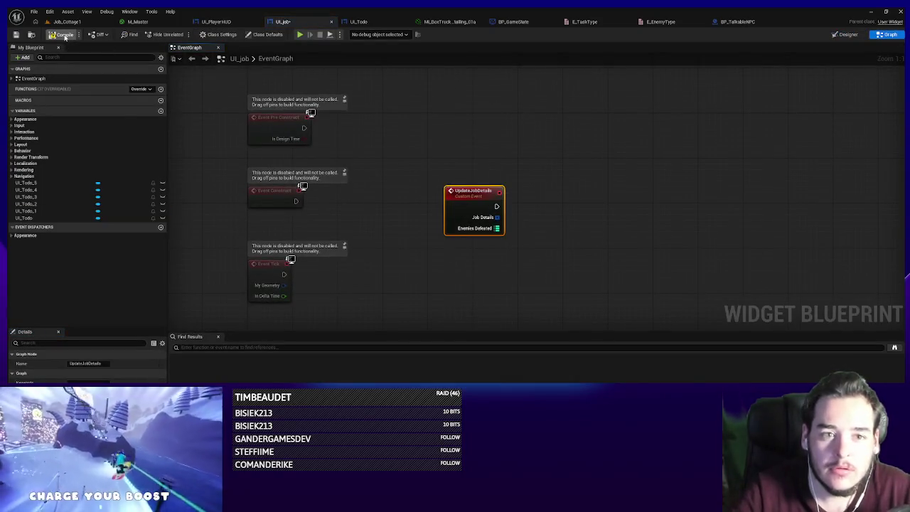
pyautogui.click(65, 36)
# - In UI_PlayerHUD, call Update Job Details on UI Job after Set Visibility, passing Enemies Defeated
pyautogui.click(217, 21)
pyautogui.moveTo(373, 269); pyautogui.dragTo(441, 281)
pyautogui.write('update job')
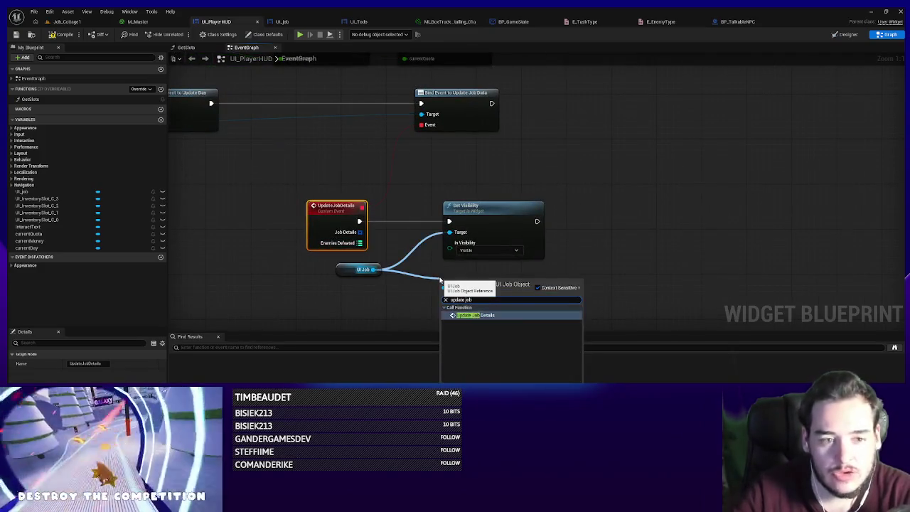
pyautogui.press('Return')
pyautogui.moveTo(497, 283)
pyautogui.mouseDown()
pyautogui.moveTo(549, 223)
pyautogui.moveTo(647, 219)
pyautogui.mouseUp()
pyautogui.moveTo(360, 243)
pyautogui.mouseDown()
pyautogui.moveTo(512, 241)
pyautogui.moveTo(405, 265)
pyautogui.moveTo(589, 255)
pyautogui.mouseUp()
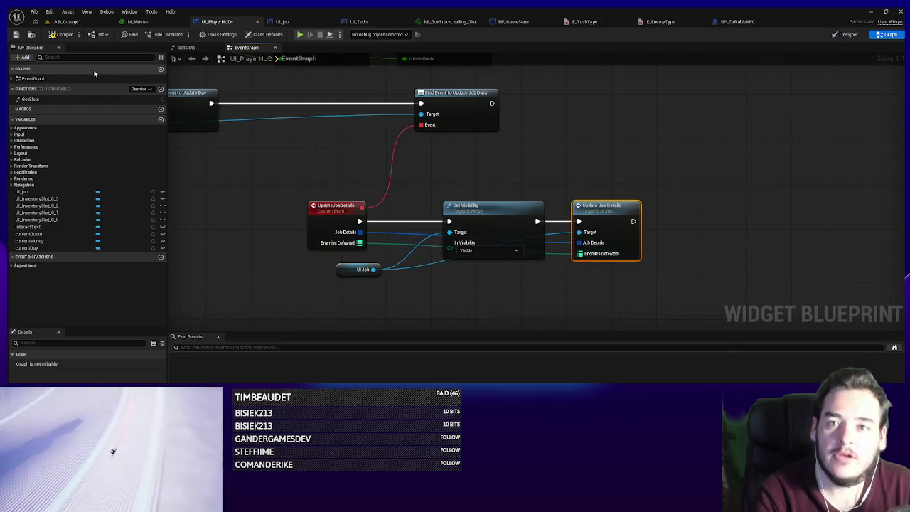
pyautogui.click(62, 36)
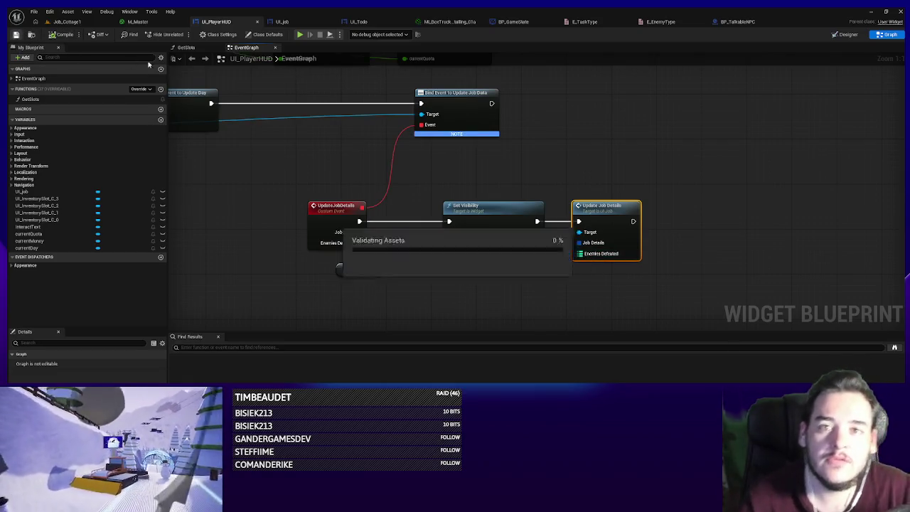
pyautogui.click(285, 21)
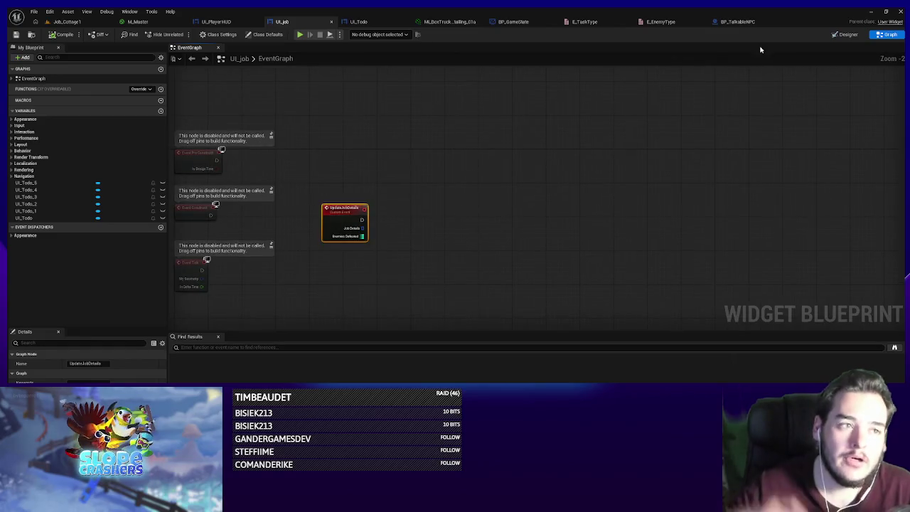
# - Step through UI_Job's to-do rows in the hierarchy, from Talk to Customer to Protect Customer
pyautogui.click(846, 35)
pyautogui.scroll(-3, 431, 177)
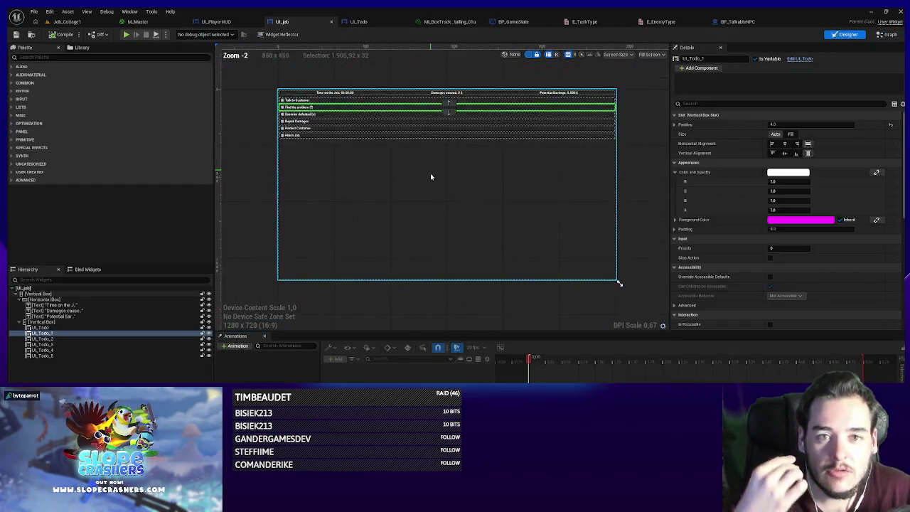
pyautogui.scroll(3, 318, 123)
pyautogui.click(315, 124)
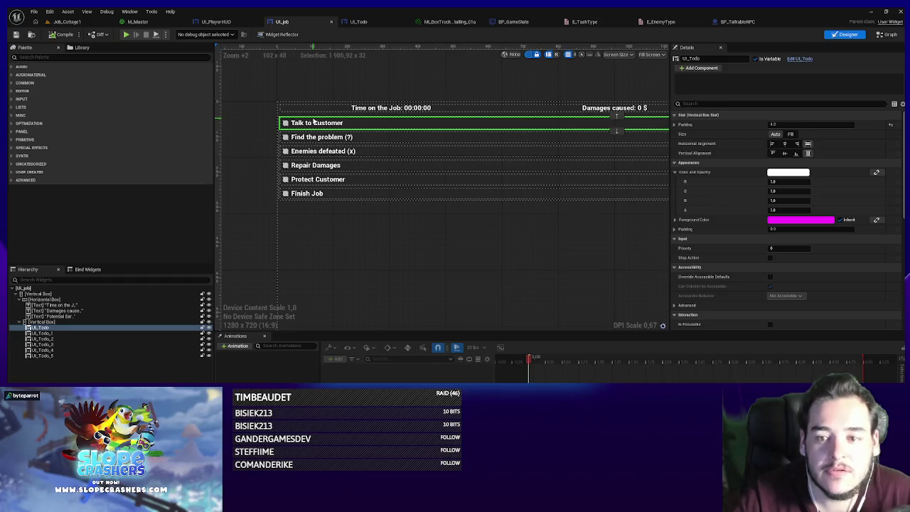
pyautogui.click(319, 133)
pyautogui.click(318, 131)
pyautogui.click(318, 130)
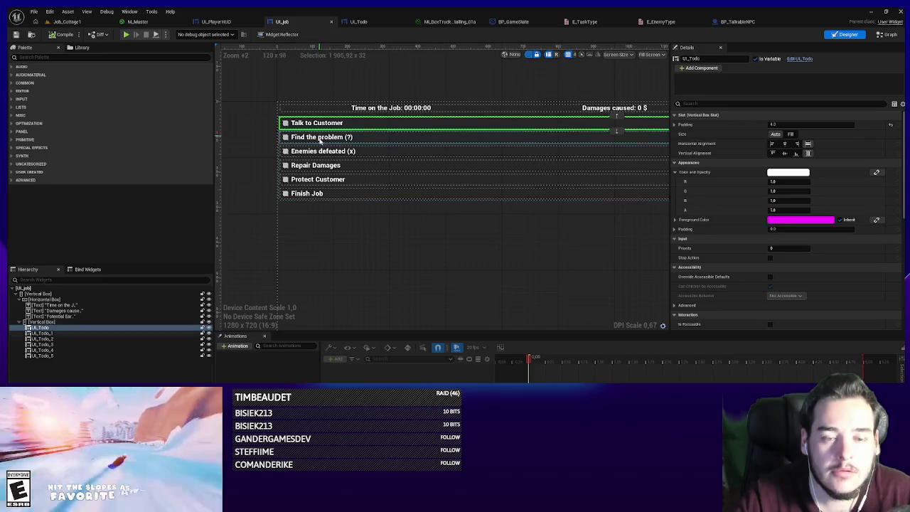
pyautogui.click(321, 138)
pyautogui.click(324, 151)
pyautogui.click(327, 166)
pyautogui.click(330, 180)
pyautogui.click(328, 195)
pyautogui.click(325, 180)
pyautogui.click(324, 193)
pyautogui.click(325, 180)
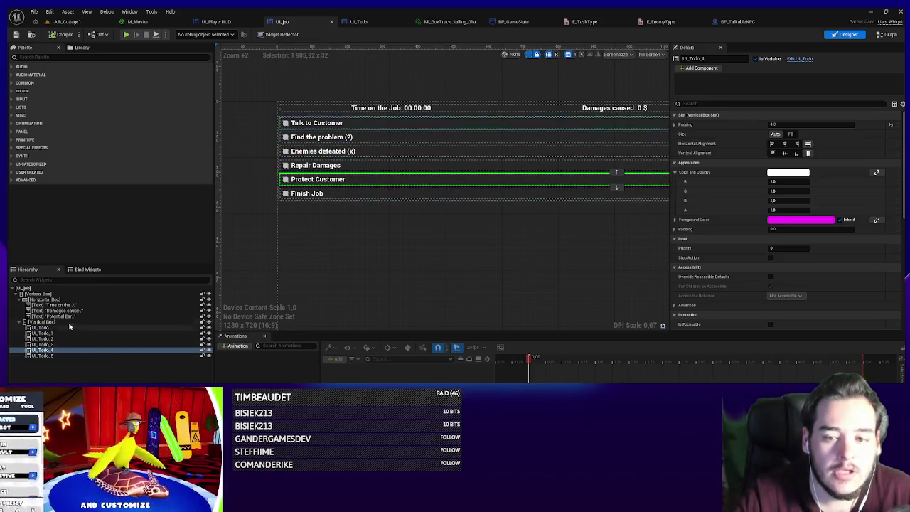
# - Make the to-do vertical box a variable named Tasks and compile and save UI_Job
pyautogui.click(516, 202)
pyautogui.click(757, 60)
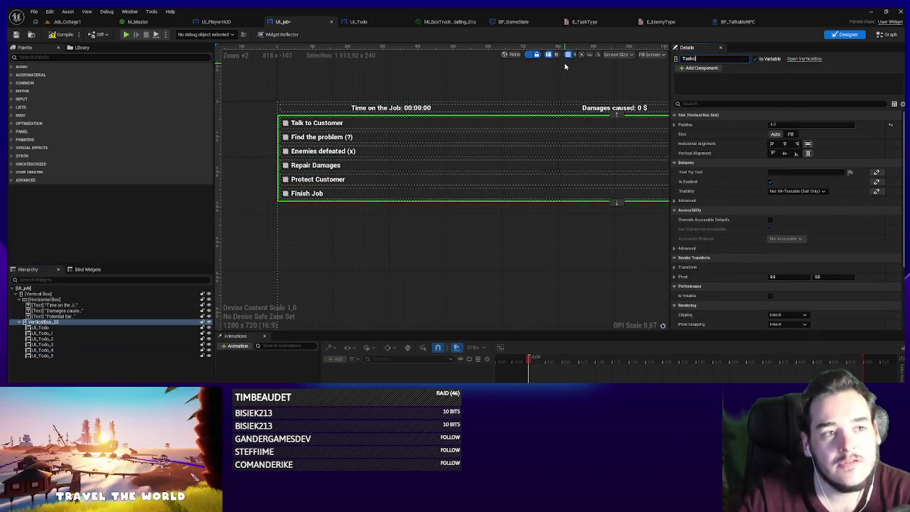
pyautogui.hotkey('ctrl', 's')
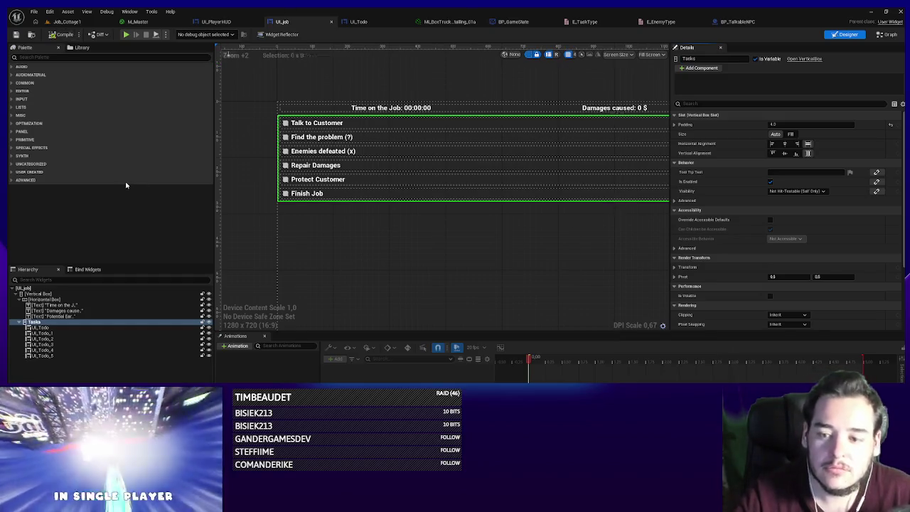
pyautogui.click(889, 34)
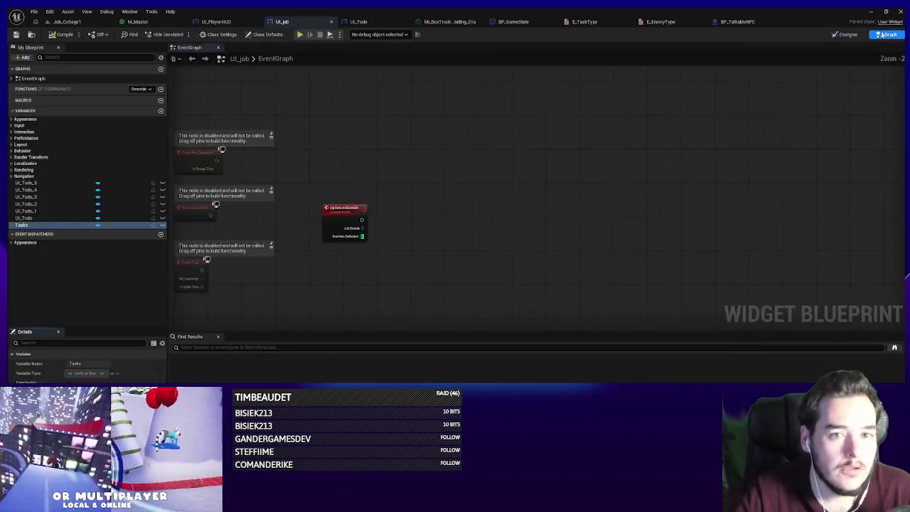
# - Add a Clear Children node targeting the Tasks variable in UI_Job's graph
pyautogui.click(22, 225)
pyautogui.moveTo(23, 226)
pyautogui.mouseDown()
pyautogui.moveTo(389, 211)
pyautogui.moveTo(401, 143)
pyautogui.moveTo(470, 150)
pyautogui.mouseUp()
pyautogui.write('clear')
pyautogui.press('Return')
pyautogui.moveTo(293, 214); pyautogui.dragTo(394, 176)
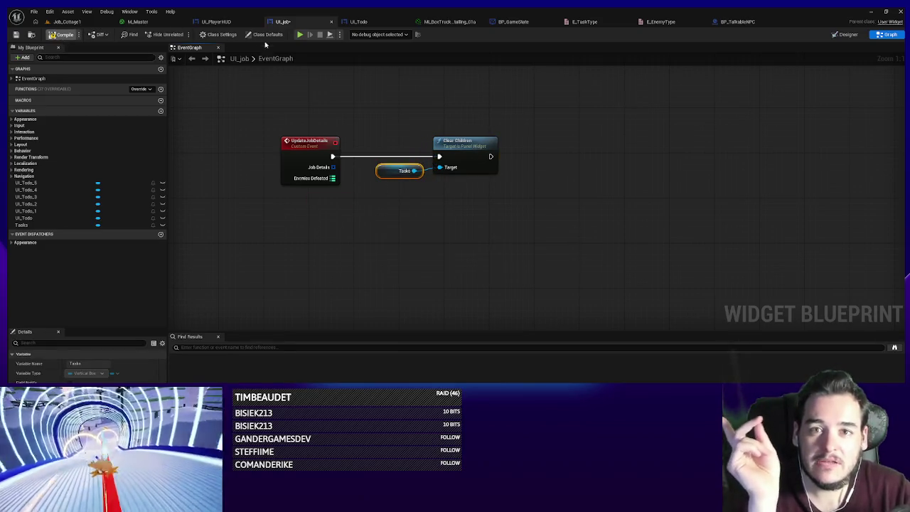
# - Give the UpdateJobDetails event a new input named Discovered Task Indices
pyautogui.click(298, 156)
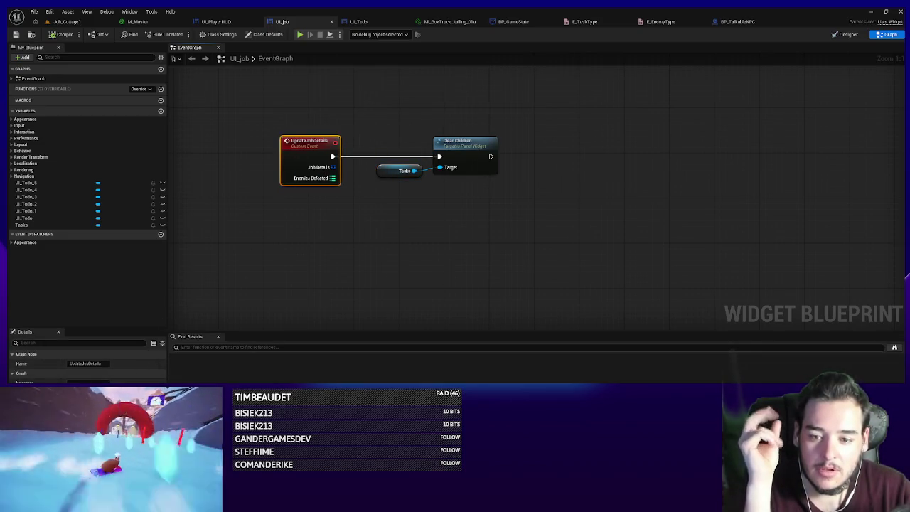
pyautogui.click(163, 357)
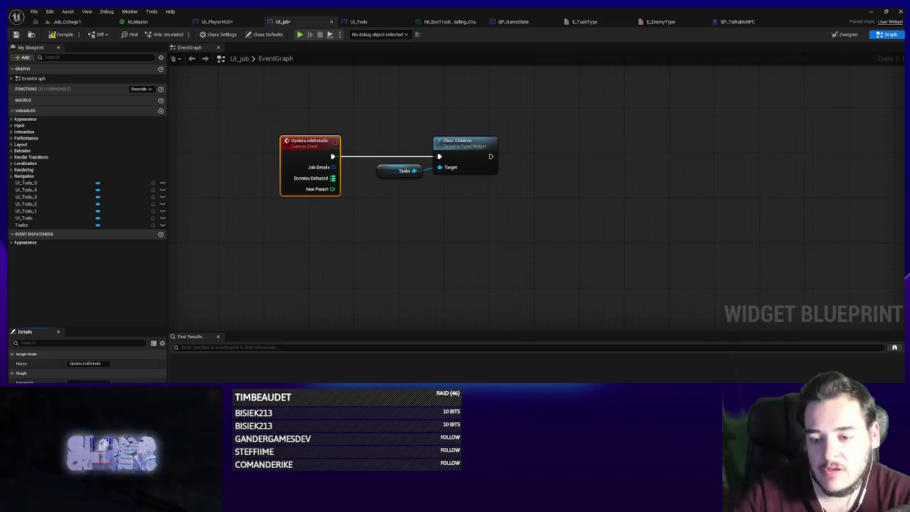
pyautogui.press('Return')
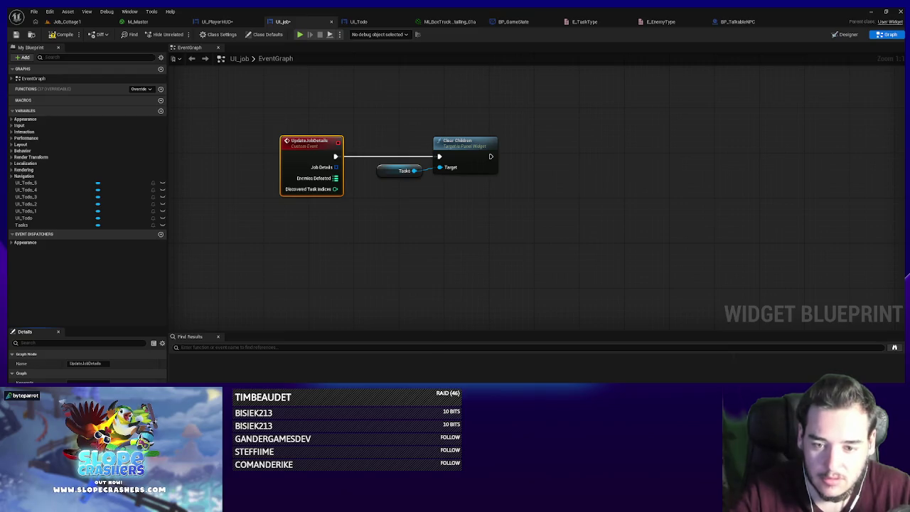
# - Attempt to wire Discovered Task Indices in the UI_PlayerHUD graph, then cancel
pyautogui.click(16, 35)
pyautogui.click(233, 24)
pyautogui.moveTo(579, 264)
pyautogui.mouseDown()
pyautogui.moveTo(532, 270)
pyautogui.moveTo(334, 208)
pyautogui.mouseUp()
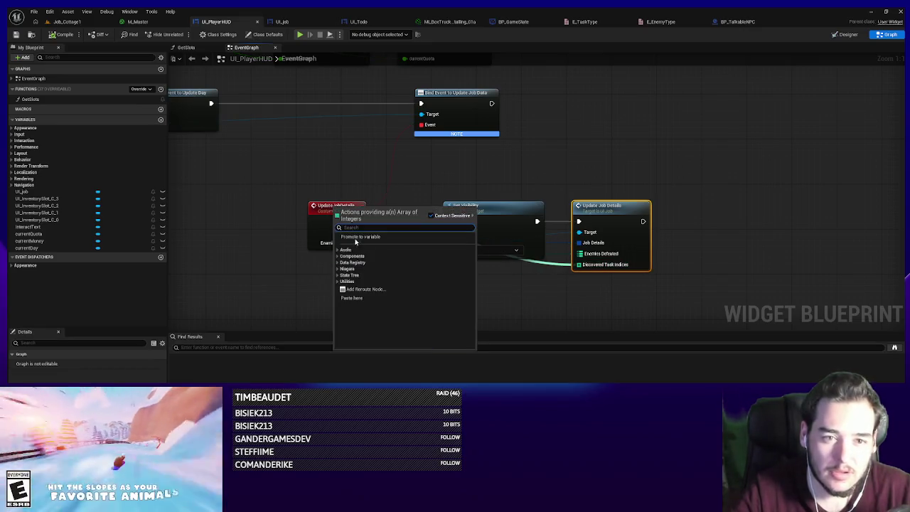
pyautogui.click(321, 206)
pyautogui.moveTo(579, 264); pyautogui.dragTo(335, 213)
pyautogui.click(329, 176)
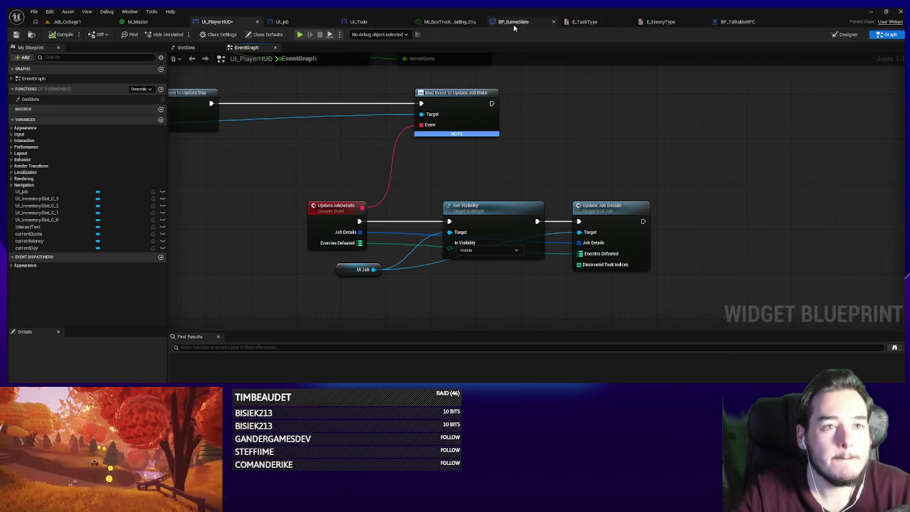
# - In BP_GameState, add a Discovered Task Indices integer-array input to the Update Job Data dispatcher
pyautogui.click(510, 22)
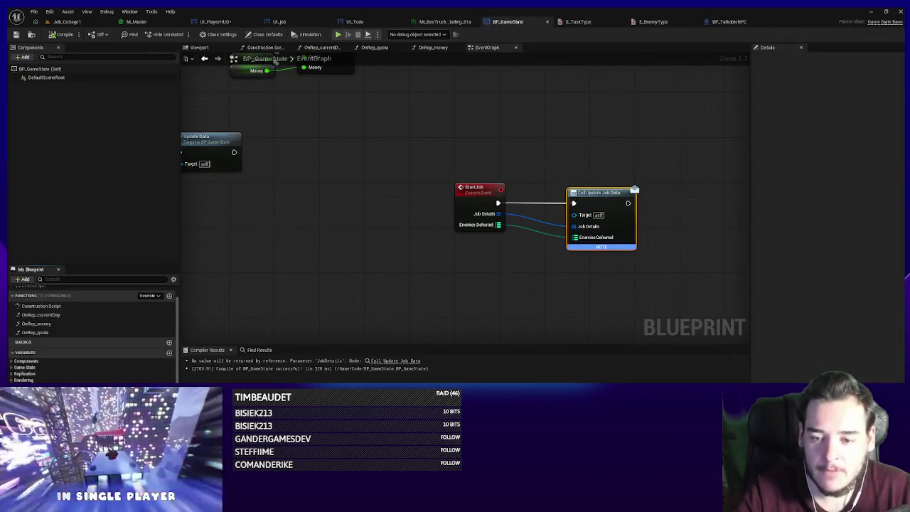
pyautogui.click(899, 69)
pyautogui.click(824, 98)
pyautogui.click(844, 99)
pyautogui.click(841, 136)
pyautogui.click(824, 98)
pyautogui.click(847, 100)
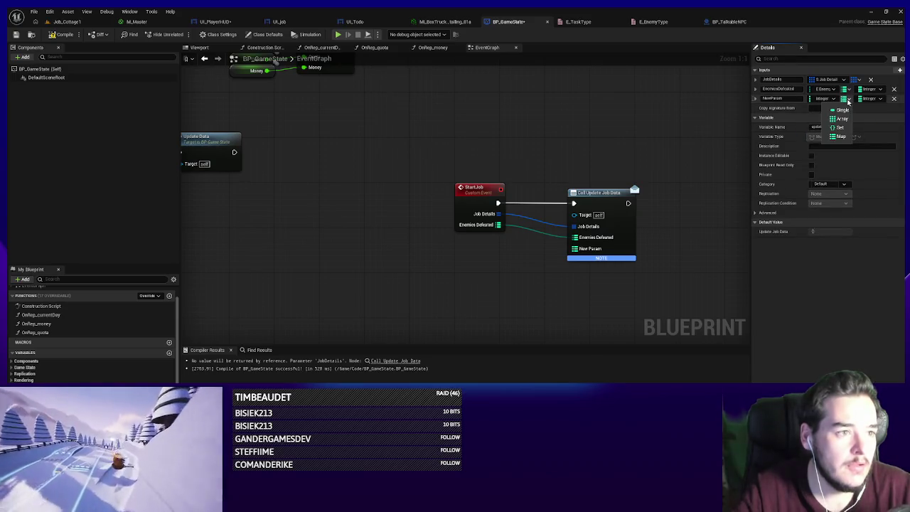
pyautogui.click(841, 119)
pyautogui.click(773, 98)
pyautogui.write('DiscoveredTaskIndices')
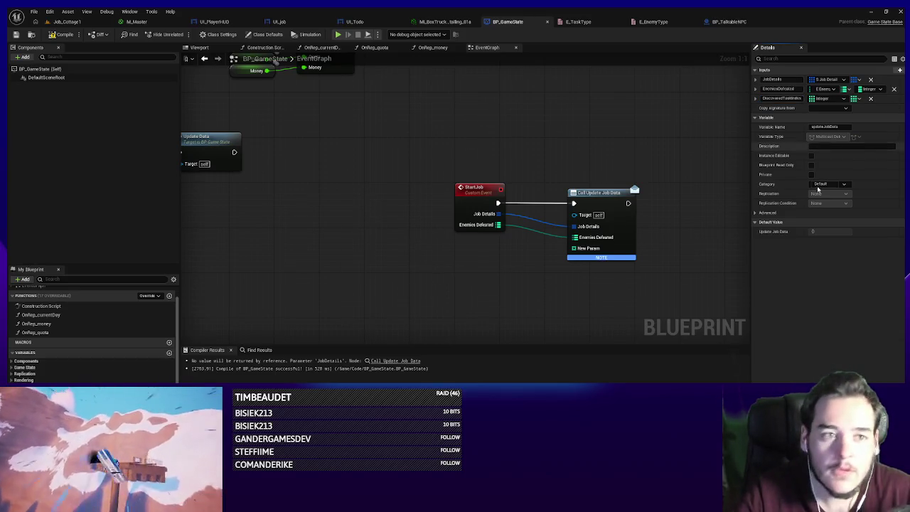
# - Refresh the Call Update Job Data node, wire StartJob's Discovered Task Indices in, and compile
pyautogui.click(620, 237)
pyautogui.rightClick(621, 237)
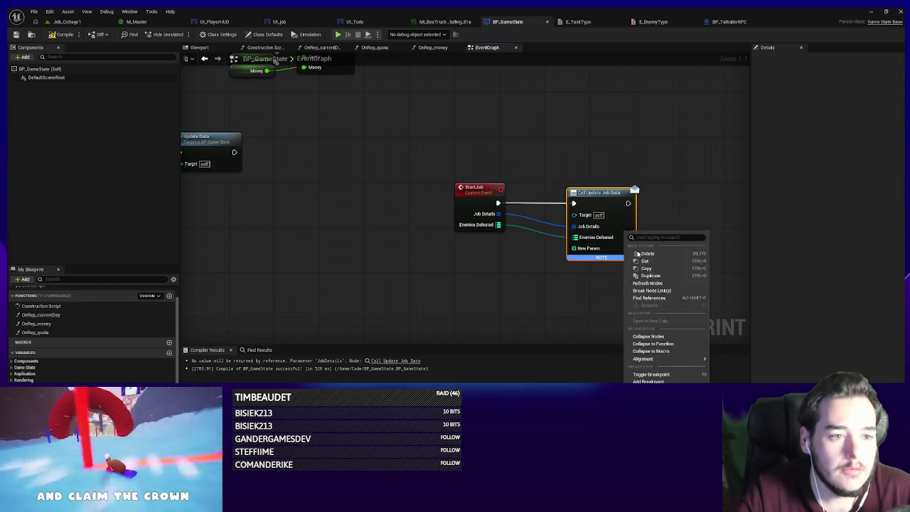
pyautogui.click(650, 282)
pyautogui.moveTo(575, 248); pyautogui.dragTo(455, 194)
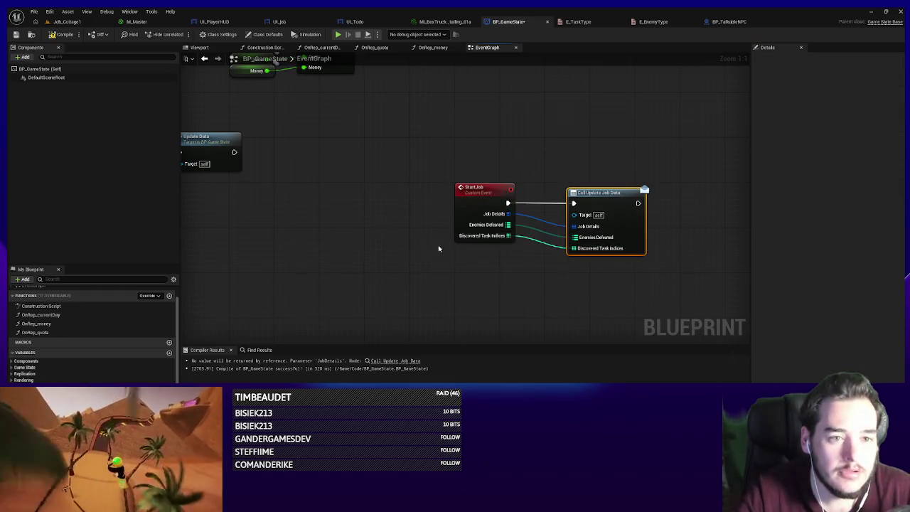
pyautogui.click(16, 35)
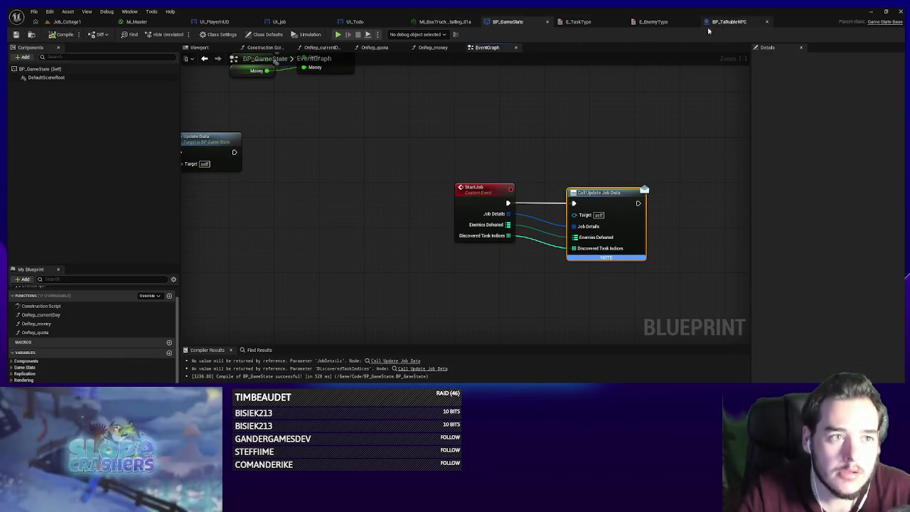
# - Connect Discovered Task Indices to Update Job Details in UI_PlayerHUD and compile
pyautogui.click(226, 24)
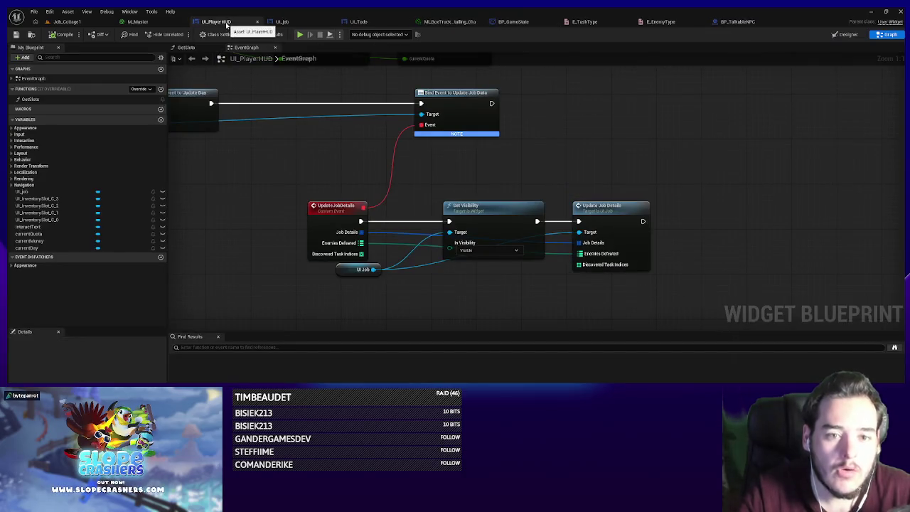
pyautogui.moveTo(345, 259); pyautogui.dragTo(581, 265)
pyautogui.click(354, 260)
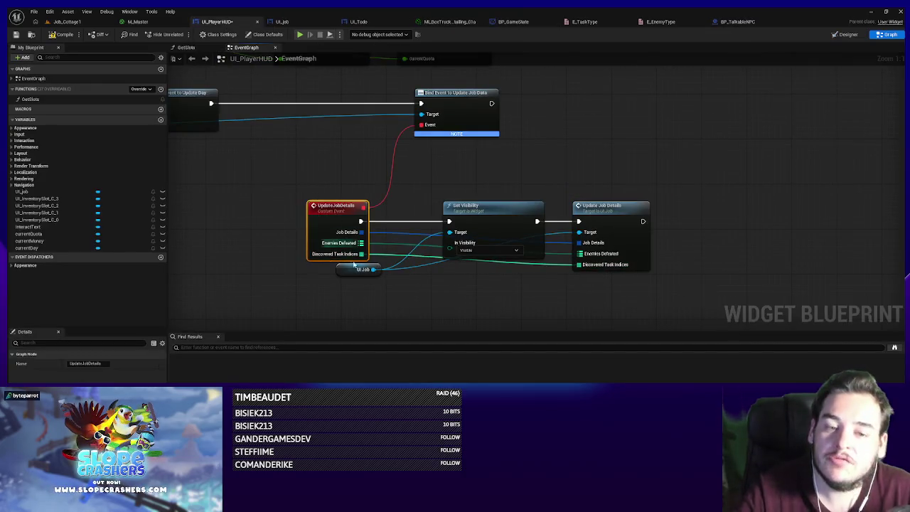
pyautogui.click(57, 37)
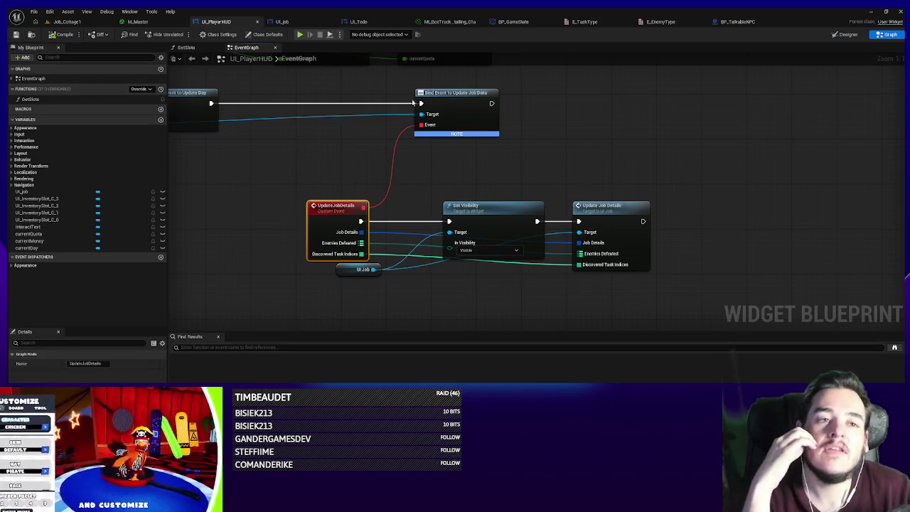
pyautogui.doubleClick(617, 215)
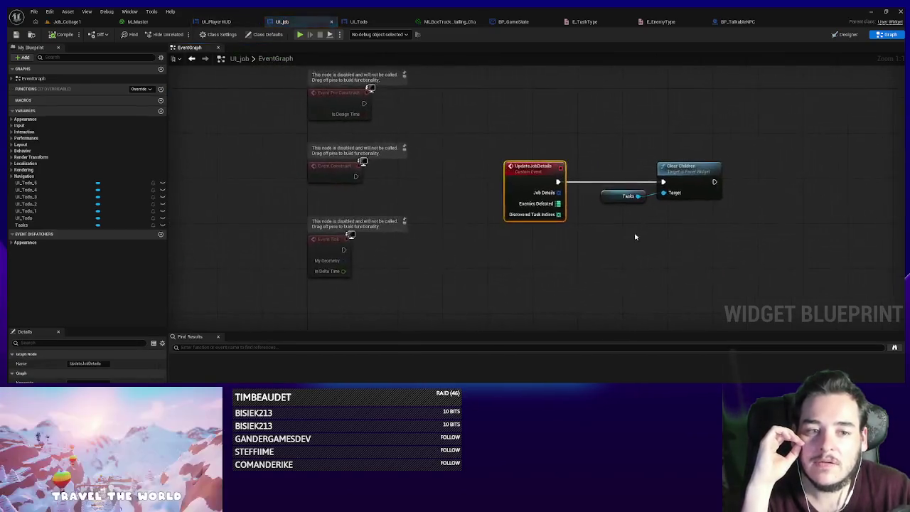
# - Add a For Each Loop over Job Details after Clear Children, breaking each element into S Job Detail
pyautogui.moveTo(518, 265); pyautogui.dragTo(409, 169)
pyautogui.click(505, 237)
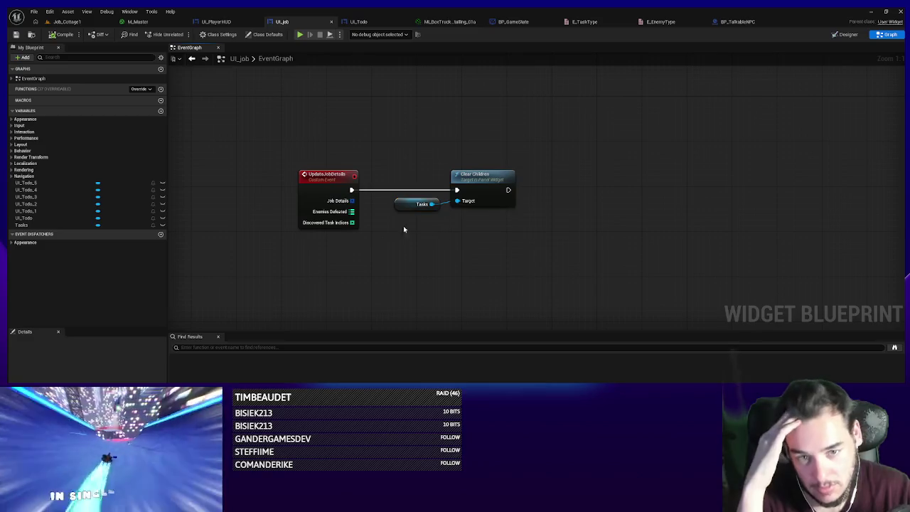
pyautogui.moveTo(352, 200)
pyautogui.mouseDown()
pyautogui.moveTo(528, 261)
pyautogui.moveTo(548, 226)
pyautogui.moveTo(555, 173)
pyautogui.moveTo(564, 179)
pyautogui.moveTo(508, 190)
pyautogui.mouseUp()
pyautogui.write('for each')
pyautogui.press('Return')
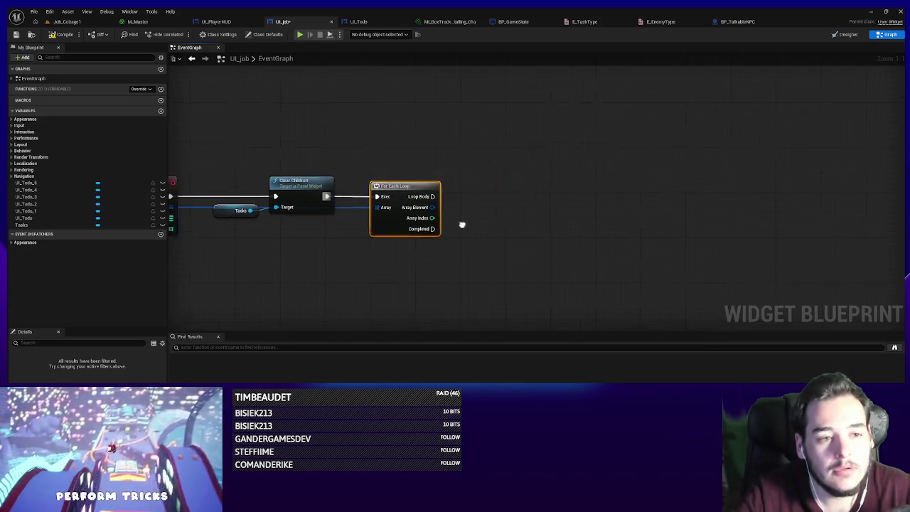
pyautogui.moveTo(426, 208)
pyautogui.mouseDown()
pyautogui.moveTo(447, 236)
pyautogui.moveTo(393, 250)
pyautogui.mouseUp()
pyautogui.write('break')
pyautogui.click(427, 280)
pyautogui.moveTo(441, 265); pyautogui.dragTo(439, 206)
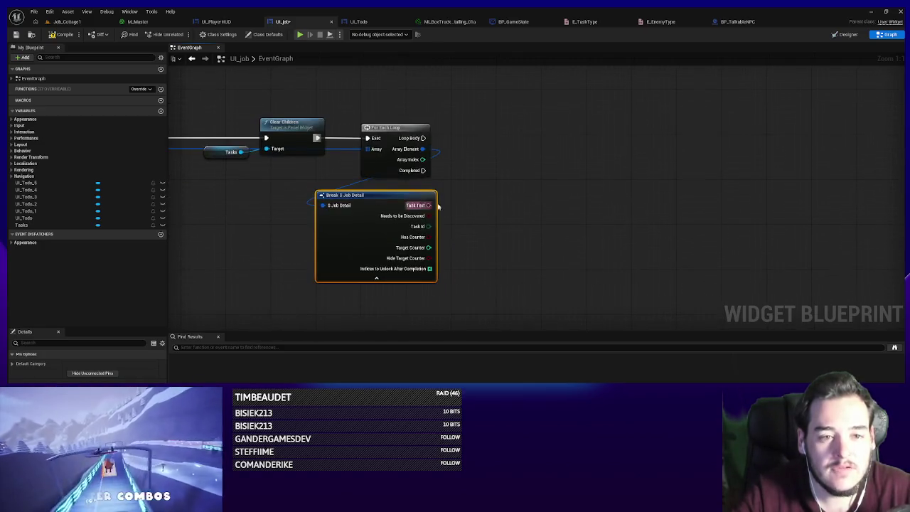
# - Create a UI_Todo widget in the loop body, with Task Text as its Text
pyautogui.rightClick(499, 158)
pyautogui.write('create')
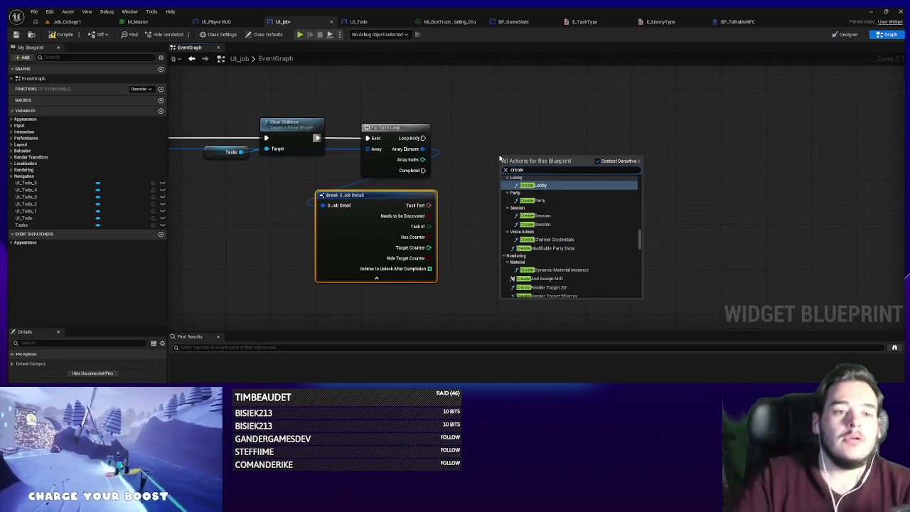
pyautogui.write('widget')
pyautogui.click(537, 186)
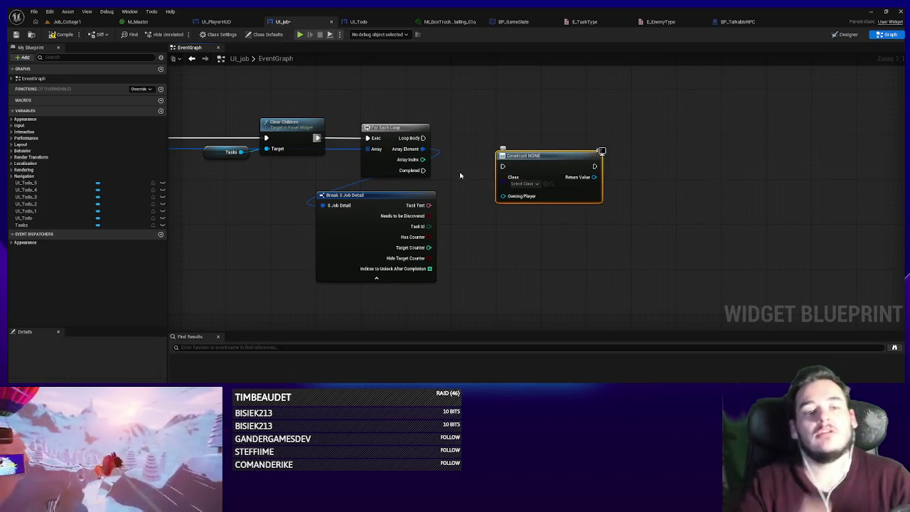
pyautogui.click(525, 183)
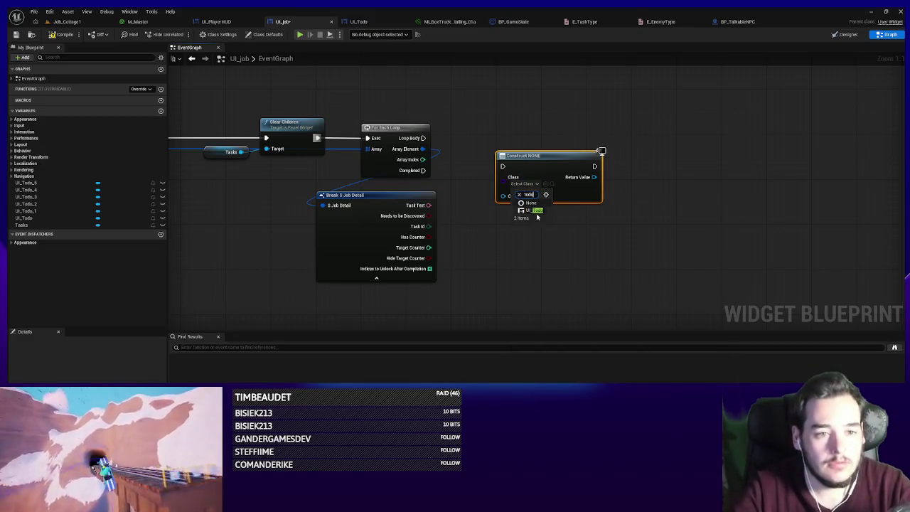
pyautogui.click(528, 210)
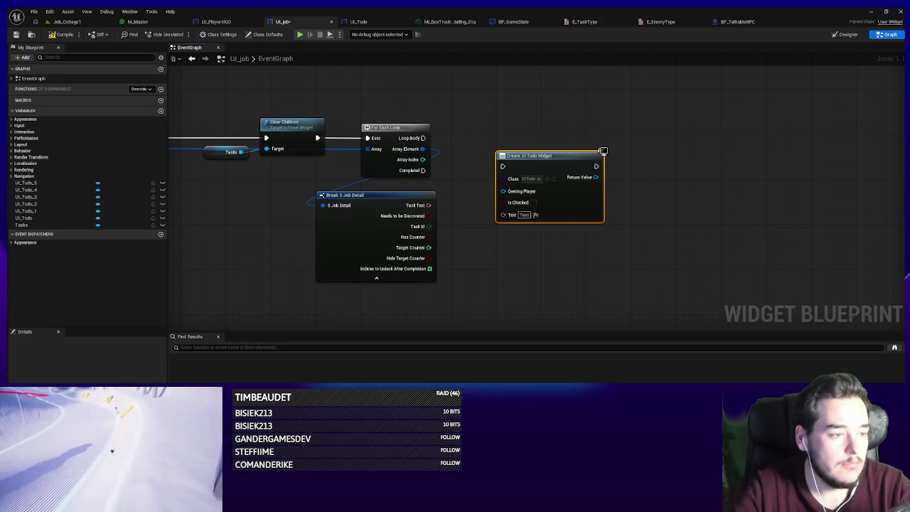
pyautogui.moveTo(531, 163); pyautogui.dragTo(527, 146)
pyautogui.moveTo(394, 128)
pyautogui.mouseDown()
pyautogui.moveTo(509, 153)
pyautogui.moveTo(497, 149)
pyautogui.moveTo(536, 139)
pyautogui.mouseUp()
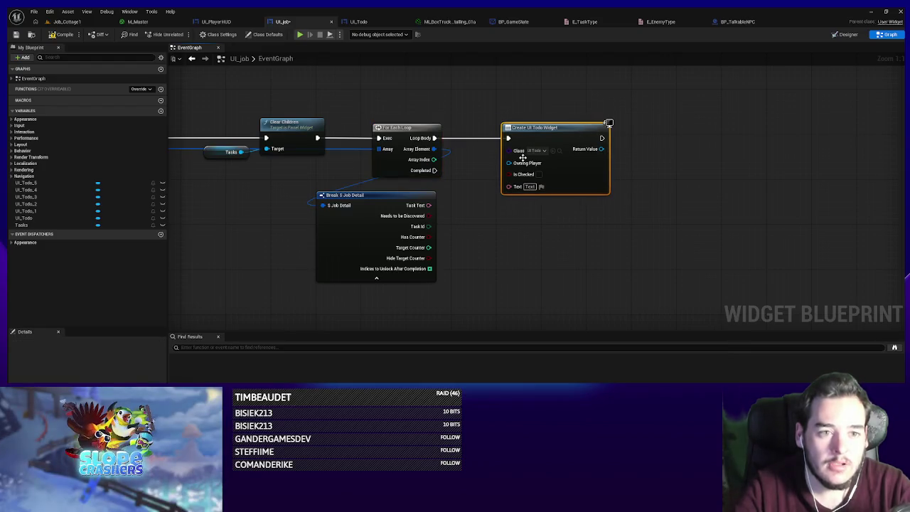
pyautogui.moveTo(421, 207)
pyautogui.mouseDown()
pyautogui.moveTo(517, 186)
pyautogui.moveTo(509, 185)
pyautogui.mouseUp()
# - Compile the UI_Job widget blueprint with the UpdateJobDetails event selected
pyautogui.moveTo(484, 282)
pyautogui.mouseDown()
pyautogui.moveTo(520, 274)
pyautogui.moveTo(477, 247)
pyautogui.mouseUp()
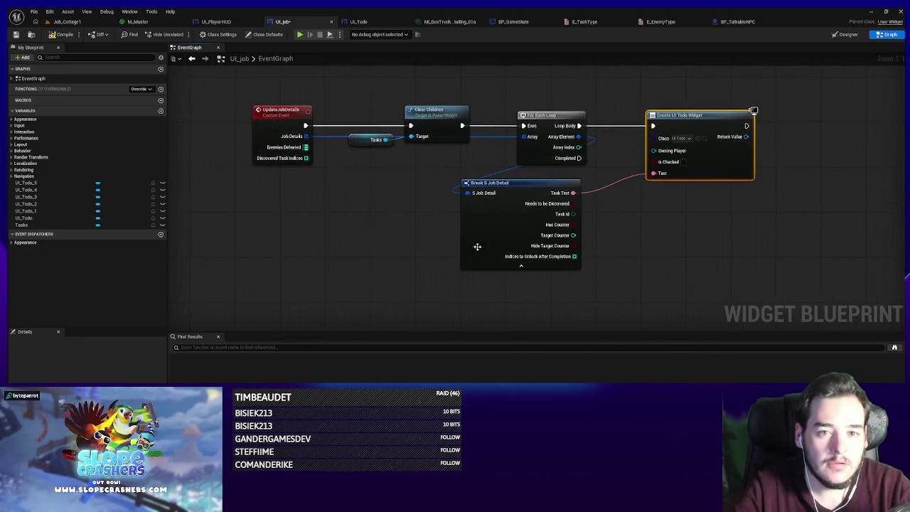
pyautogui.click(273, 129)
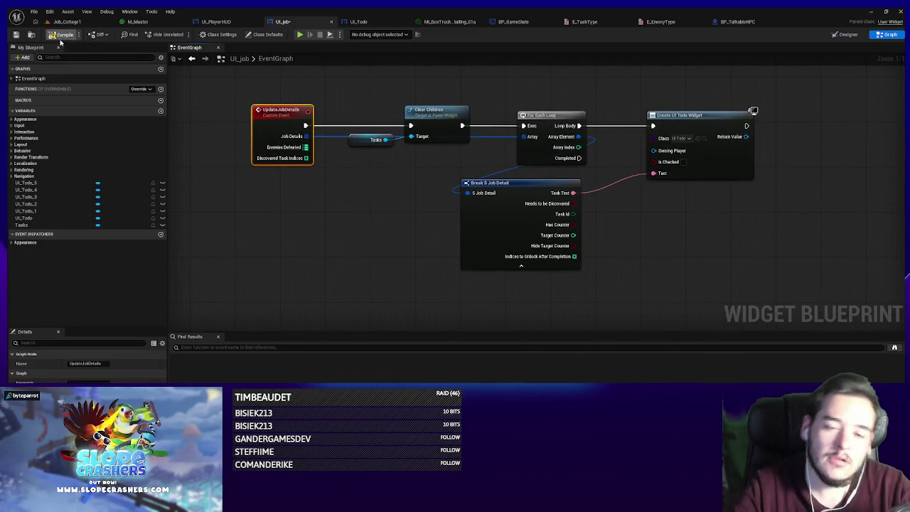
pyautogui.click(62, 35)
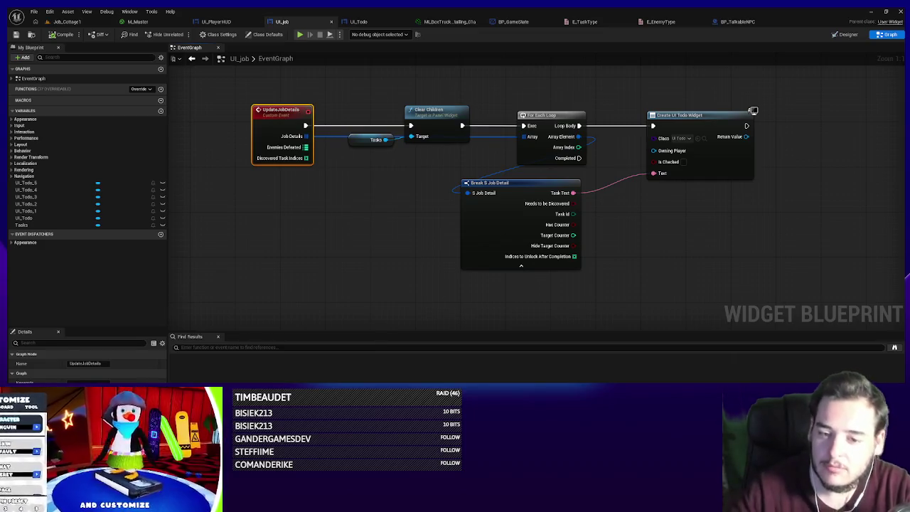
# - Add an Is Completed input to the UpdateJobDetails event
pyautogui.click(162, 399)
pyautogui.click(92, 412)
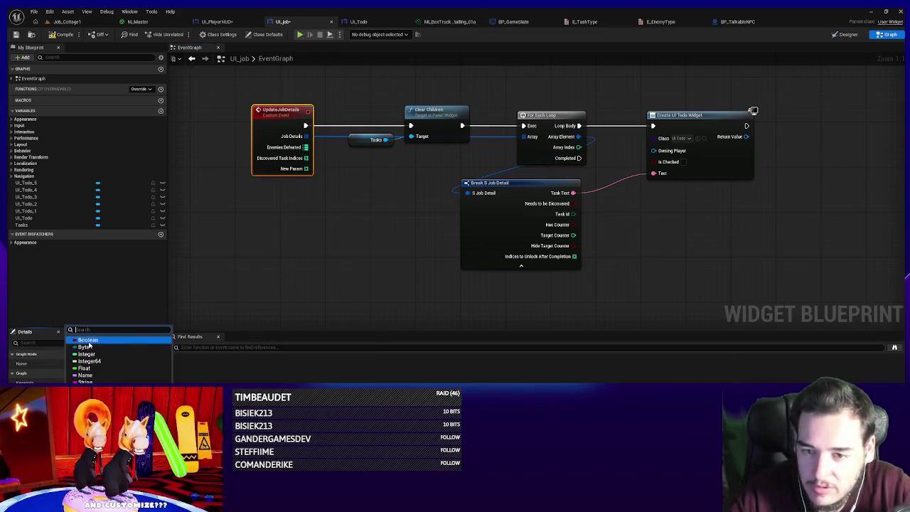
pyautogui.press('Escape')
pyautogui.write('Is Completed')
pyautogui.press('Return')
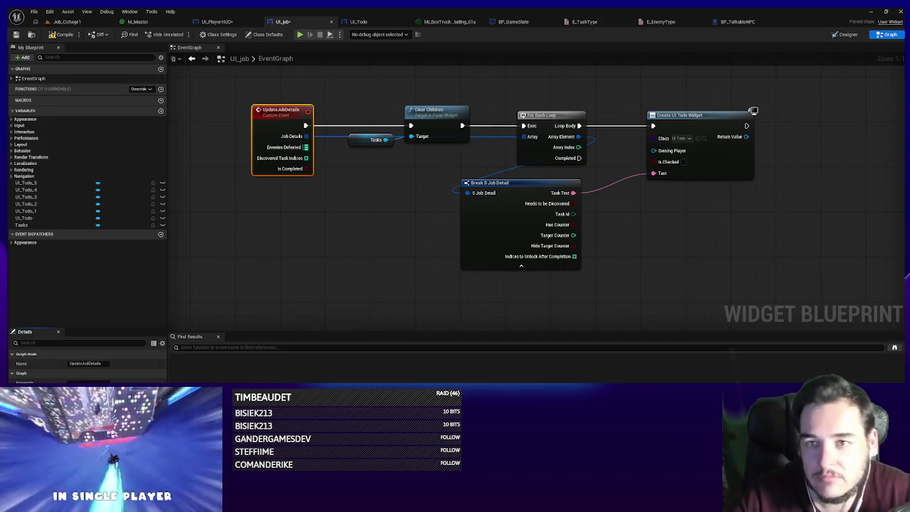
# - Get Is Completed at the loop's Array Index and feed it into Is Checked
pyautogui.moveTo(297, 171)
pyautogui.mouseDown()
pyautogui.moveTo(451, 285)
pyautogui.moveTo(623, 228)
pyautogui.mouseUp()
pyautogui.write('get')
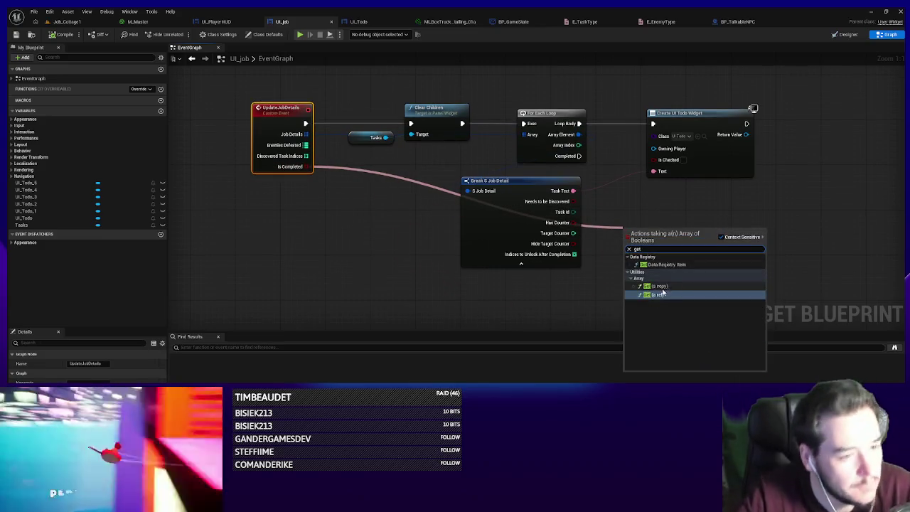
pyautogui.click(662, 293)
pyautogui.moveTo(578, 145)
pyautogui.mouseDown()
pyautogui.moveTo(623, 244)
pyautogui.moveTo(509, 311)
pyautogui.mouseUp()
pyautogui.moveTo(564, 297)
pyautogui.mouseDown()
pyautogui.moveTo(653, 159)
pyautogui.moveTo(587, 154)
pyautogui.mouseUp()
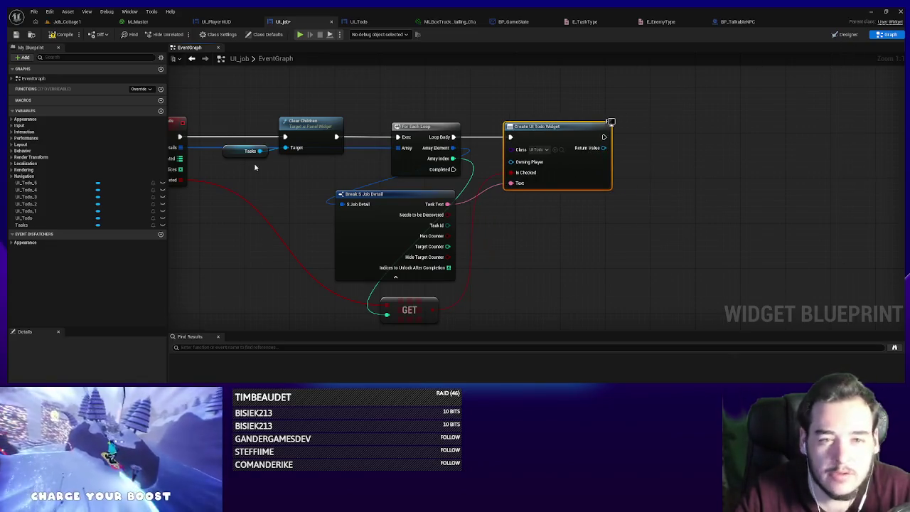
# - Place an Add Child to Vertical Box node targeting the Tasks box
pyautogui.click(568, 105)
pyautogui.hotkey('ctrl', 'v')
pyautogui.moveTo(603, 148); pyautogui.dragTo(646, 148)
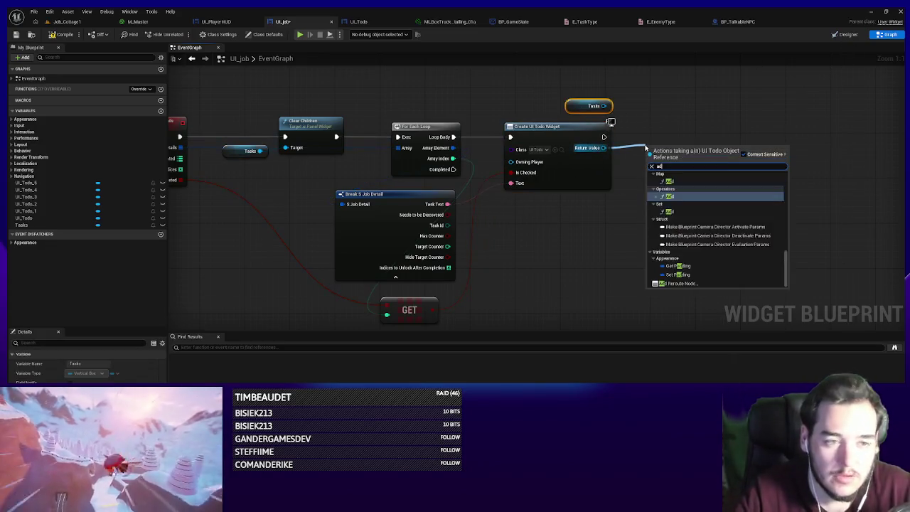
pyautogui.write('add to ve')
pyautogui.press('BackSpace')
pyautogui.press('BackSpace')
pyautogui.press('BackSpace')
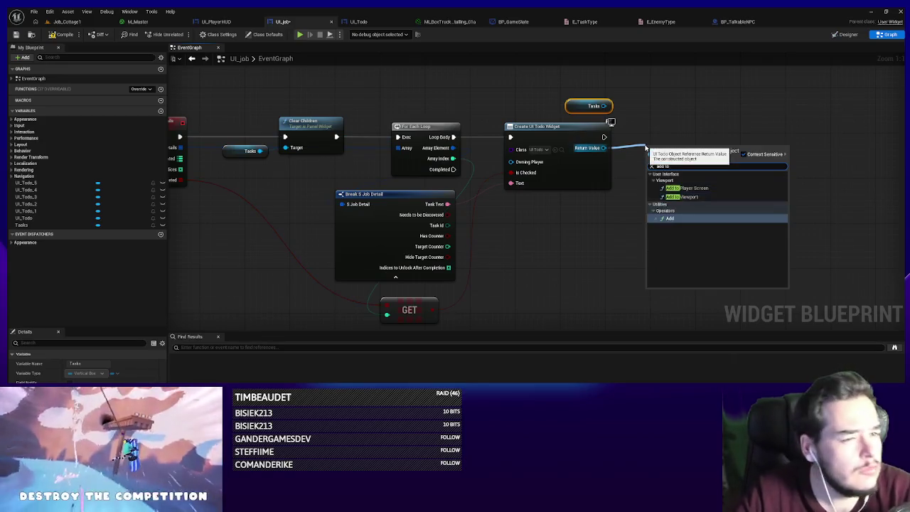
pyautogui.moveTo(603, 106); pyautogui.dragTo(665, 150)
pyautogui.write('add chi')
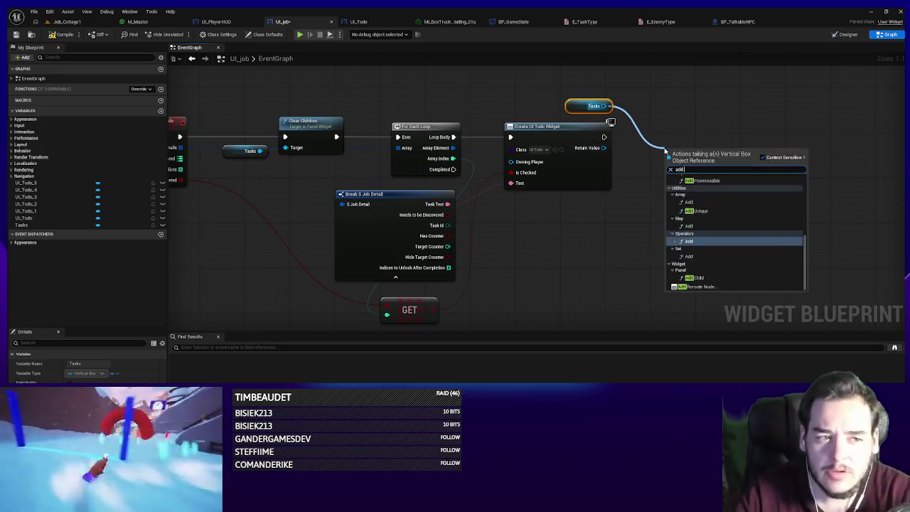
pyautogui.click(672, 185)
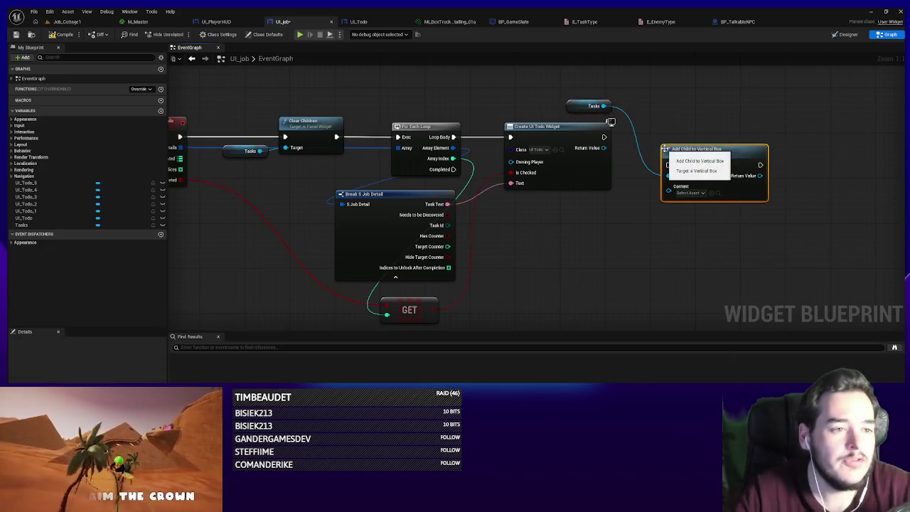
# - Connect the created UI_Todo widget to Add Child as its content
pyautogui.moveTo(670, 191)
pyautogui.mouseDown()
pyautogui.moveTo(604, 148)
pyautogui.moveTo(636, 162)
pyautogui.mouseUp()
pyautogui.rightClick(604, 148)
pyautogui.press('Escape')
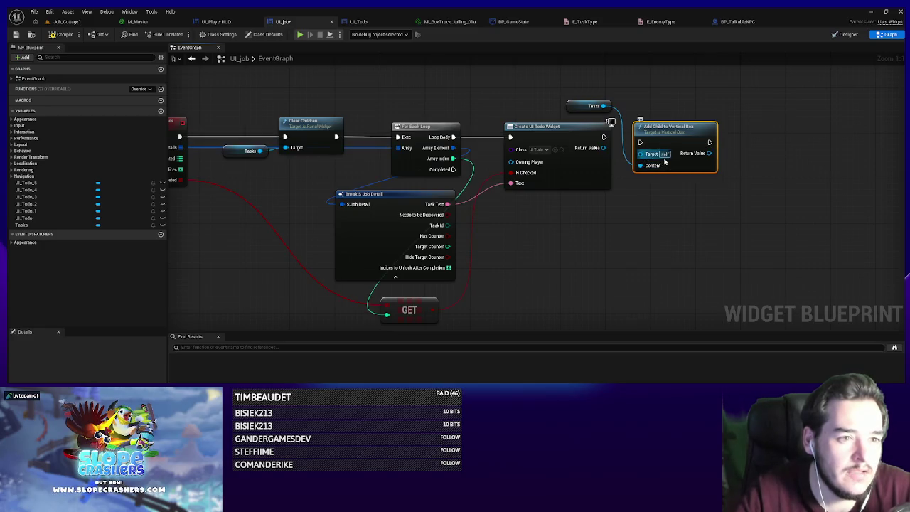
pyautogui.moveTo(640, 154); pyautogui.dragTo(603, 152)
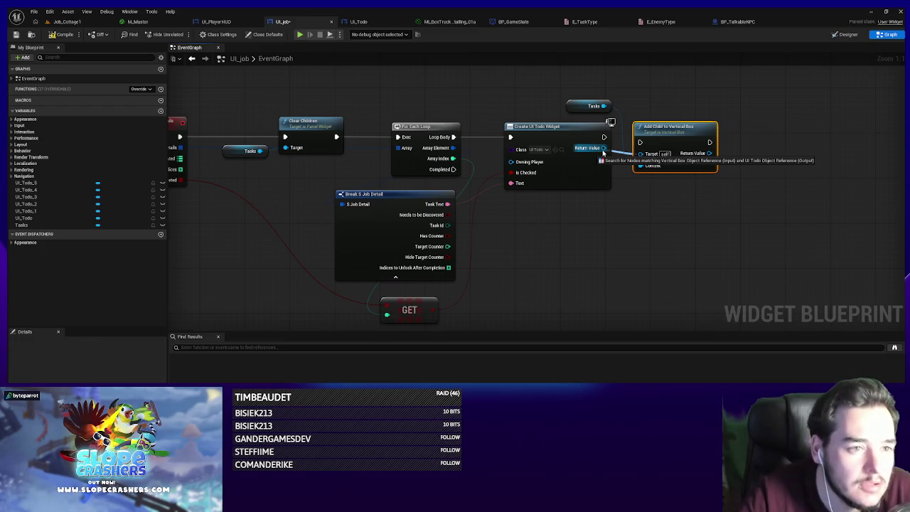
pyautogui.moveTo(603, 153); pyautogui.dragTo(604, 151)
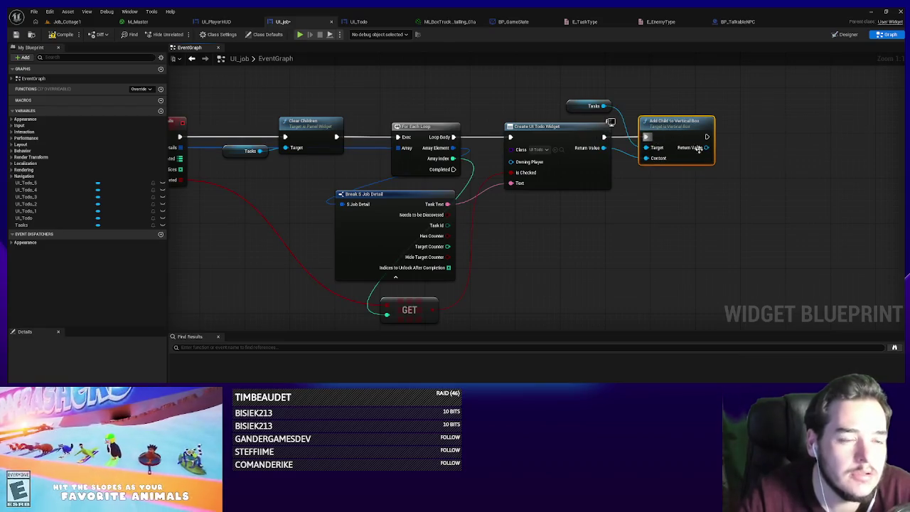
# - Add a Set Visibility node on the new widget, run after Add Child
pyautogui.moveTo(720, 159); pyautogui.dragTo(628, 185)
pyautogui.scroll(-1, 627, 186)
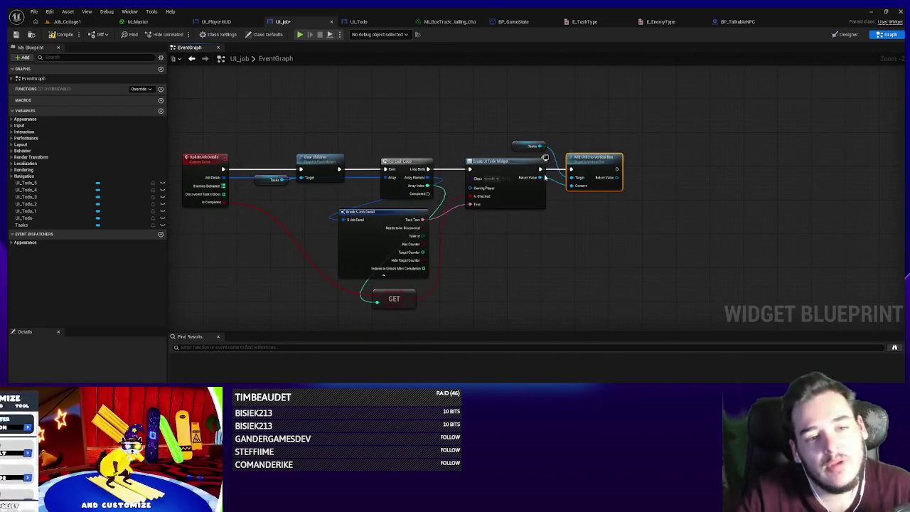
pyautogui.moveTo(530, 181); pyautogui.dragTo(682, 186)
pyautogui.write('set visib')
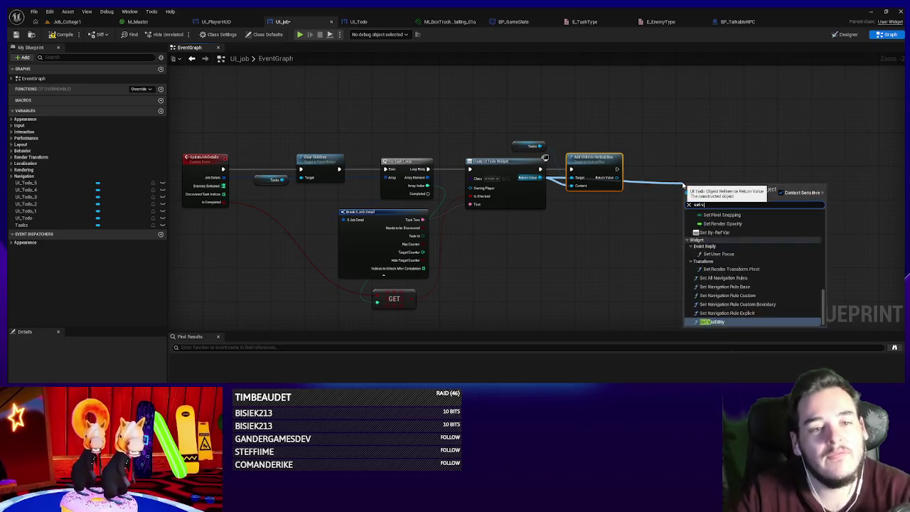
pyautogui.press('Return')
pyautogui.moveTo(617, 169)
pyautogui.mouseDown()
pyautogui.moveTo(685, 198)
pyautogui.moveTo(765, 171)
pyautogui.moveTo(659, 224)
pyautogui.mouseUp()
# - Drive visibility with a bool Select: False gives Collapsed, True gives Visible
pyautogui.write('le')
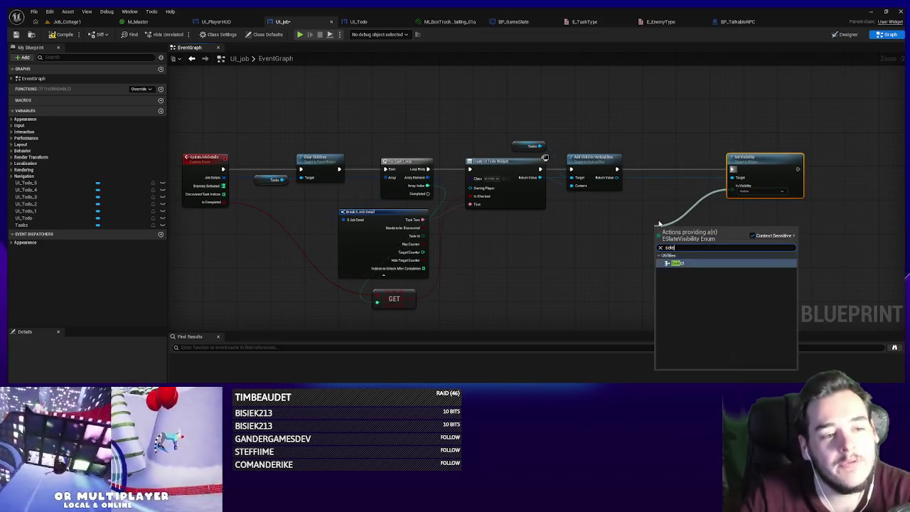
pyautogui.press('Return')
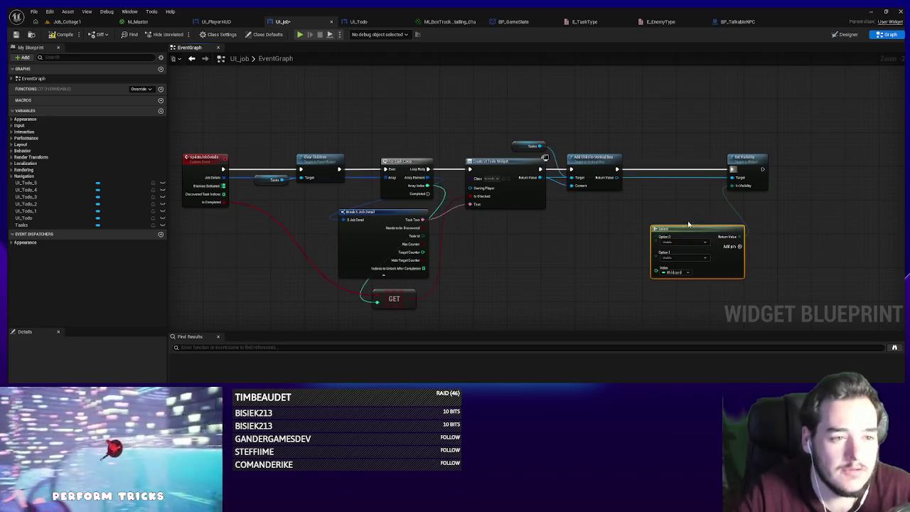
pyautogui.scroll(2, 675, 213)
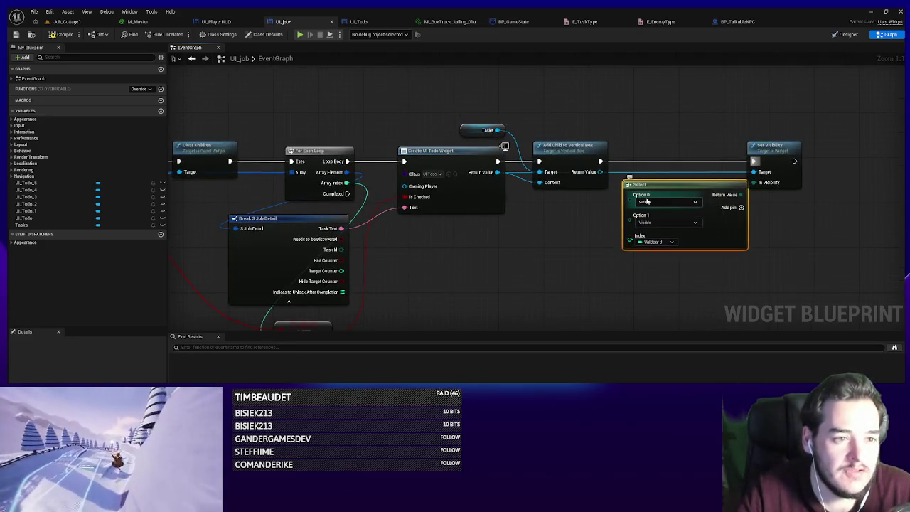
pyautogui.click(653, 242)
pyautogui.click(656, 261)
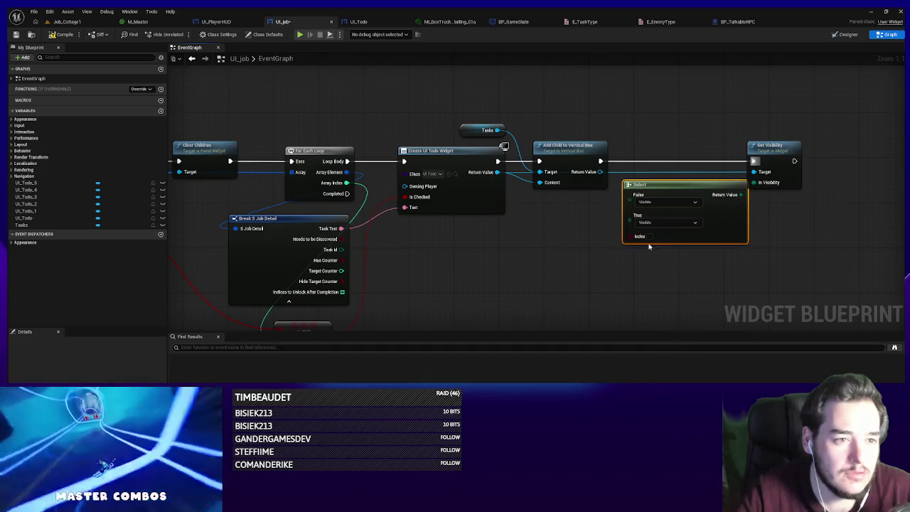
pyautogui.click(662, 202)
pyautogui.click(649, 221)
# - Feed the Select index from Discovered Task Indices Contains the loop's Array Index
pyautogui.moveTo(433, 293); pyautogui.dragTo(659, 263)
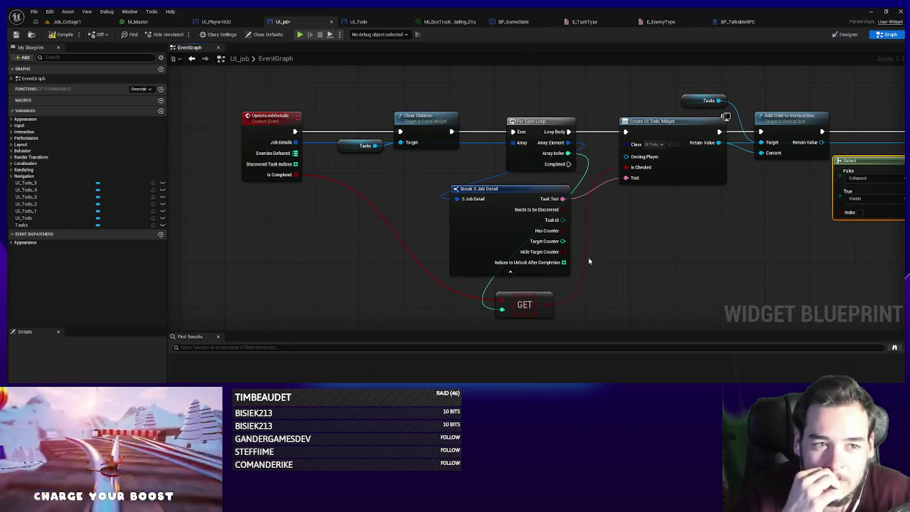
pyautogui.moveTo(312, 196)
pyautogui.mouseDown()
pyautogui.moveTo(288, 190)
pyautogui.moveTo(656, 261)
pyautogui.mouseUp()
pyautogui.write('contains')
pyautogui.press('Return')
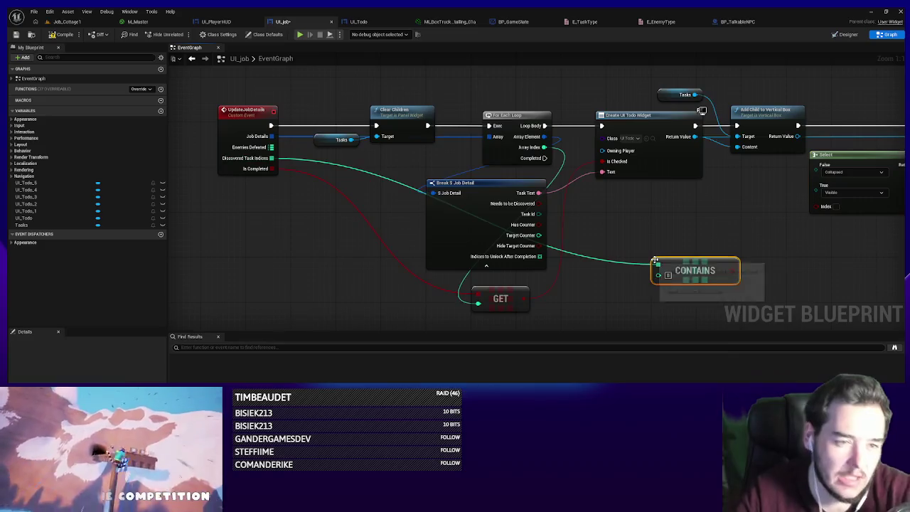
pyautogui.moveTo(537, 147)
pyautogui.mouseDown()
pyautogui.moveTo(660, 275)
pyautogui.moveTo(543, 280)
pyautogui.mouseUp()
pyautogui.moveTo(703, 211)
pyautogui.mouseDown()
pyautogui.moveTo(652, 260)
pyautogui.moveTo(613, 281)
pyautogui.moveTo(545, 214)
pyautogui.mouseUp()
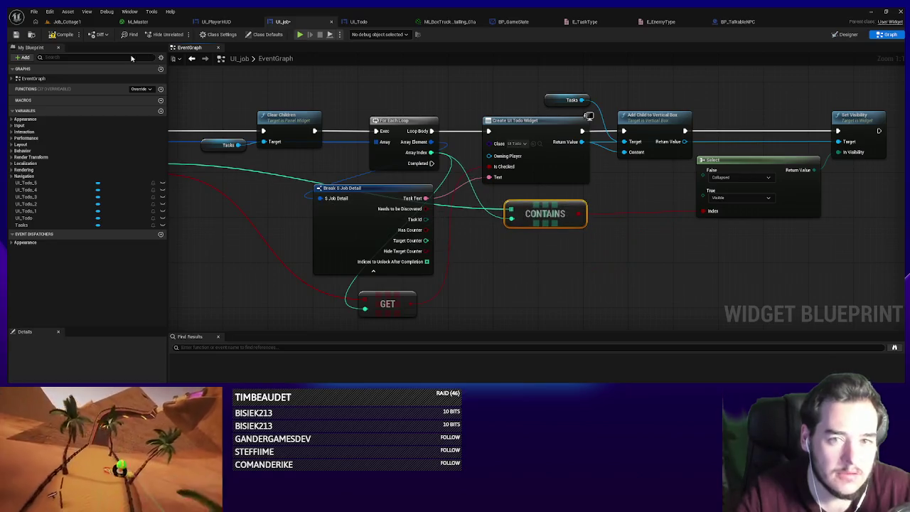
# - Save the UI_Job widget blueprint
pyautogui.click(15, 35)
pyautogui.scroll(-5, 694, 230)
pyautogui.scroll(5, 546, 183)
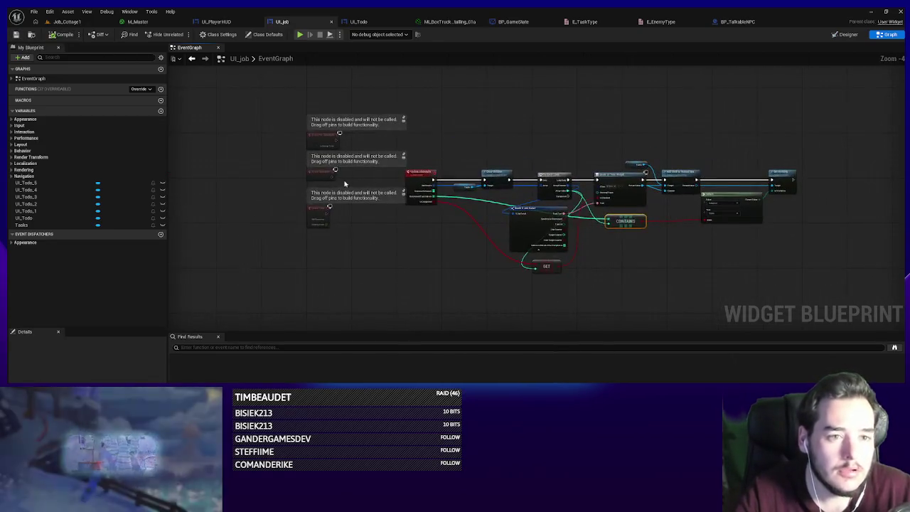
pyautogui.scroll(-2, 547, 184)
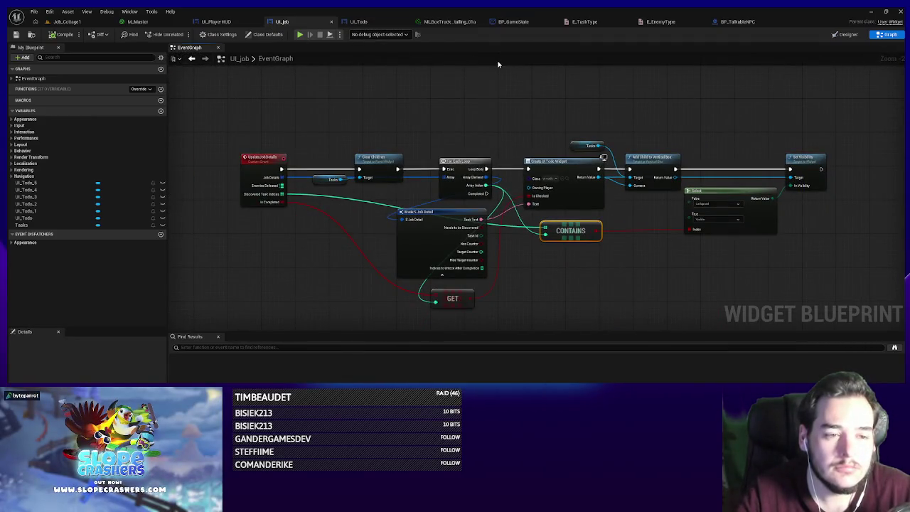
# - Add a Boolean TasksCompleted input to BP_GameState's Update Job Data event
pyautogui.click(234, 22)
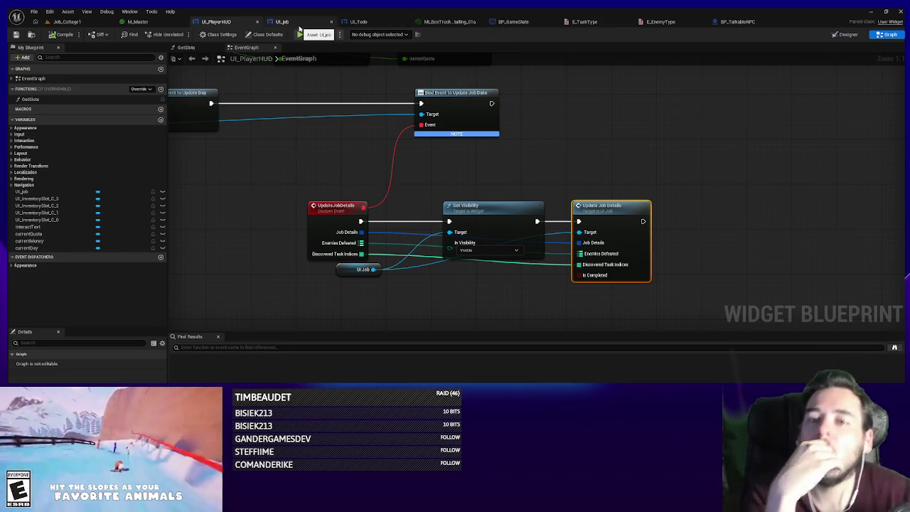
pyautogui.click(531, 22)
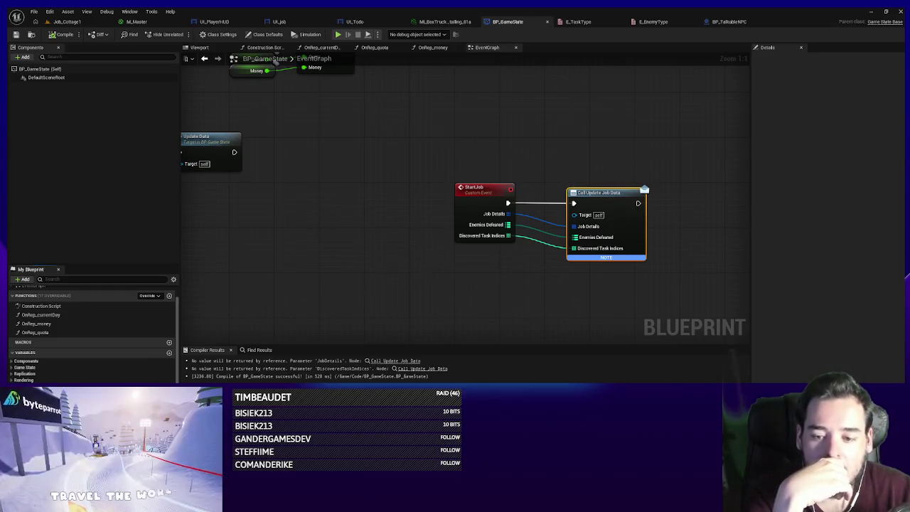
pyautogui.click(899, 70)
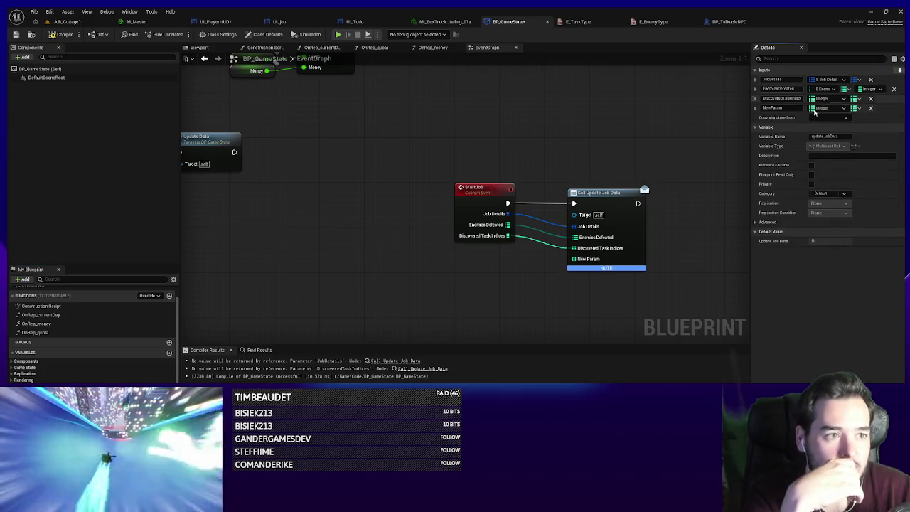
pyautogui.click(818, 108)
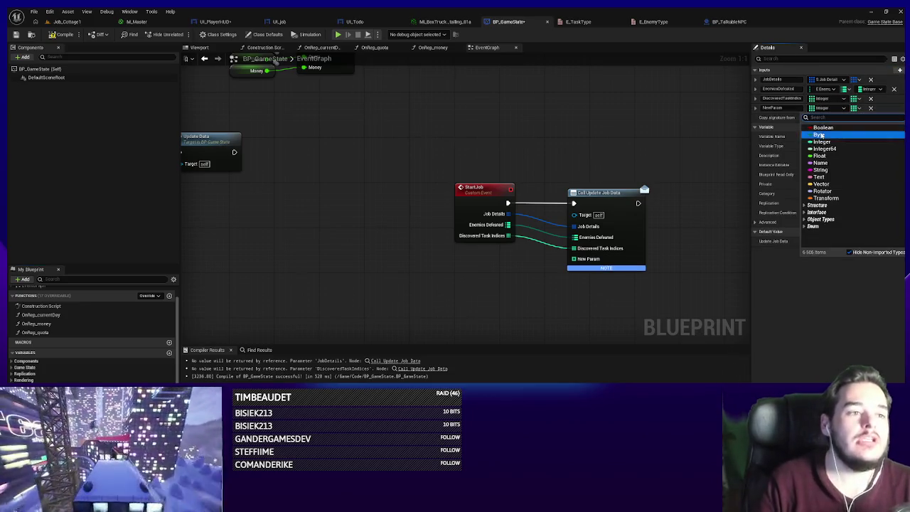
pyautogui.click(819, 135)
pyautogui.click(817, 108)
pyautogui.click(821, 127)
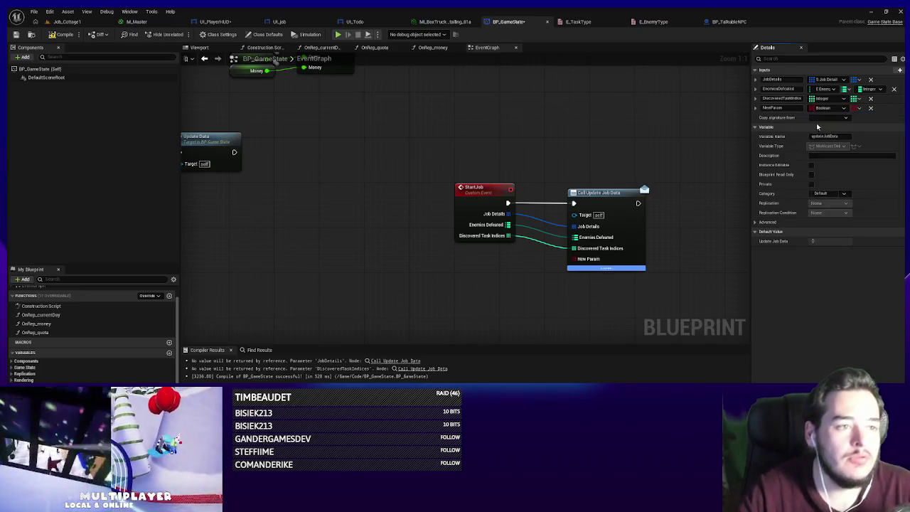
pyautogui.click(772, 107)
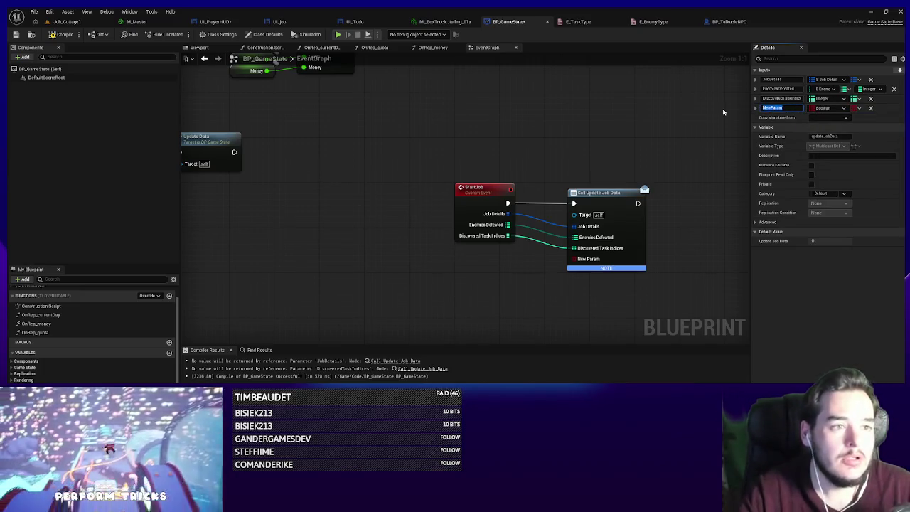
pyautogui.write('TasksCompleted')
pyautogui.press('Return')
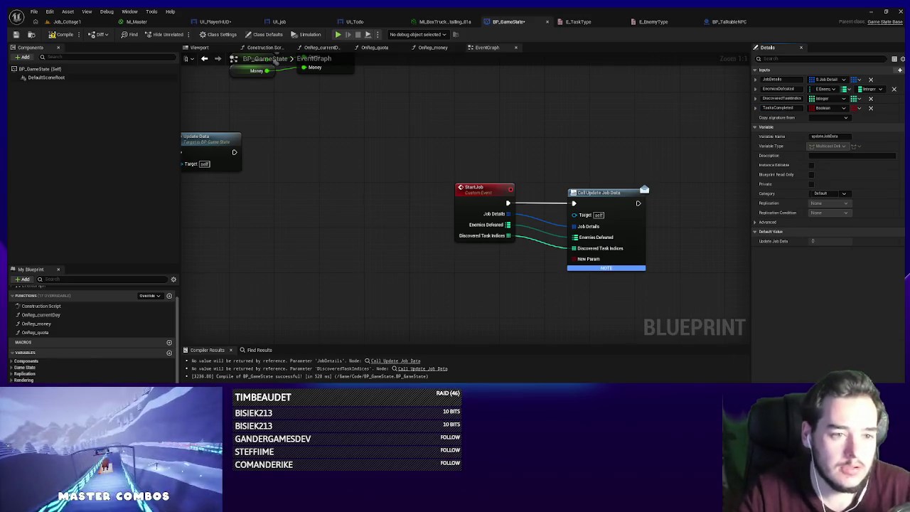
# - Refresh the Call Update Job Data node and compile BP_GameState
pyautogui.rightClick(592, 192)
pyautogui.click(611, 241)
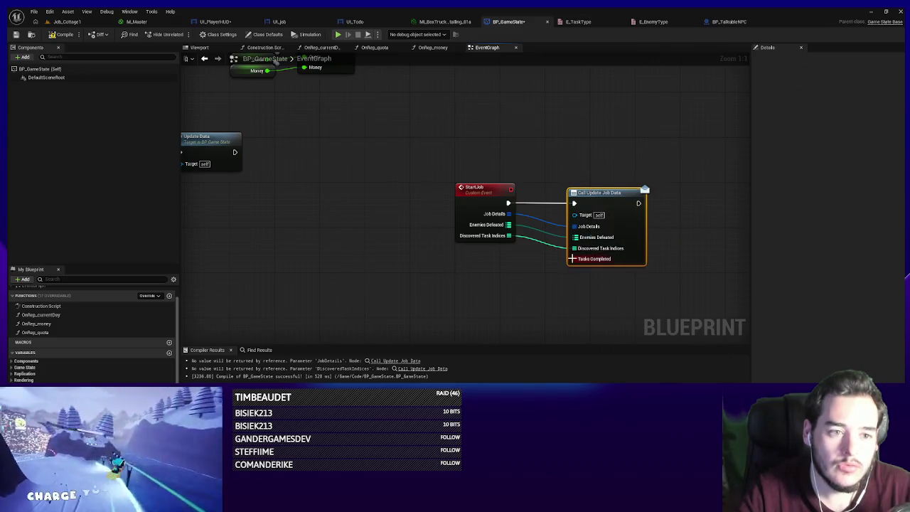
pyautogui.click(15, 35)
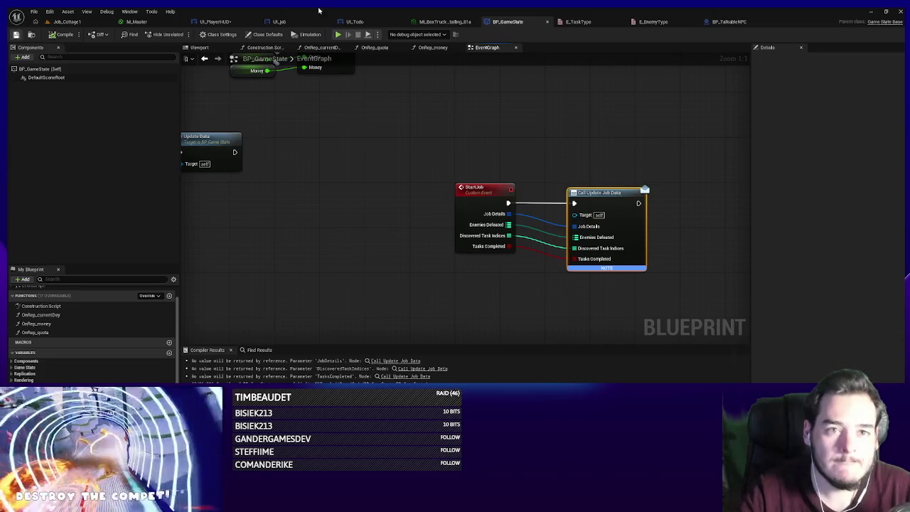
# - Wire Tasks Completed into Is Completed in UI_PlayerHUD, compile, save, and return to Job_Cottage1
pyautogui.click(272, 27)
pyautogui.click(217, 22)
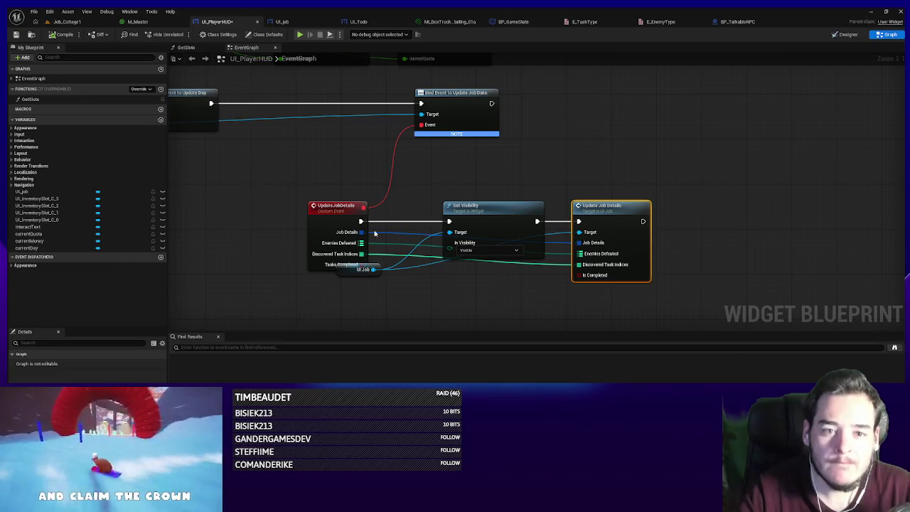
pyautogui.moveTo(346, 273); pyautogui.dragTo(353, 305)
pyautogui.moveTo(581, 275)
pyautogui.mouseDown()
pyautogui.moveTo(350, 265)
pyautogui.moveTo(362, 264)
pyautogui.mouseUp()
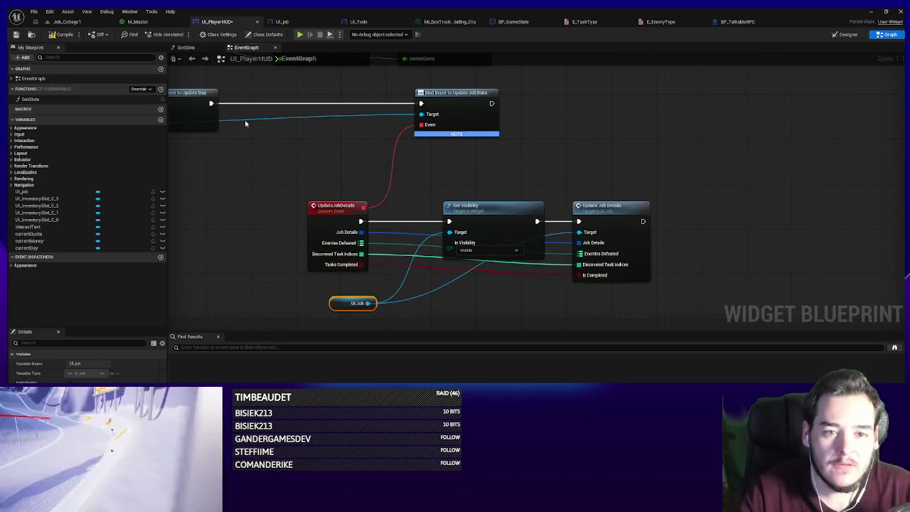
pyautogui.click(62, 35)
pyautogui.click(16, 35)
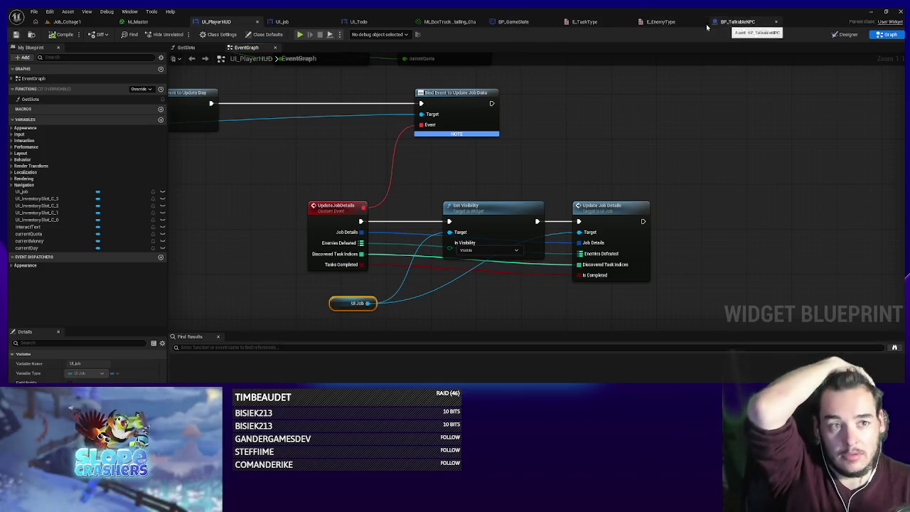
pyautogui.click(65, 21)
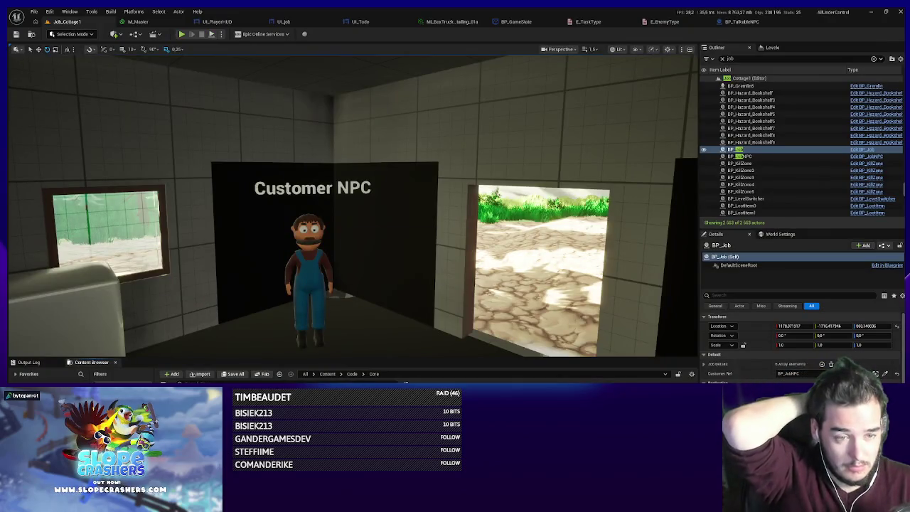
# - Open BP_Job, widen its graph, and move Customer Ref and both NPC events lower
pyautogui.click(887, 266)
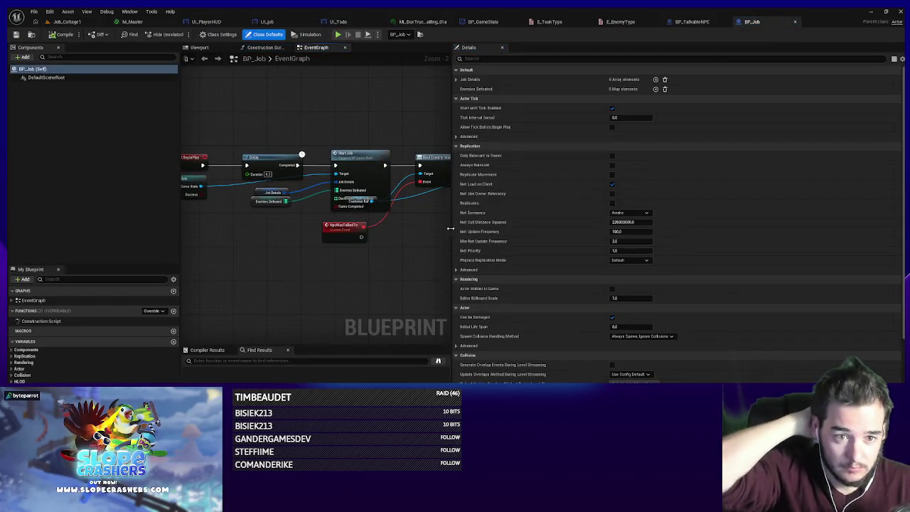
pyautogui.moveTo(450, 228); pyautogui.dragTo(671, 229)
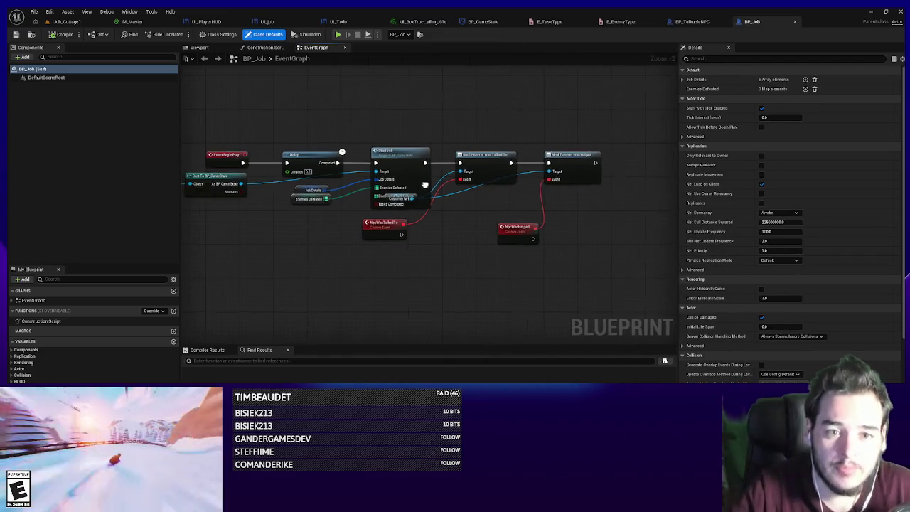
pyautogui.moveTo(389, 199)
pyautogui.mouseDown()
pyautogui.moveTo(411, 243)
pyautogui.moveTo(393, 220)
pyautogui.moveTo(555, 279)
pyautogui.mouseUp()
pyautogui.moveTo(517, 231)
pyautogui.mouseDown()
pyautogui.moveTo(523, 273)
pyautogui.moveTo(379, 316)
pyautogui.moveTo(382, 330)
pyautogui.mouseUp()
pyautogui.click(456, 292)
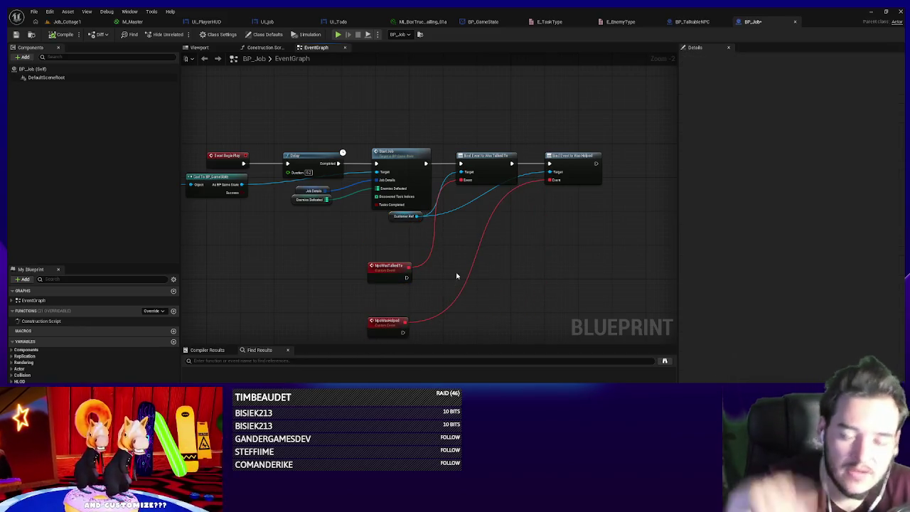
pyautogui.moveTo(430, 299)
pyautogui.mouseDown()
pyautogui.moveTo(479, 278)
pyautogui.moveTo(503, 280)
pyautogui.mouseUp()
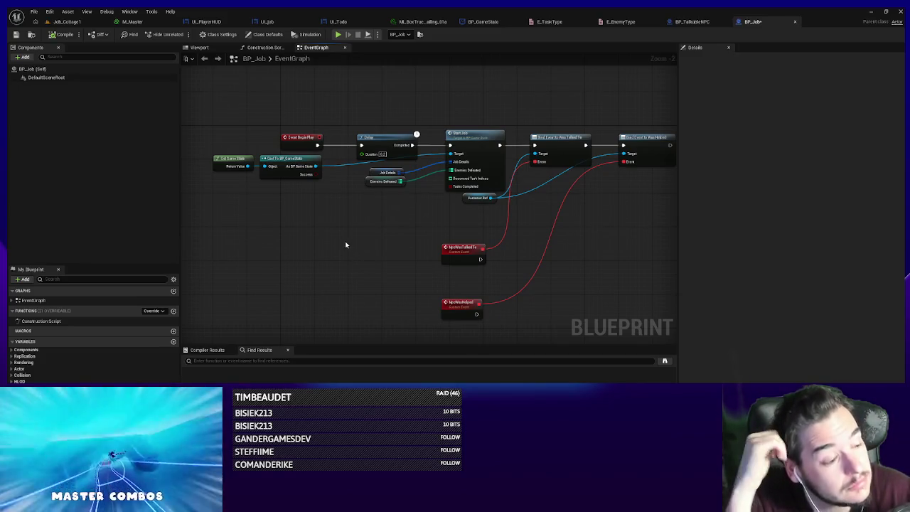
# - Pan the graph to free space above and bring up the node list
pyautogui.moveTo(345, 248); pyautogui.dragTo(349, 316)
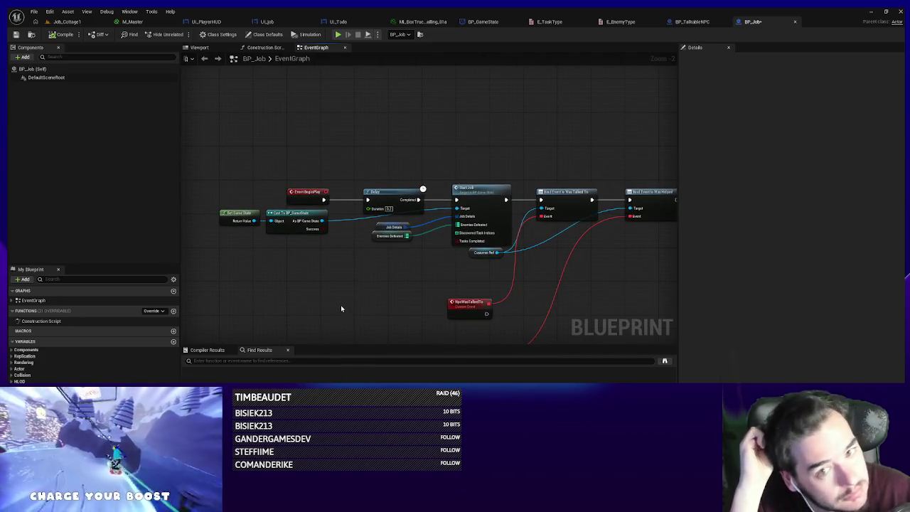
pyautogui.rightClick(351, 81)
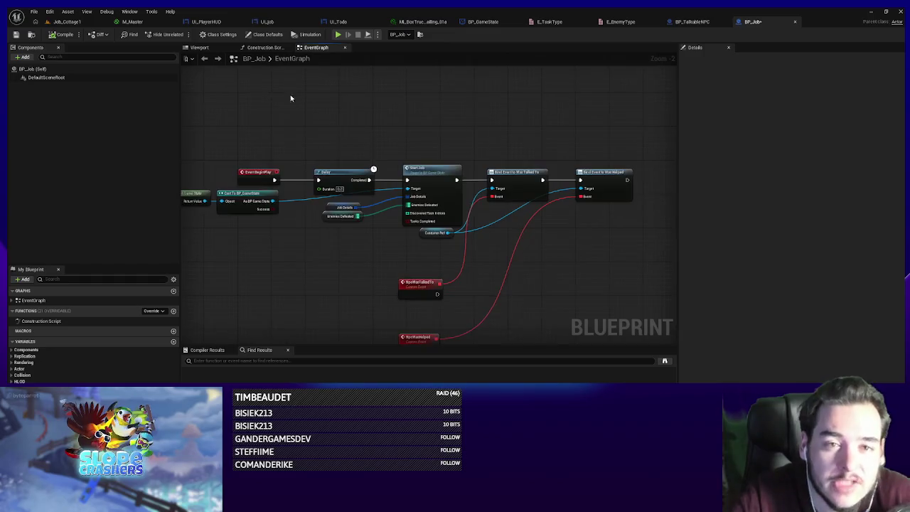
pyautogui.rightClick(329, 122)
# - Add a Get All Actors Of Class node finding BP Basic Enemy actors
pyautogui.write('get all actors of class')
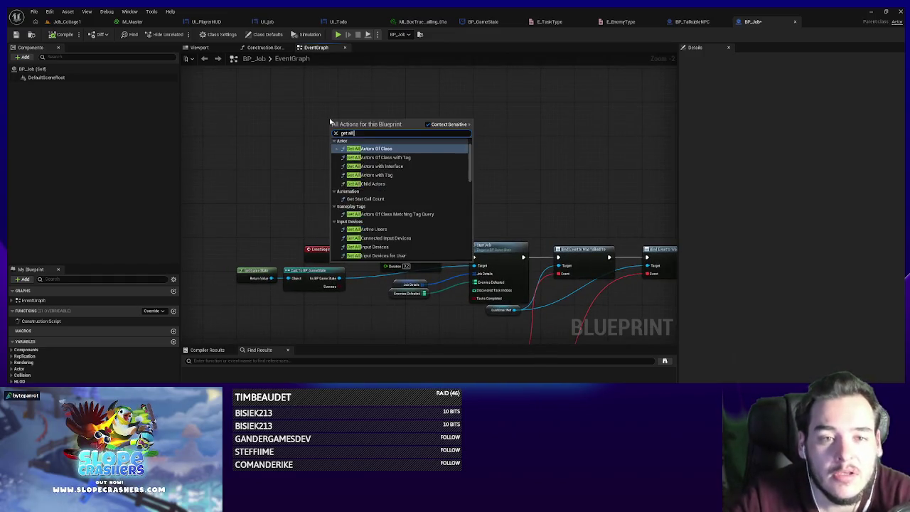
pyautogui.press('Return')
pyautogui.scroll(2, 329, 120)
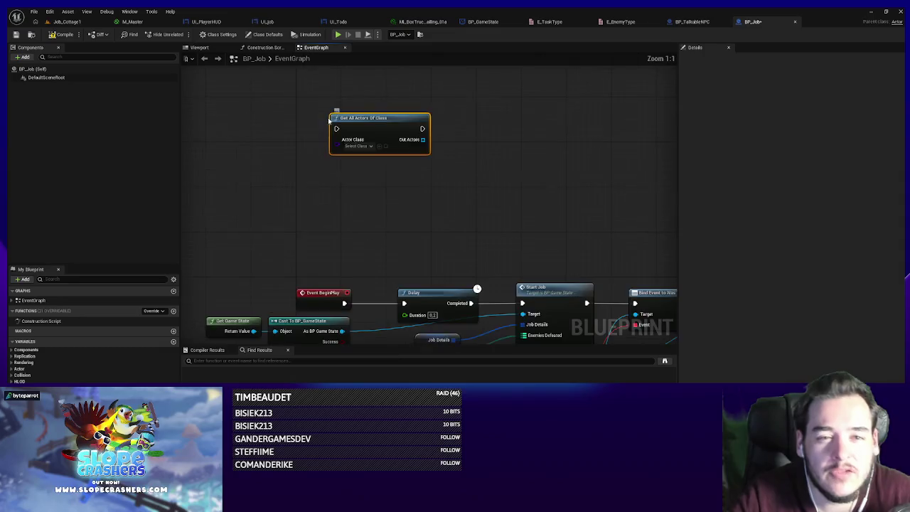
pyautogui.click(364, 147)
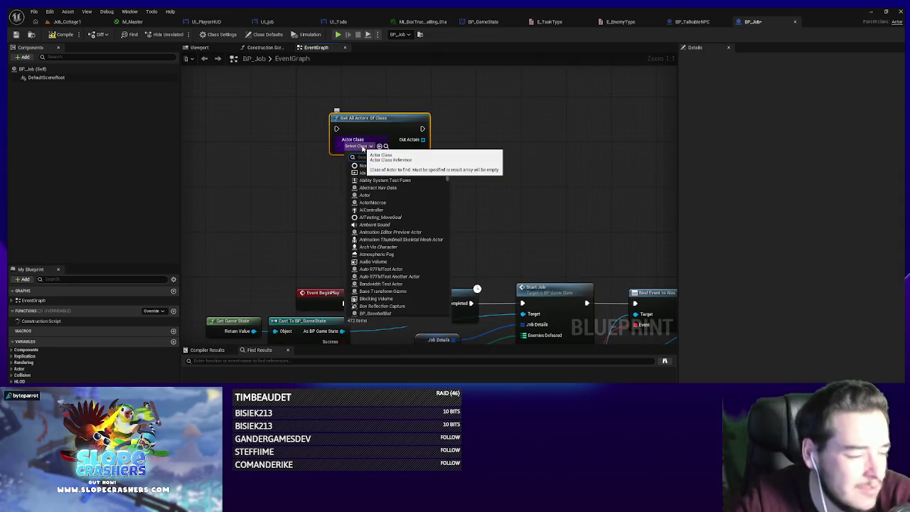
pyautogui.write('enemy')
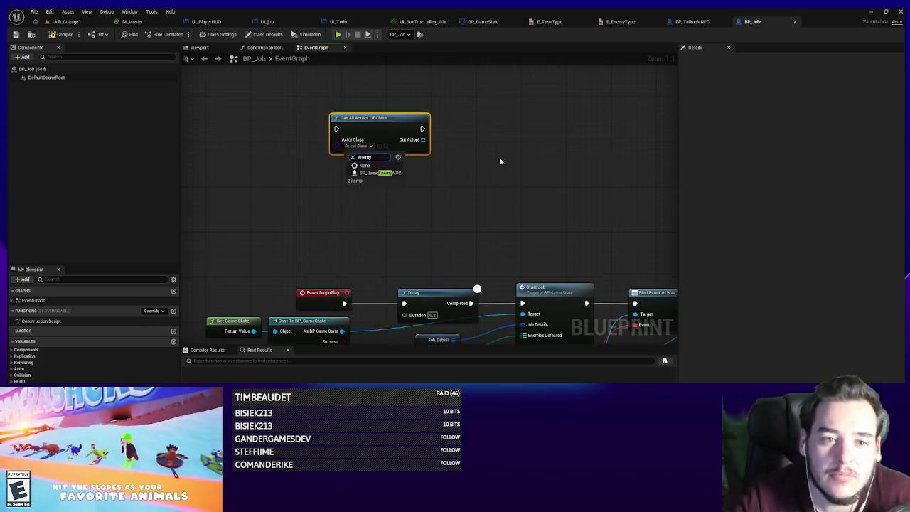
pyautogui.click(376, 174)
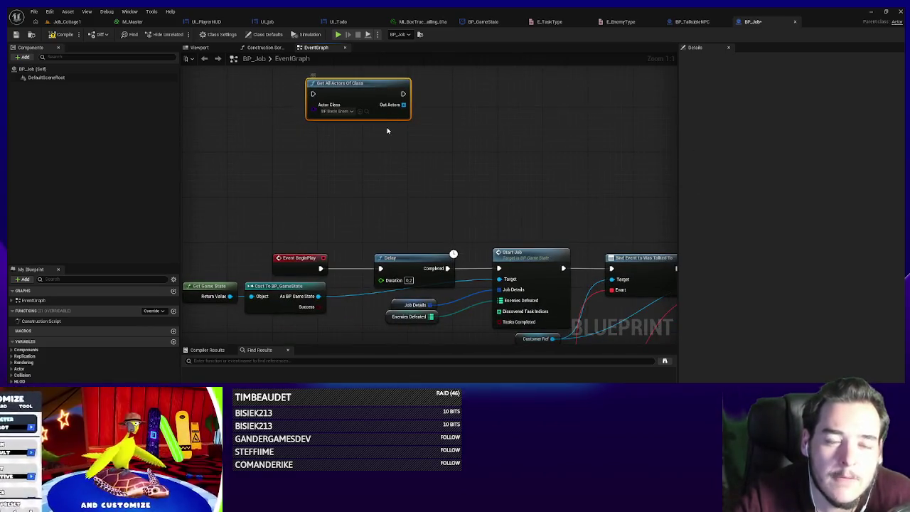
# - Loop over the found enemies and bind to each one's On Death event
pyautogui.moveTo(391, 142); pyautogui.dragTo(433, 142)
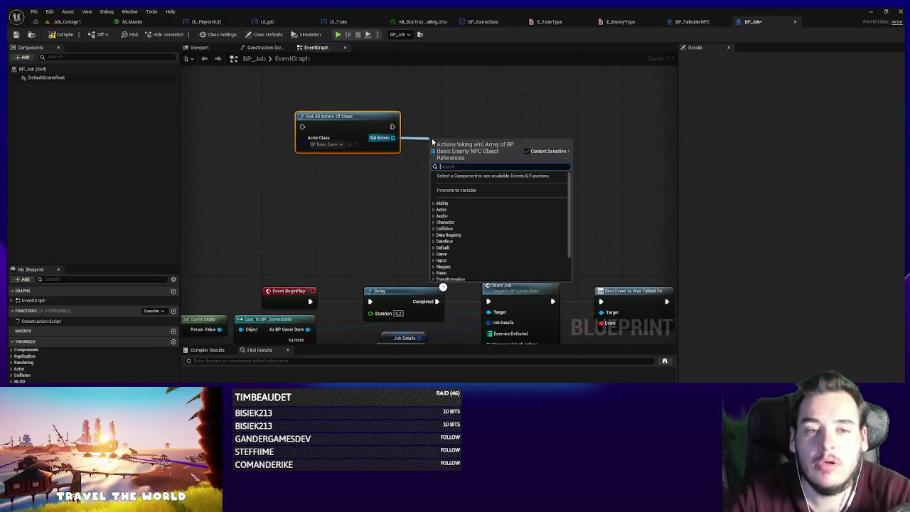
pyautogui.write('forea')
pyautogui.press('Return')
pyautogui.moveTo(457, 157)
pyautogui.mouseDown()
pyautogui.moveTo(450, 133)
pyautogui.moveTo(521, 140)
pyautogui.mouseUp()
pyautogui.write('bind to q')
pyautogui.write('n death')
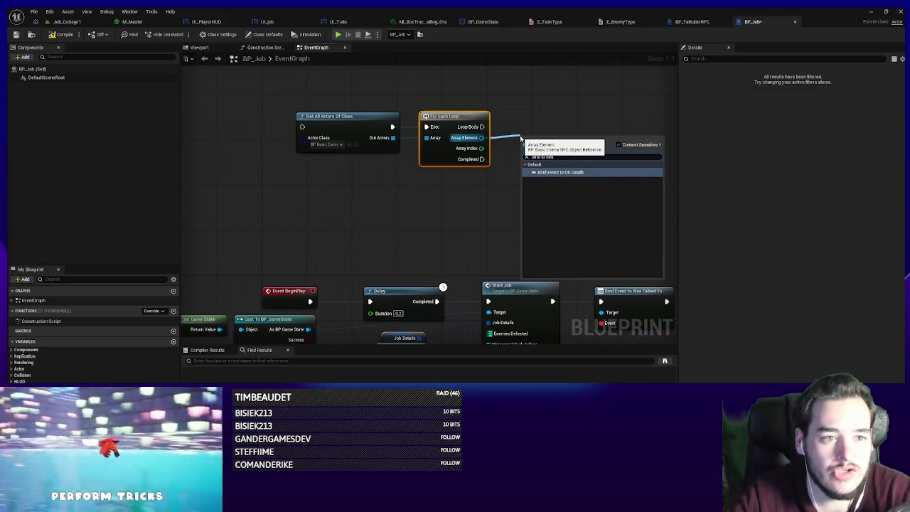
pyautogui.press('Return')
pyautogui.moveTo(481, 126)
pyautogui.mouseDown()
pyautogui.moveTo(522, 149)
pyautogui.moveTo(449, 65)
pyautogui.moveTo(476, 105)
pyautogui.mouseUp()
pyautogui.scroll(-3, 522, 164)
# - Create an EnemyDefeated custom event for the On Death binding
pyautogui.write('cust')
pyautogui.press('Return')
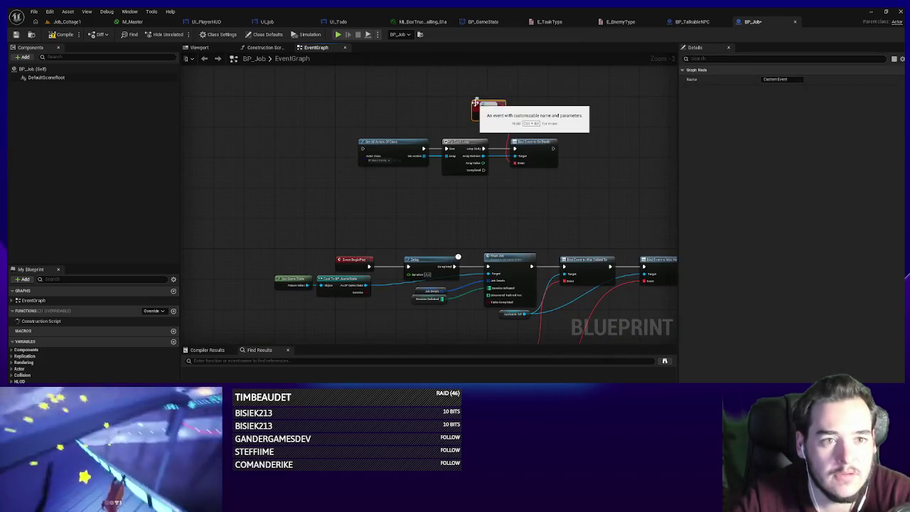
pyautogui.write('EnemyDefeated')
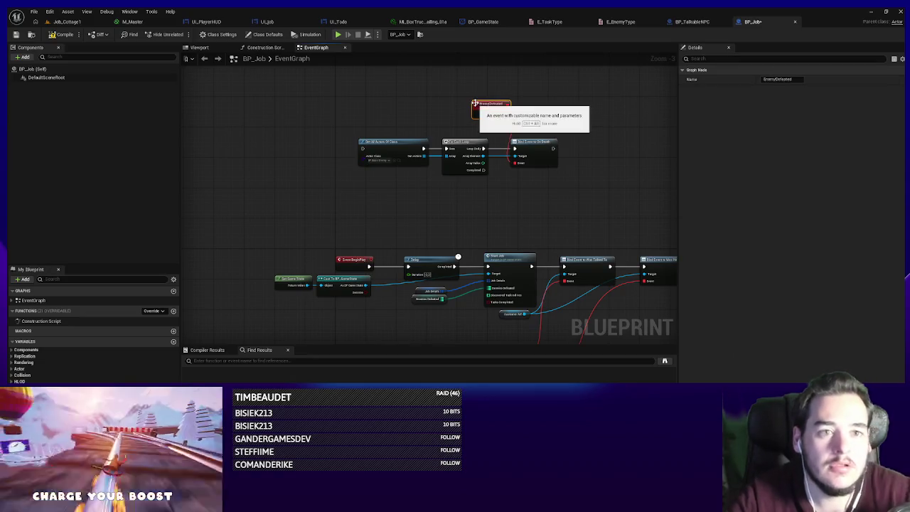
pyautogui.press('Return')
# - Insert a Sequence node after BeginPlay
pyautogui.moveTo(356, 259)
pyautogui.mouseDown()
pyautogui.moveTo(297, 260)
pyautogui.moveTo(373, 300)
pyautogui.moveTo(338, 326)
pyautogui.mouseUp()
pyautogui.click(331, 260)
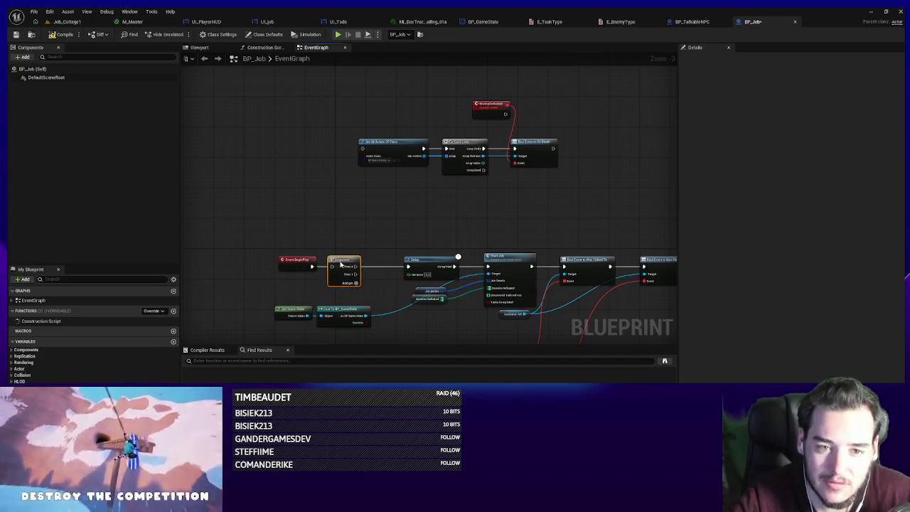
pyautogui.moveTo(312, 267)
pyautogui.mouseDown()
pyautogui.moveTo(408, 267)
pyautogui.moveTo(363, 149)
pyautogui.mouseUp()
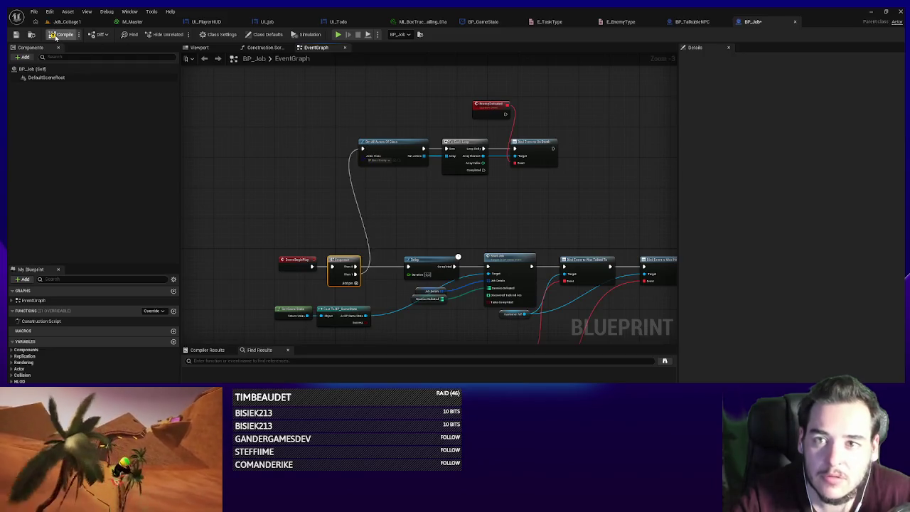
# - Rearrange the enemy-binding, EnemyDefeated and NPC event nodes, then go back to Job_Cottage1
pyautogui.scroll(-2, 329, 195)
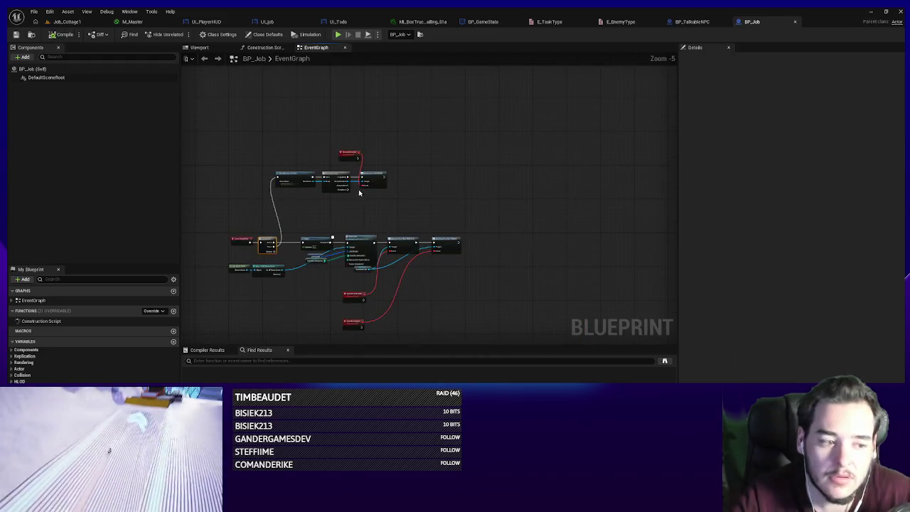
pyautogui.moveTo(436, 220); pyautogui.dragTo(282, 137)
pyautogui.scroll(3, 479, 194)
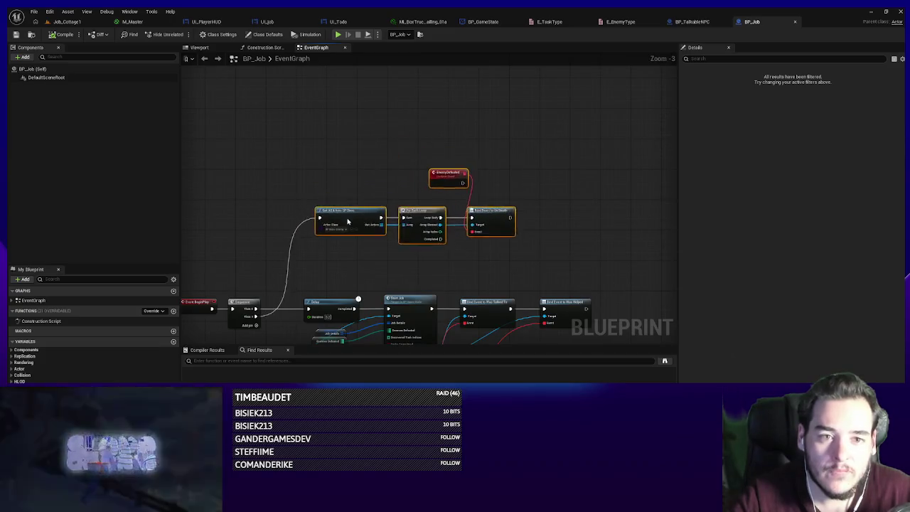
pyautogui.moveTo(430, 168); pyautogui.dragTo(415, 148)
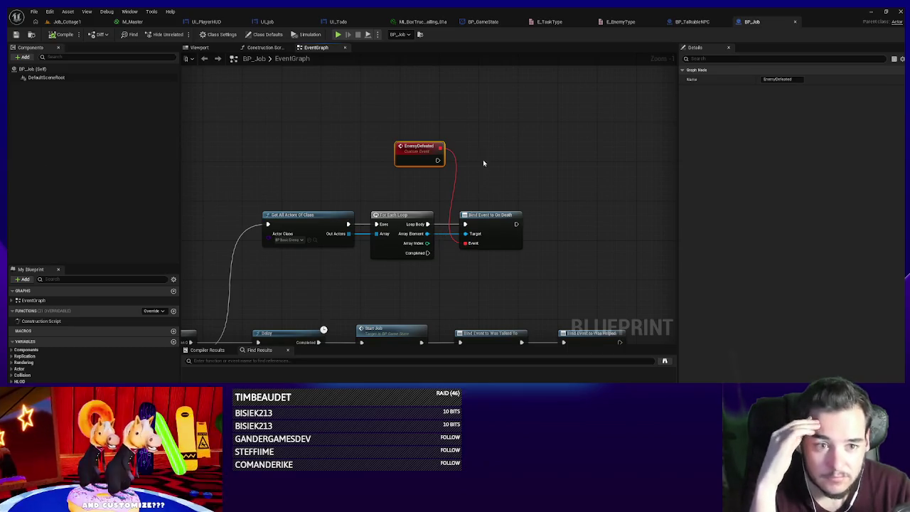
pyautogui.moveTo(490, 183); pyautogui.dragTo(461, 135)
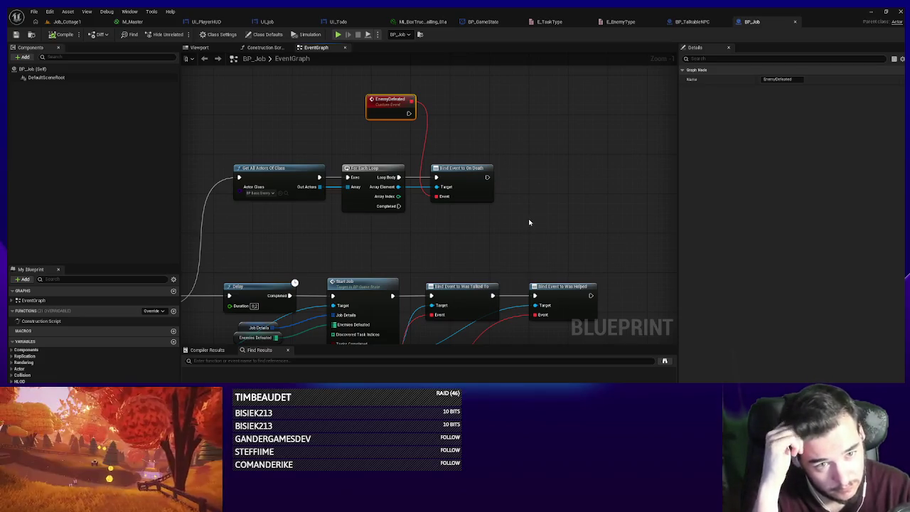
pyautogui.scroll(-5, 529, 223)
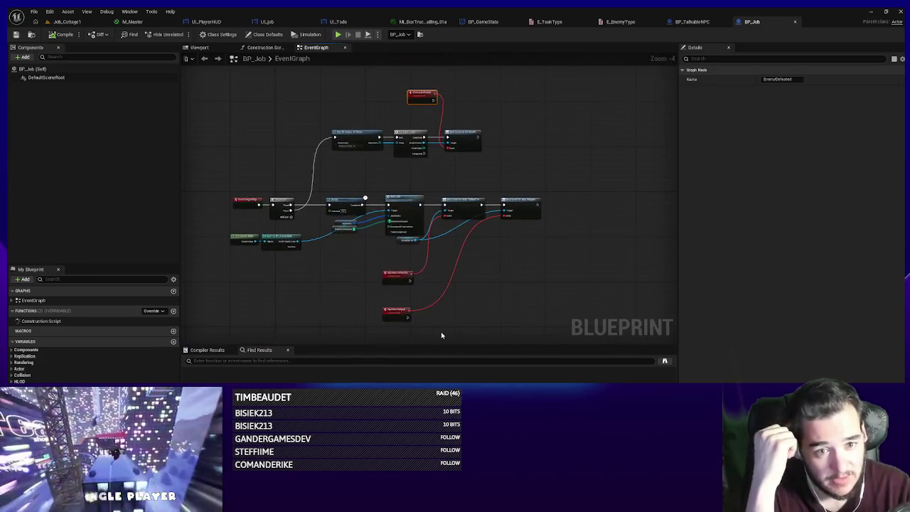
pyautogui.moveTo(387, 276); pyautogui.dragTo(401, 296)
pyautogui.scroll(3, 434, 177)
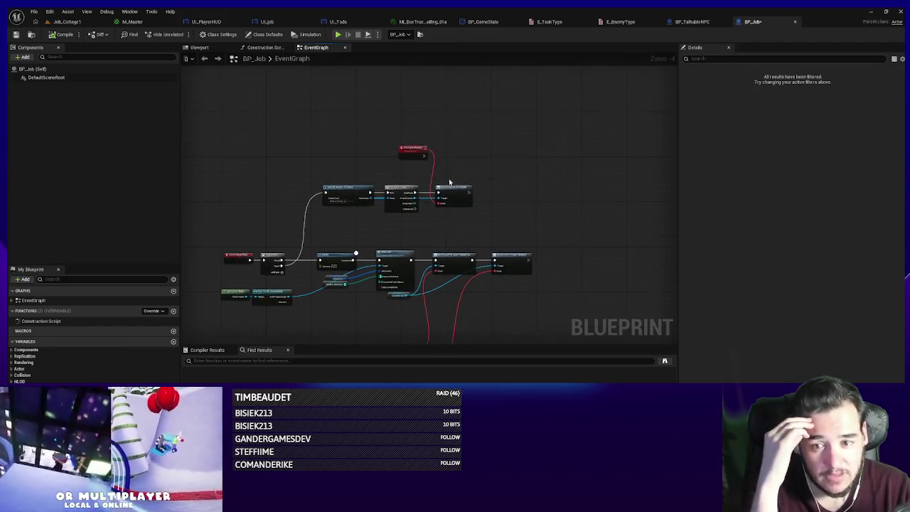
pyautogui.click(389, 138)
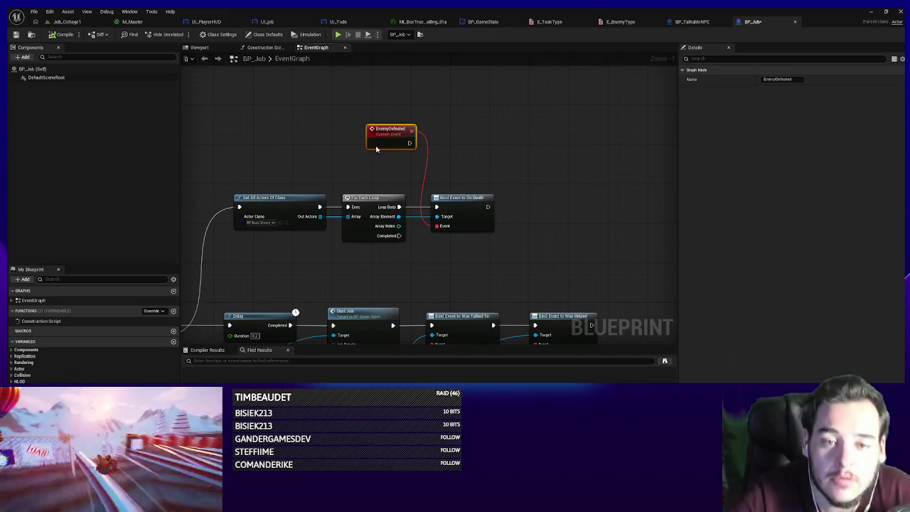
pyautogui.moveTo(431, 95); pyautogui.dragTo(491, 27)
pyautogui.moveTo(425, 280)
pyautogui.mouseDown()
pyautogui.moveTo(442, 223)
pyautogui.moveTo(519, 213)
pyautogui.mouseUp()
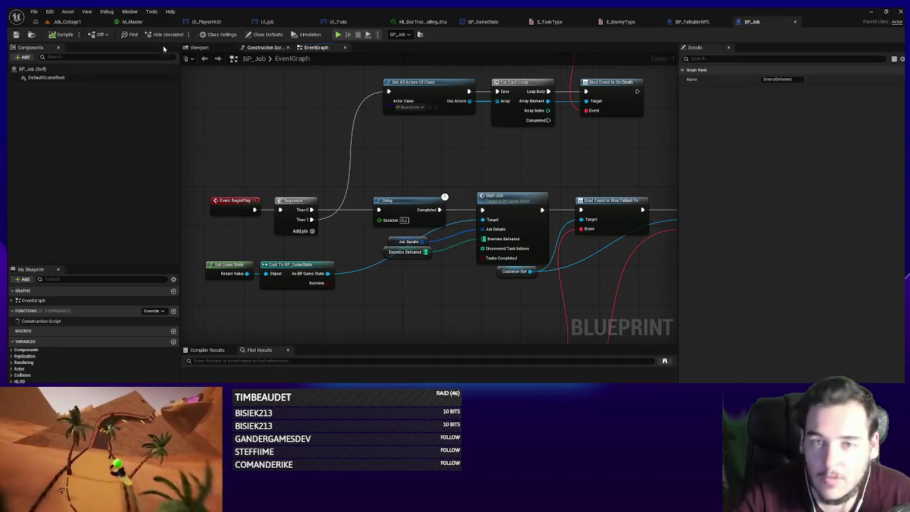
pyautogui.scroll(-3, 391, 126)
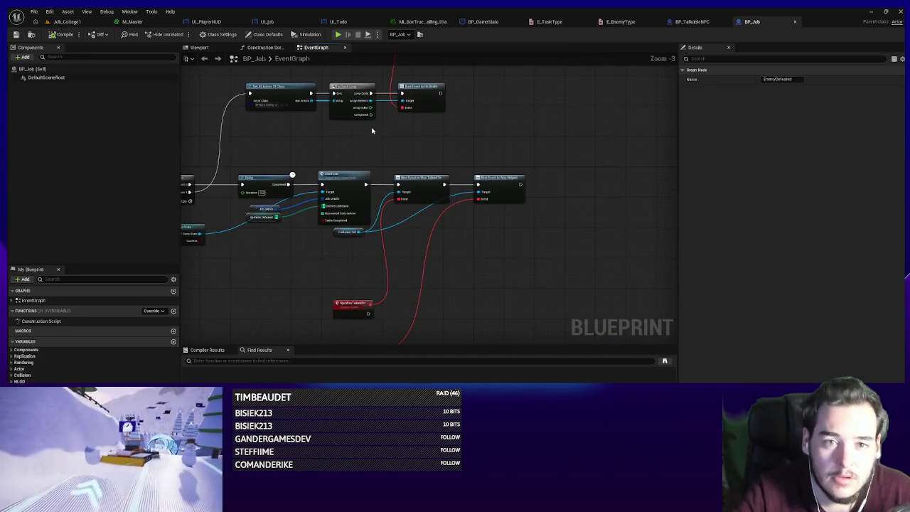
pyautogui.scroll(4, 395, 135)
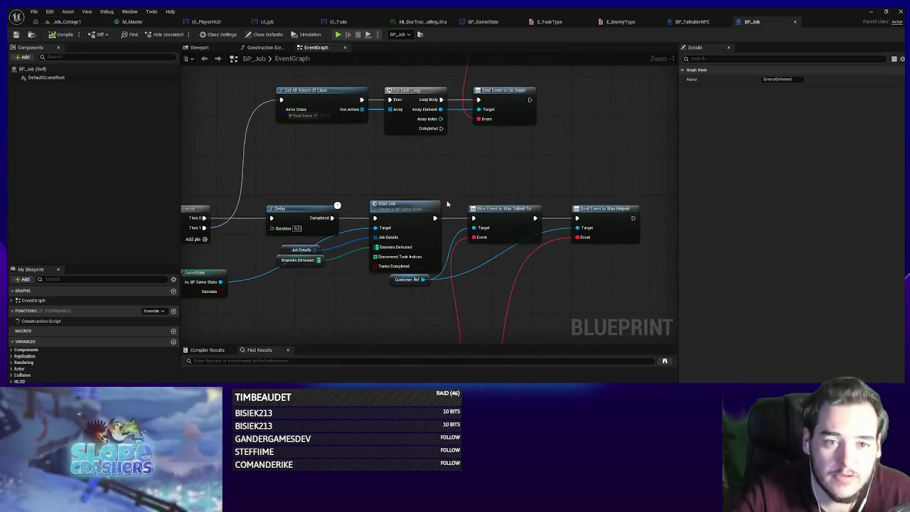
pyautogui.click(67, 21)
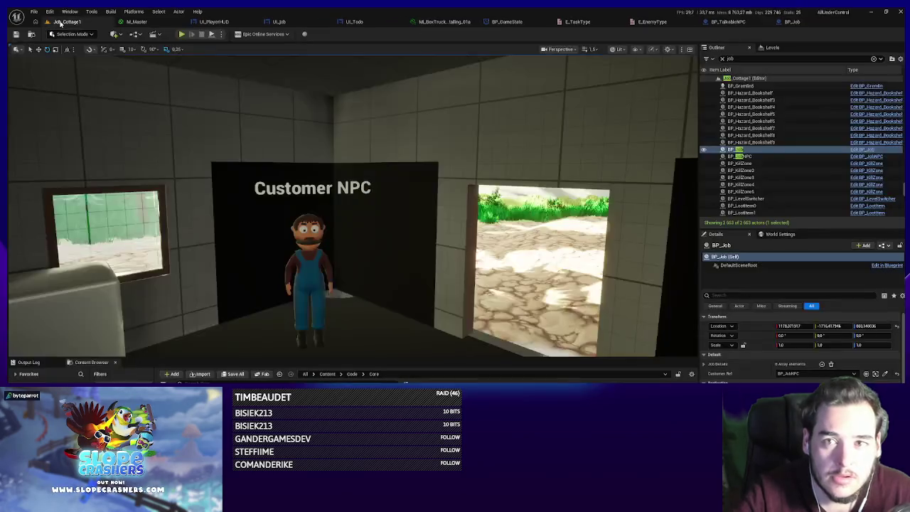
# - Run a quick Play-in-Editor test of Job_Cottage1, then switch to BP_GameState's graph
pyautogui.hotkey('alt', 'p')
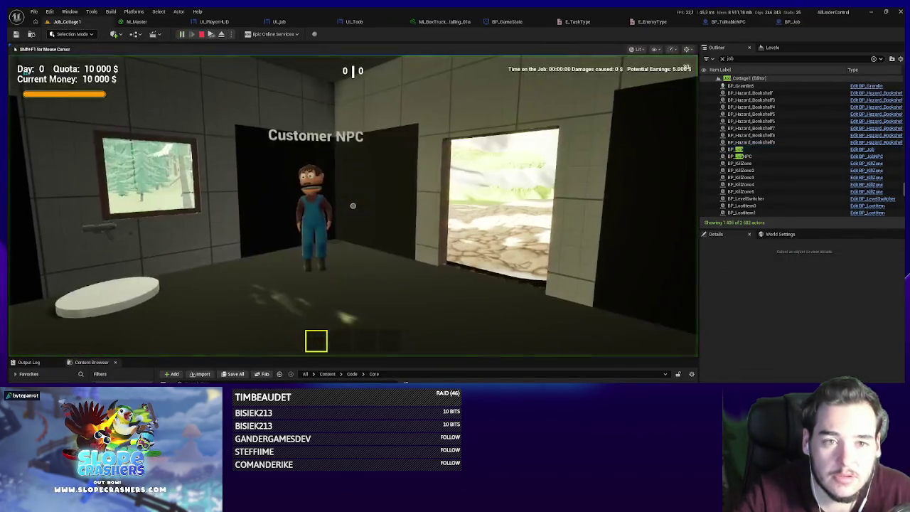
pyautogui.press('s')
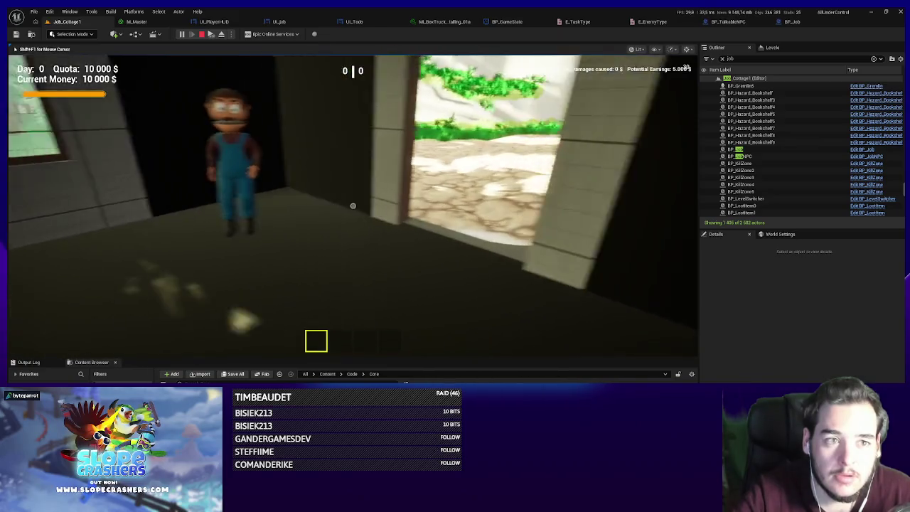
pyautogui.press('Escape')
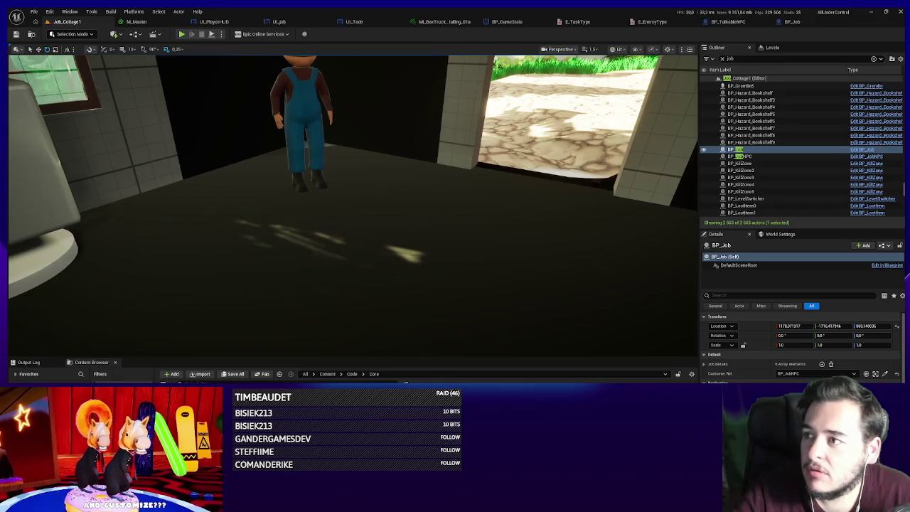
pyautogui.click(511, 22)
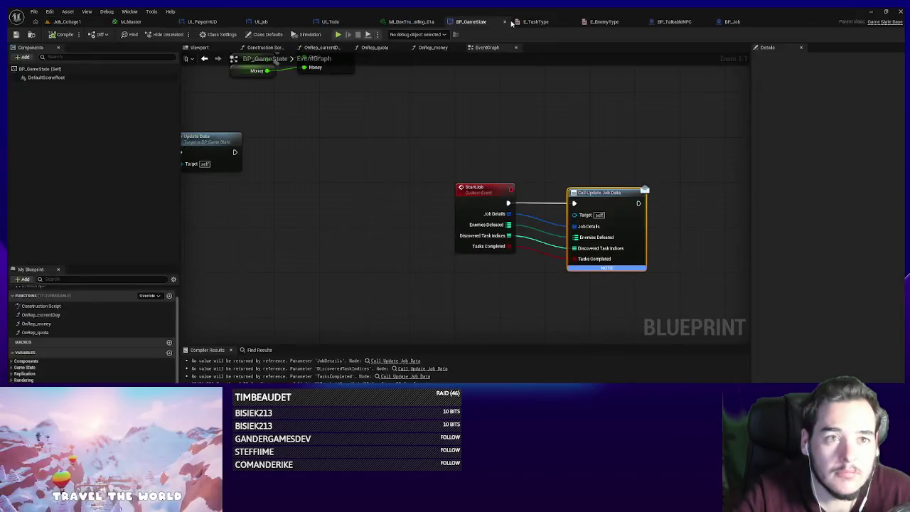
# - Review UI_Todo, UI_PlayerHUD and the Begin Play chain in BP_Job's event graph
pyautogui.click(331, 22)
pyautogui.click(249, 22)
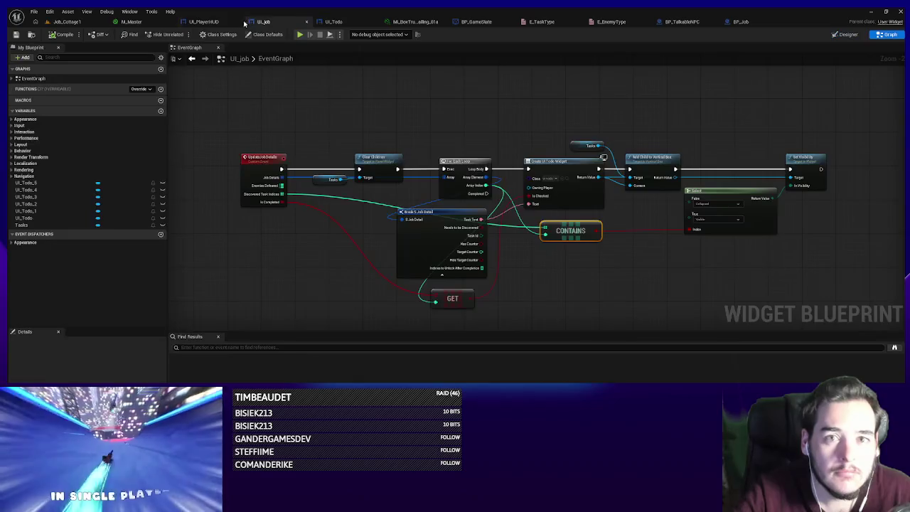
pyautogui.click(196, 22)
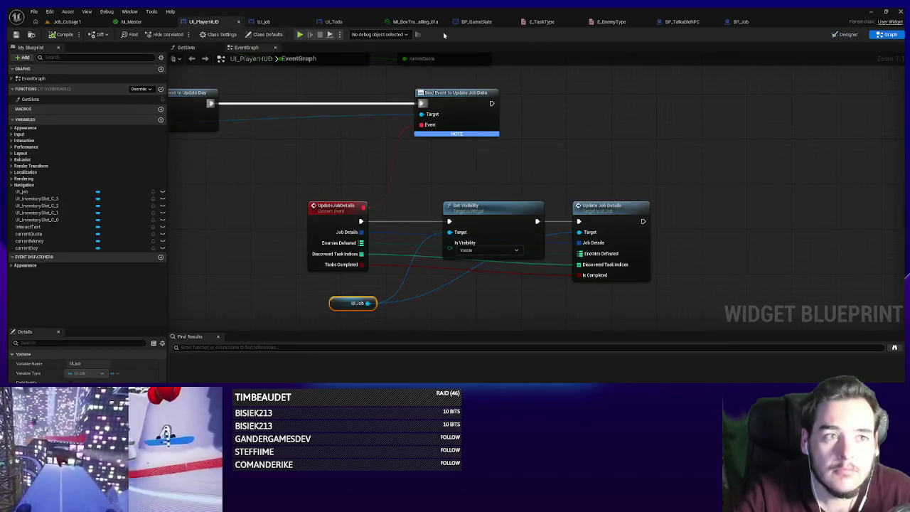
pyautogui.click(741, 22)
pyautogui.scroll(-2, 630, 235)
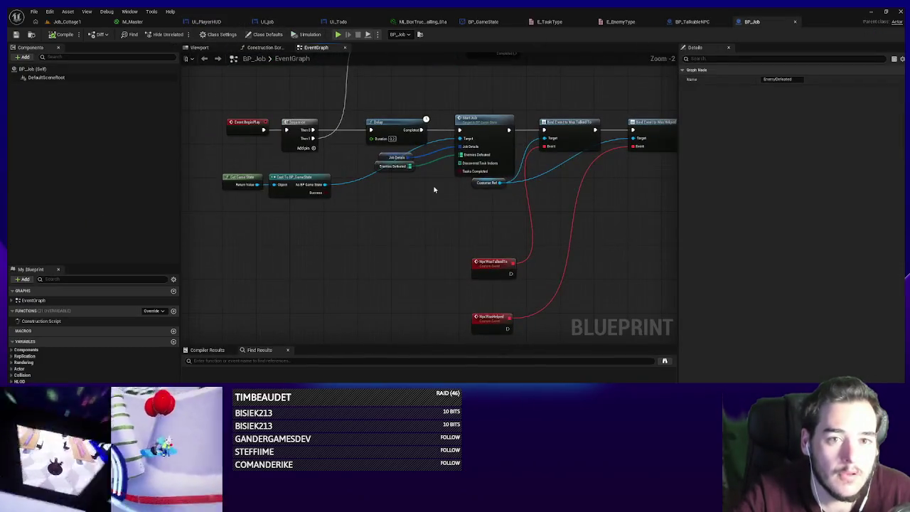
pyautogui.scroll(2, 454, 166)
pyautogui.moveTo(464, 179); pyautogui.dragTo(524, 186)
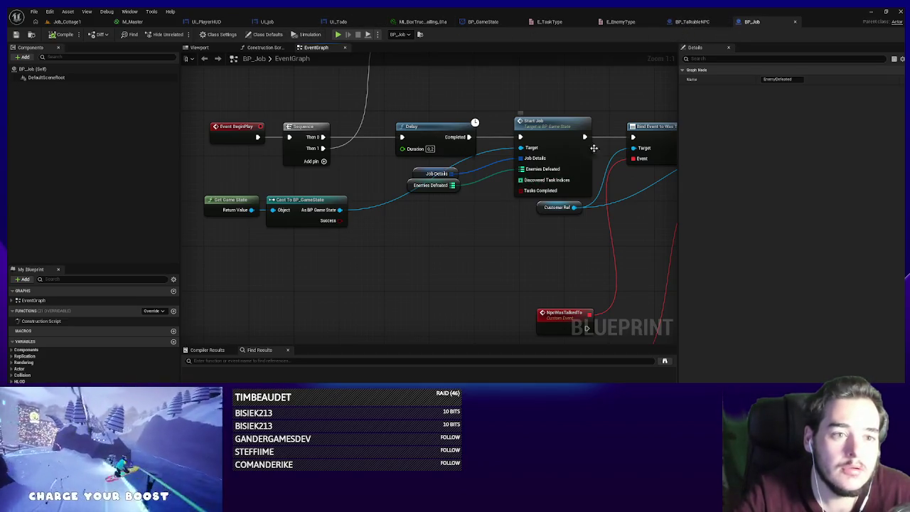
# - Check BP_TalkableNPC and the UI_Todo layout, then return to UI_Job's event graph
pyautogui.click(696, 26)
pyautogui.click(348, 26)
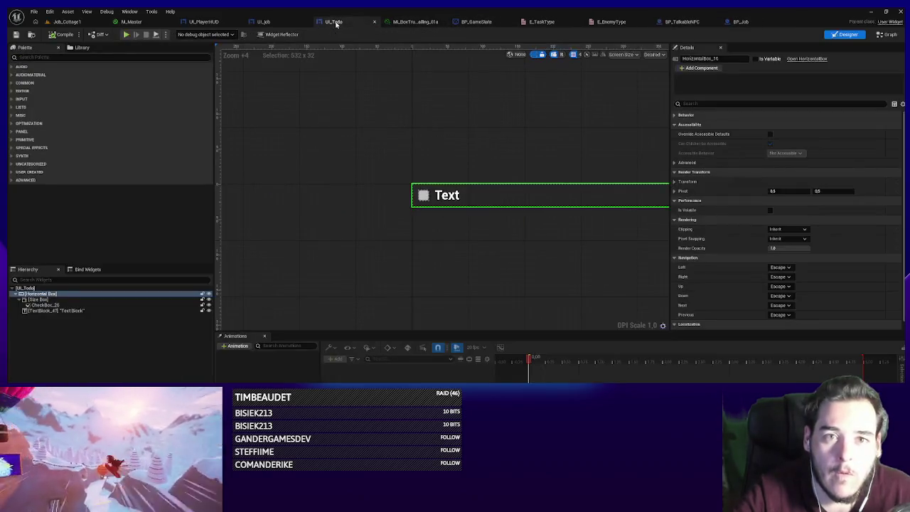
pyautogui.click(274, 23)
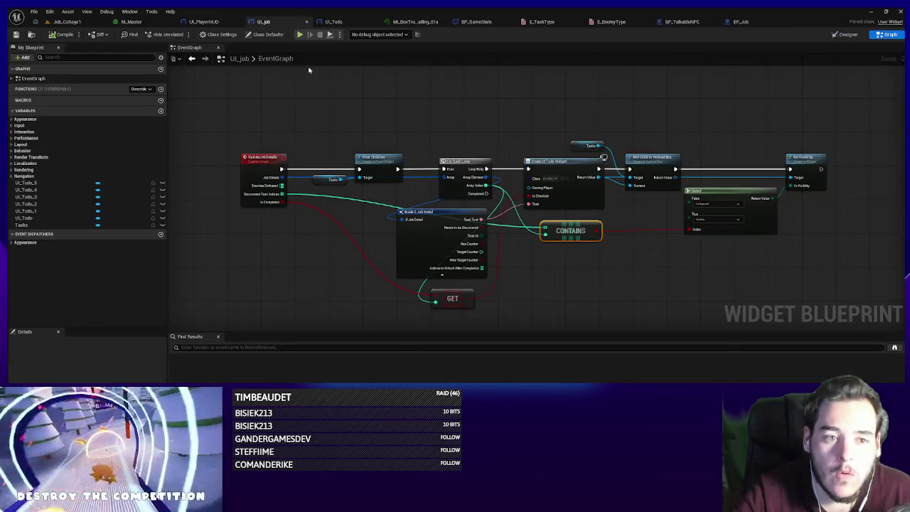
pyautogui.scroll(1, 239, 133)
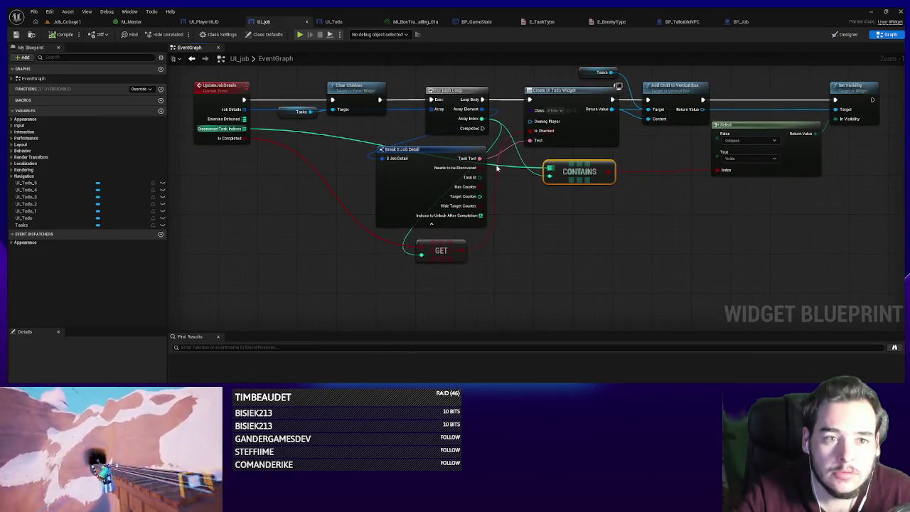
# - Move the widget creation and visibility nodes right and the GET node beside the loop
pyautogui.click(465, 293)
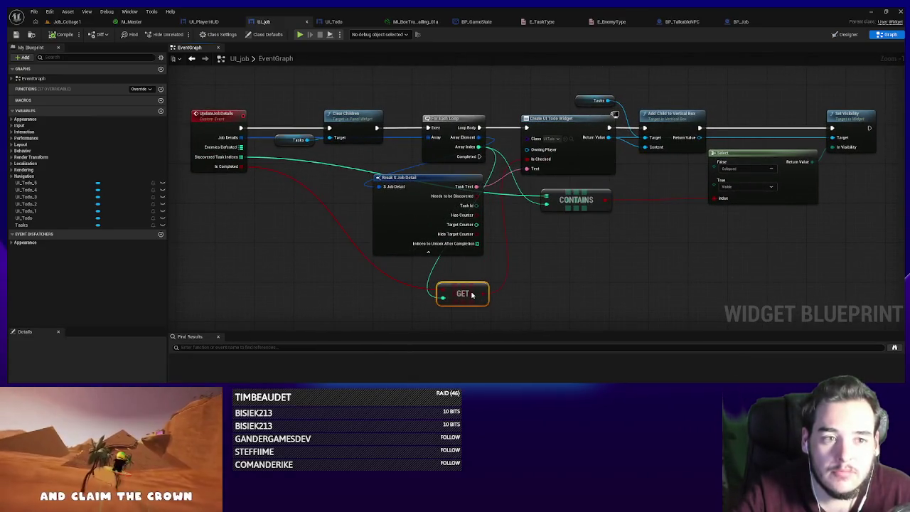
pyautogui.scroll(-1, 483, 203)
pyautogui.moveTo(789, 136); pyautogui.dragTo(455, 252)
pyautogui.moveTo(491, 177)
pyautogui.mouseDown()
pyautogui.moveTo(601, 180)
pyautogui.moveTo(558, 201)
pyautogui.mouseUp()
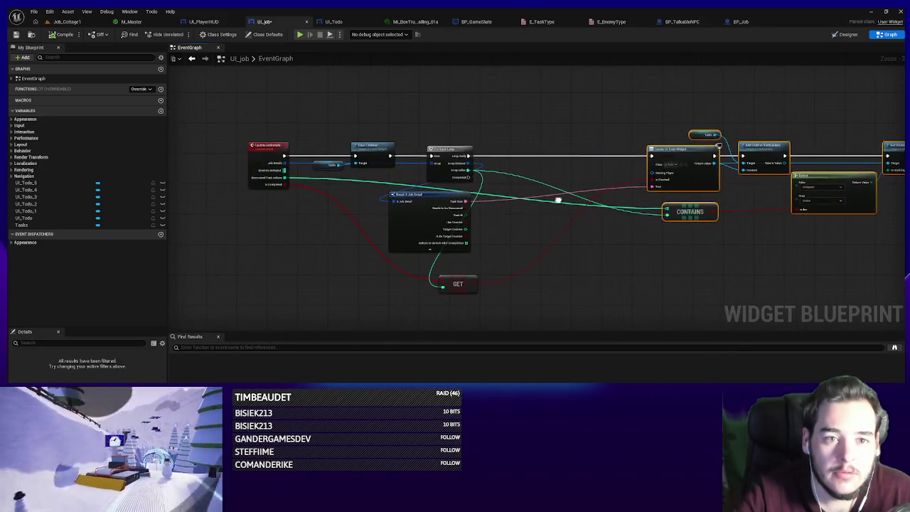
pyautogui.moveTo(457, 285)
pyautogui.mouseDown()
pyautogui.moveTo(526, 161)
pyautogui.moveTo(462, 135)
pyautogui.moveTo(502, 140)
pyautogui.mouseUp()
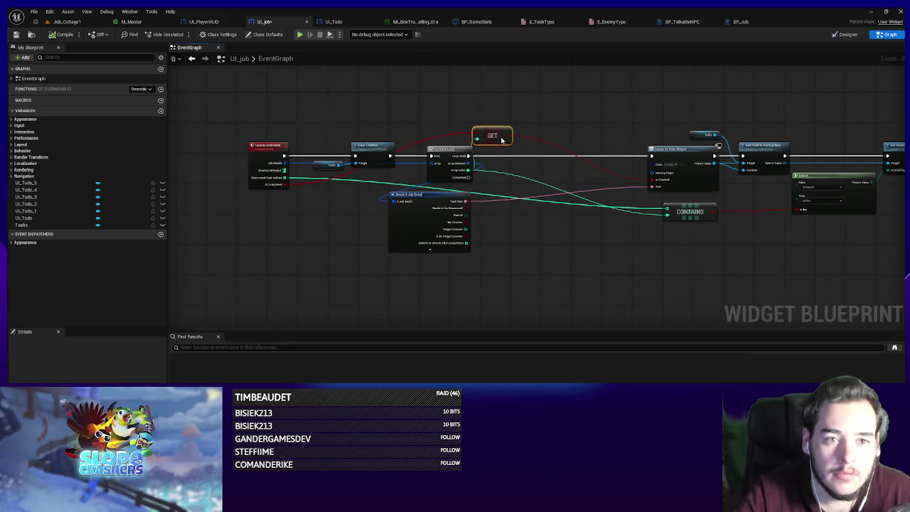
# - Add Is Valid Index on Array Index and a Branch gating Create UI Todo Widget
pyautogui.moveTo(281, 185); pyautogui.dragTo(514, 109)
pyautogui.write('is valid')
pyautogui.press('Return')
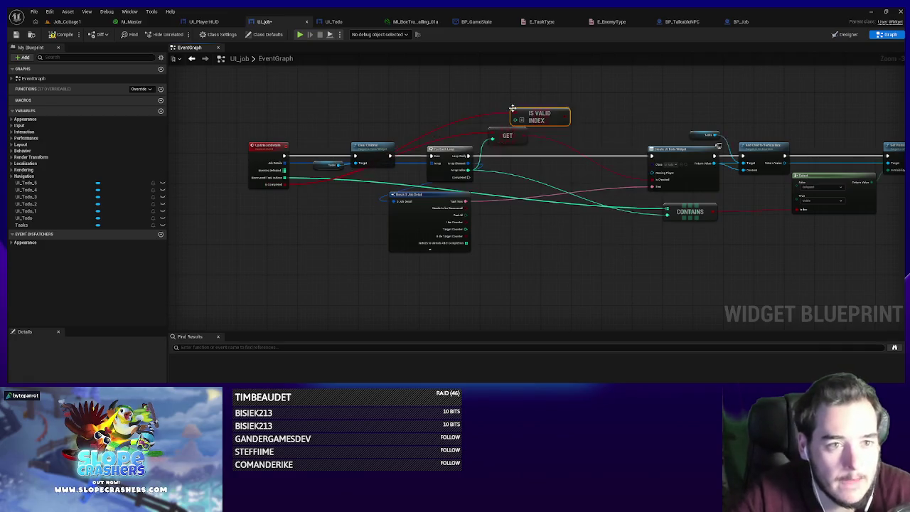
pyautogui.scroll(2, 506, 120)
pyautogui.moveTo(472, 112); pyautogui.dragTo(441, 183)
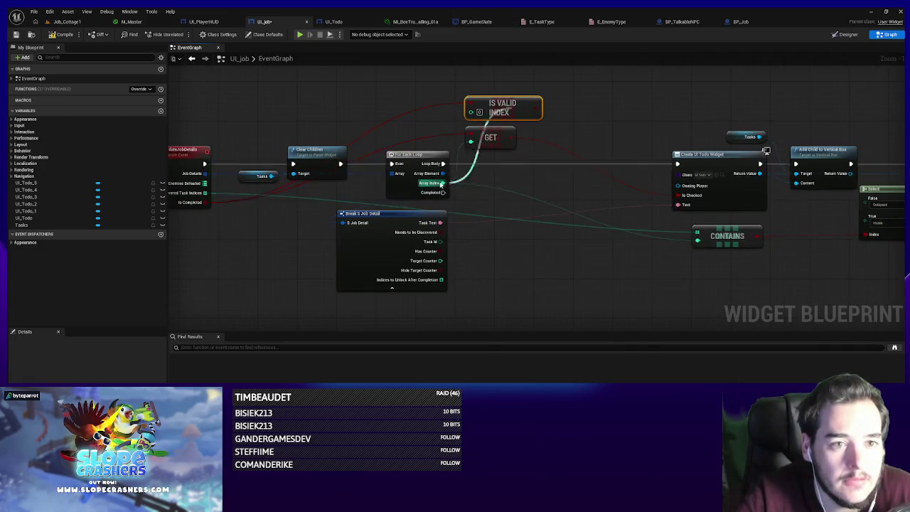
pyautogui.click(572, 92)
pyautogui.moveTo(529, 106)
pyautogui.mouseDown()
pyautogui.moveTo(599, 118)
pyautogui.moveTo(578, 111)
pyautogui.moveTo(443, 164)
pyautogui.mouseUp()
pyautogui.moveTo(616, 101); pyautogui.dragTo(678, 164)
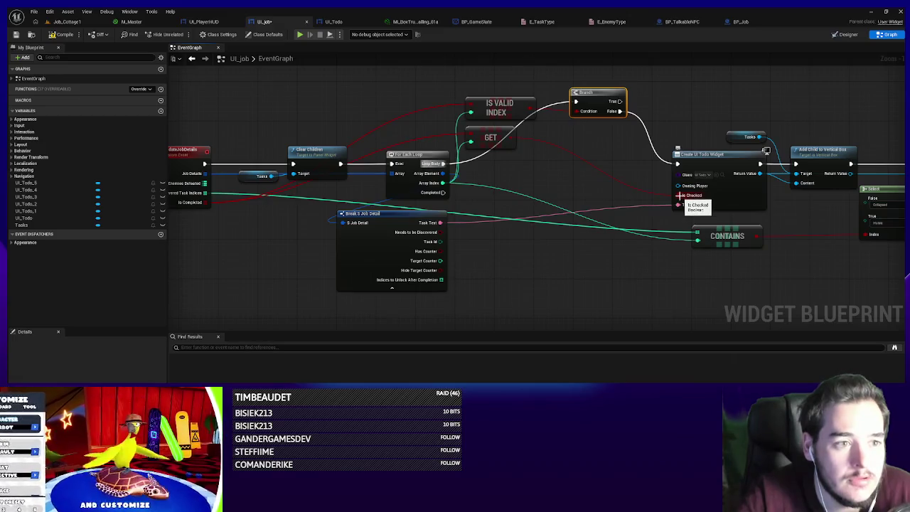
# - Promote the widget's Is Checked input to a Boolean variable named tmpChecked
pyautogui.rightClick(678, 195)
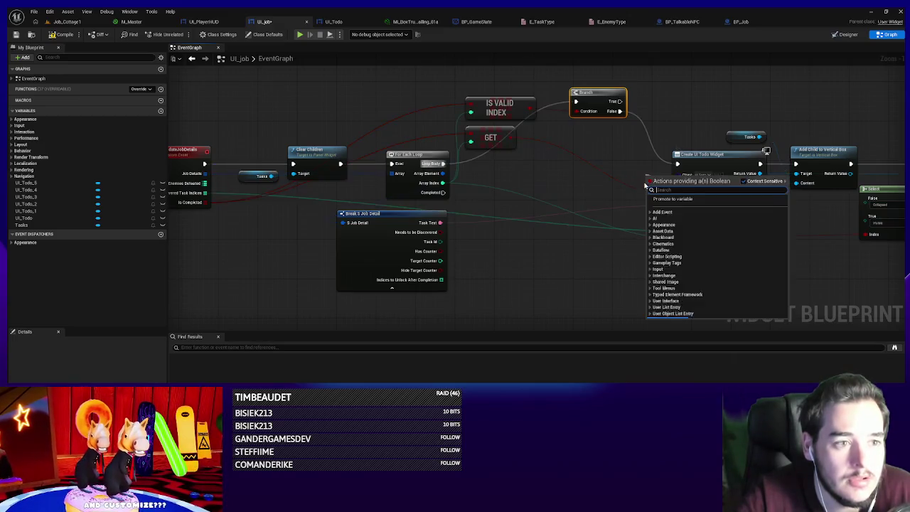
pyautogui.click(676, 208)
pyautogui.write('mpChecked')
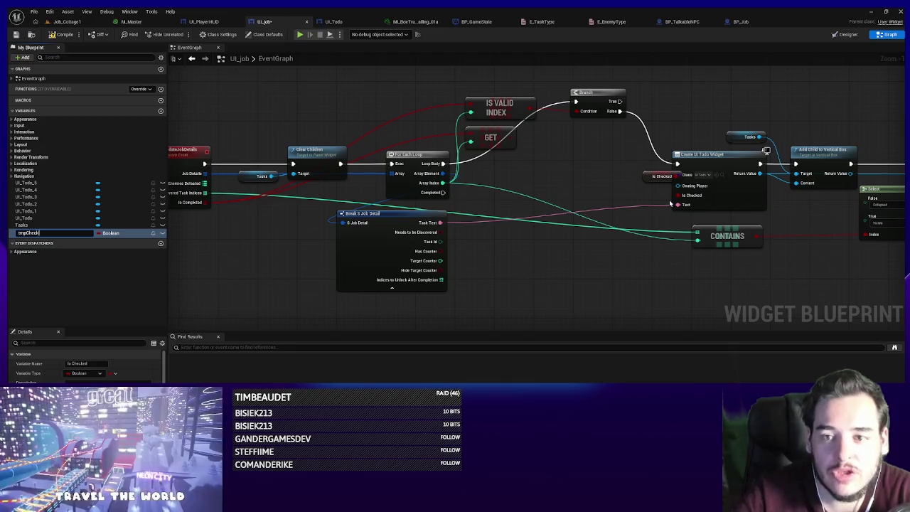
pyautogui.press('Return')
pyautogui.press('BackSpace')
pyautogui.write('d')
pyautogui.press('Return')
# - Add two SET tmpChecked nodes and wire them into Create UI Todo Widget
pyautogui.moveTo(662, 175); pyautogui.dragTo(642, 200)
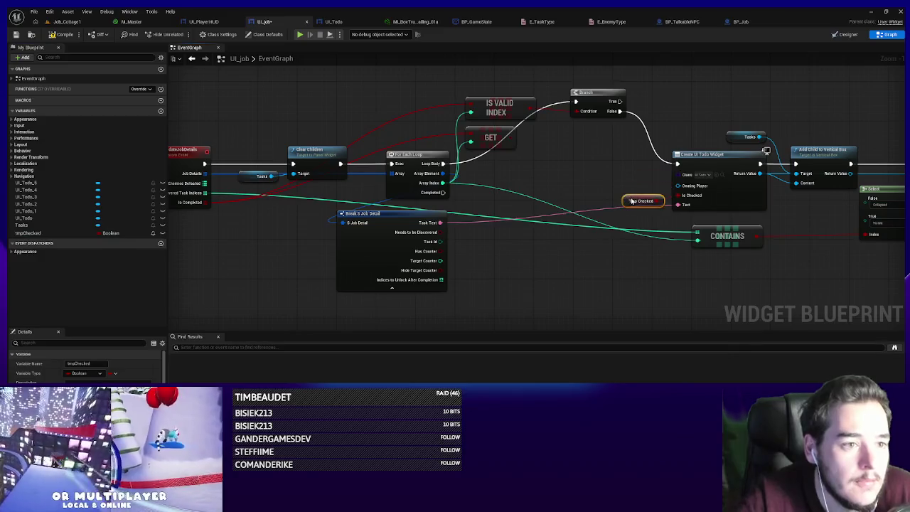
pyautogui.moveTo(493, 160)
pyautogui.mouseDown()
pyautogui.moveTo(644, 85)
pyautogui.moveTo(620, 101)
pyautogui.moveTo(643, 134)
pyautogui.mouseUp()
pyautogui.click(655, 103)
pyautogui.hotkey('ctrl', 'w')
pyautogui.moveTo(703, 135); pyautogui.dragTo(678, 164)
pyautogui.moveTo(613, 143)
pyautogui.mouseDown()
pyautogui.moveTo(626, 112)
pyautogui.moveTo(614, 182)
pyautogui.mouseUp()
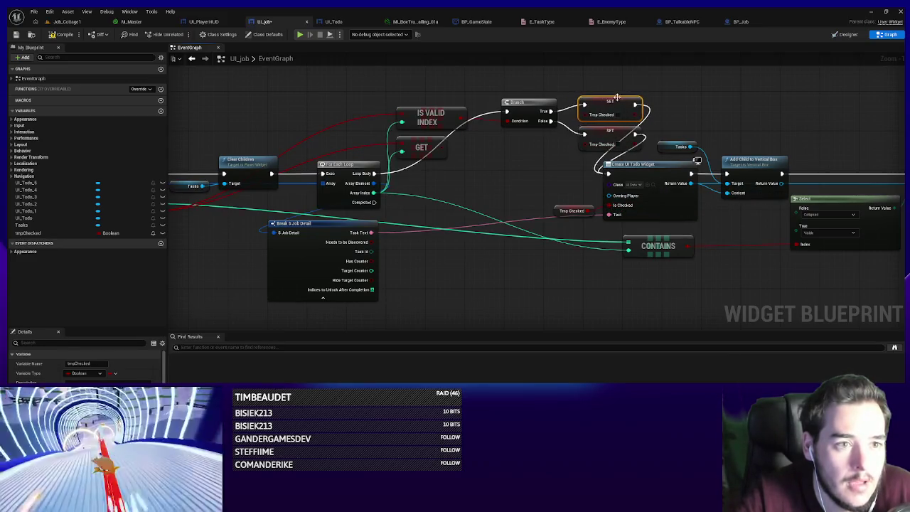
# - Move the Contains and Select nodes further right to make room
pyautogui.scroll(-2, 457, 269)
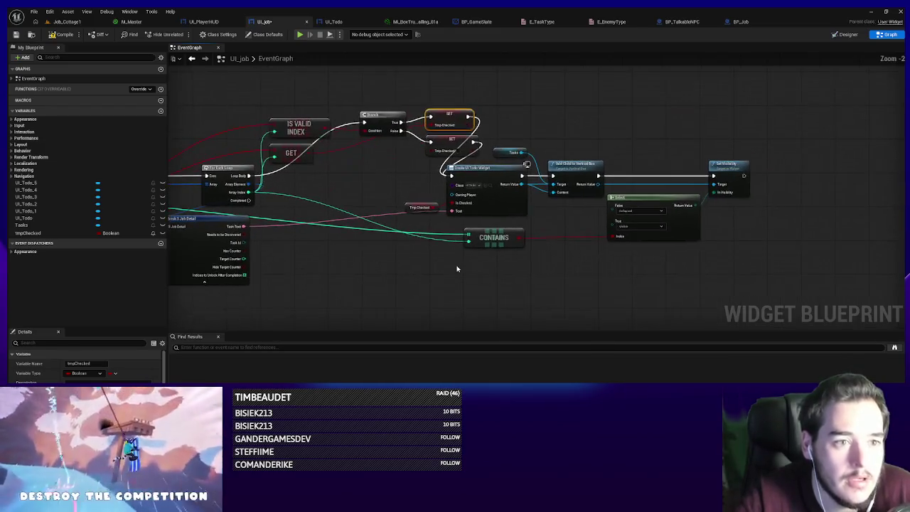
pyautogui.scroll(-2, 629, 235)
pyautogui.moveTo(547, 234); pyautogui.dragTo(598, 237)
pyautogui.moveTo(730, 272); pyautogui.dragTo(677, 172)
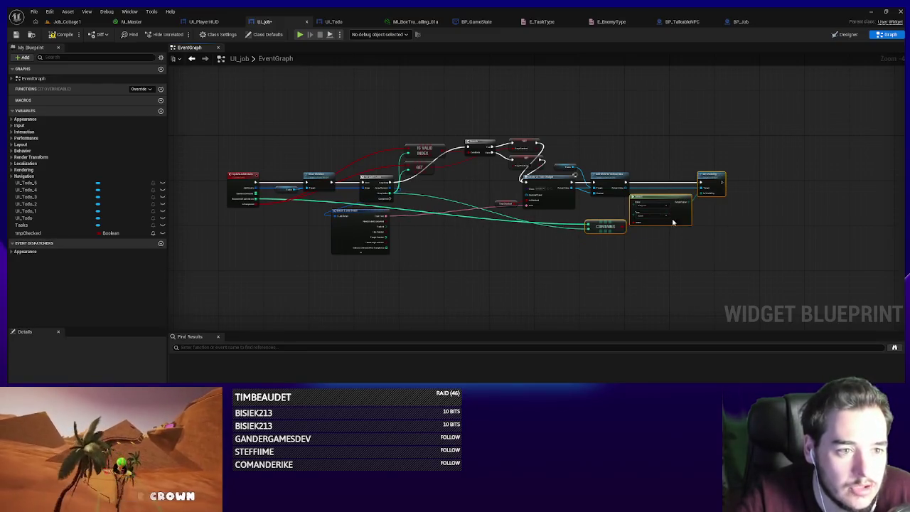
pyautogui.moveTo(673, 223); pyautogui.dragTo(703, 215)
pyautogui.scroll(2, 213, 261)
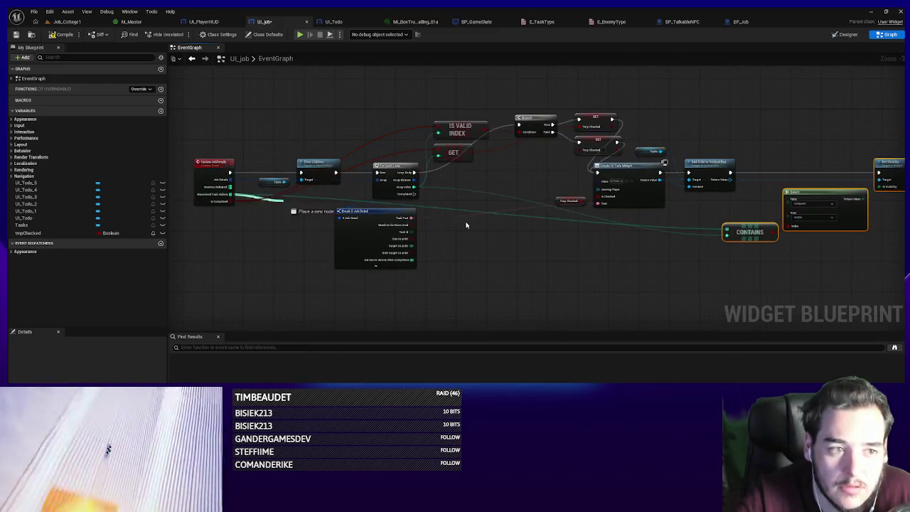
# - Add an Is Valid Index node on the indices array, fed by the loop index
pyautogui.moveTo(465, 225); pyautogui.dragTo(688, 253)
pyautogui.write('is va')
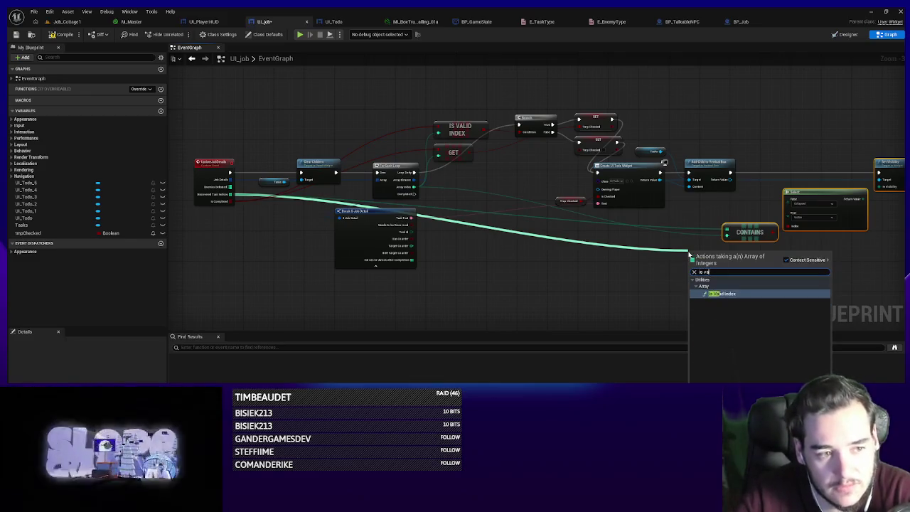
pyautogui.press('Return')
pyautogui.moveTo(413, 186)
pyautogui.mouseDown()
pyautogui.moveTo(601, 259)
pyautogui.moveTo(705, 269)
pyautogui.moveTo(690, 262)
pyautogui.moveTo(705, 215)
pyautogui.moveTo(720, 209)
pyautogui.mouseUp()
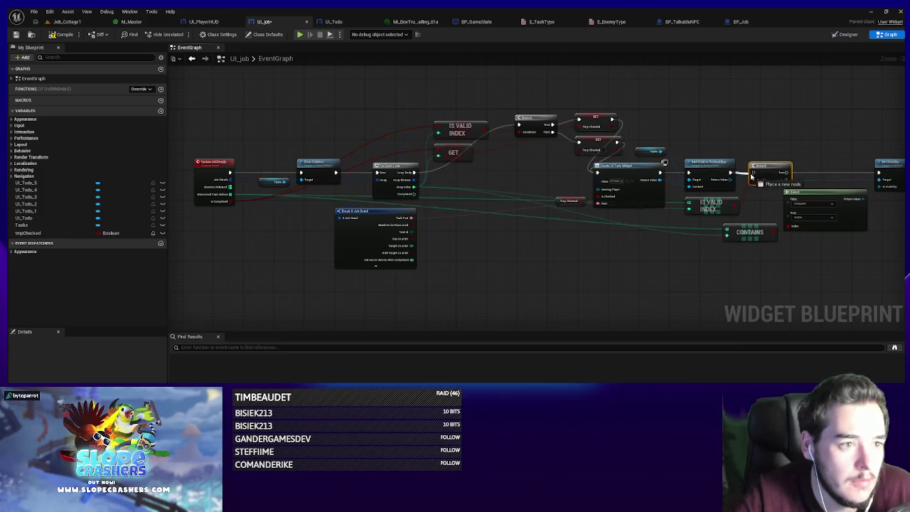
pyautogui.scroll(1, 697, 192)
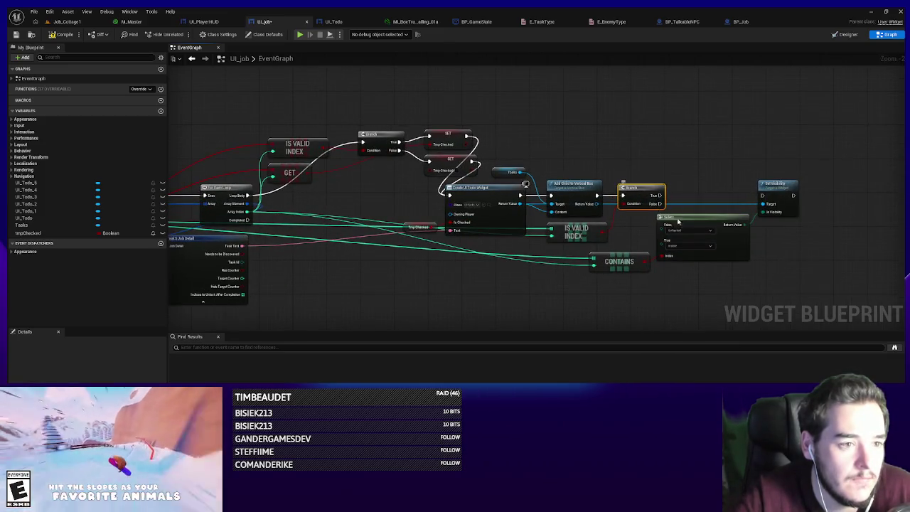
# - Promote the Select Index to tmpVisibility, store the Contains result, and link Branch True to Set Visibility
pyautogui.moveTo(662, 256); pyautogui.dragTo(654, 284)
pyautogui.click(671, 307)
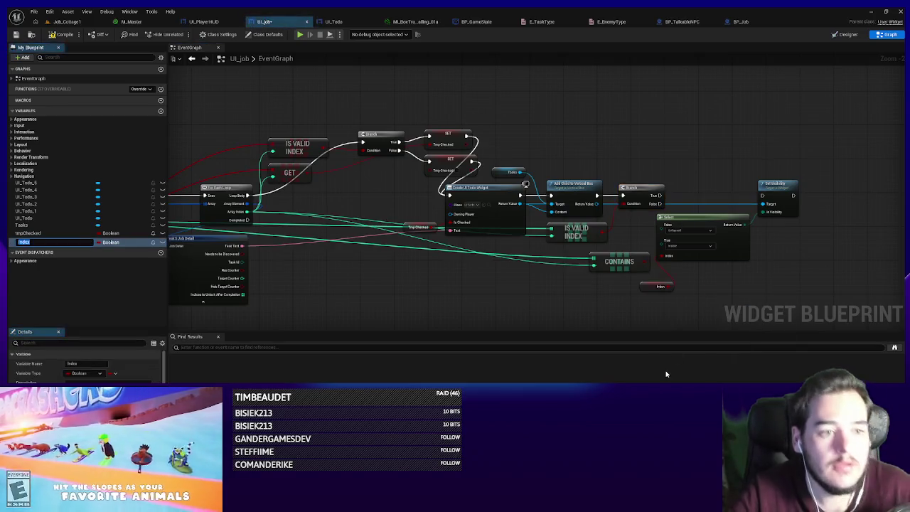
pyautogui.write('tmpVisibility')
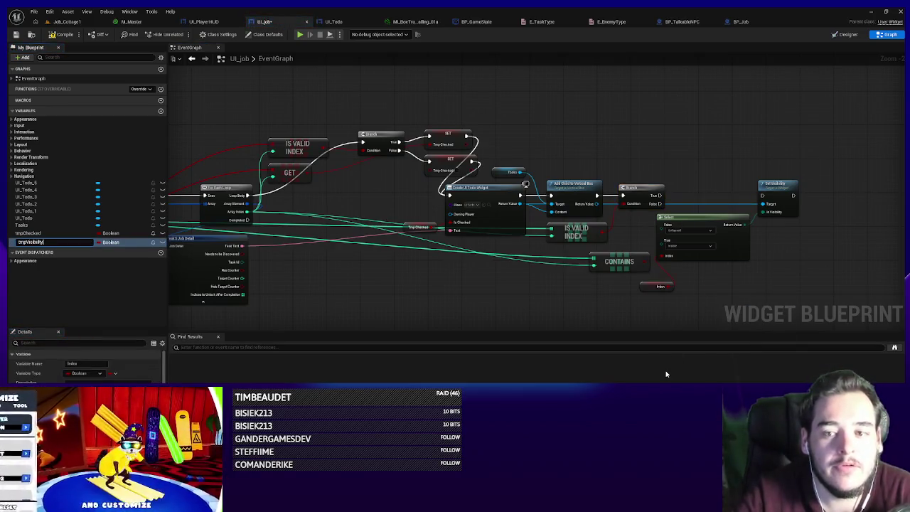
pyautogui.press('Return')
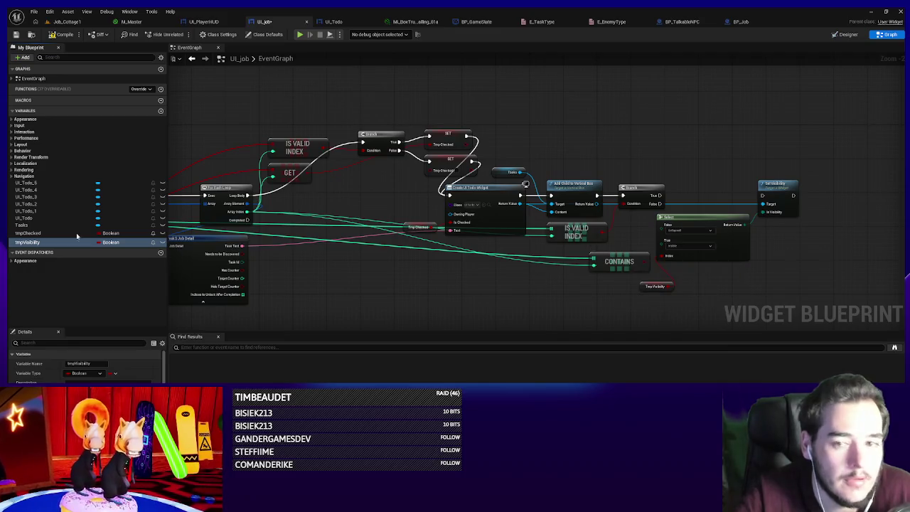
pyautogui.moveTo(36, 244)
pyautogui.mouseDown()
pyautogui.moveTo(647, 264)
pyautogui.moveTo(698, 289)
pyautogui.moveTo(822, 278)
pyautogui.moveTo(647, 284)
pyautogui.moveTo(596, 254)
pyautogui.mouseUp()
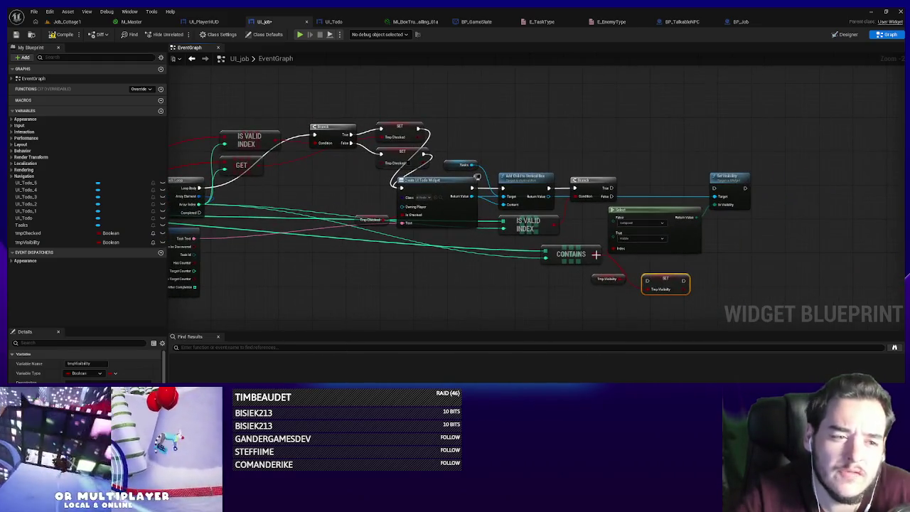
pyautogui.moveTo(612, 188); pyautogui.dragTo(714, 188)
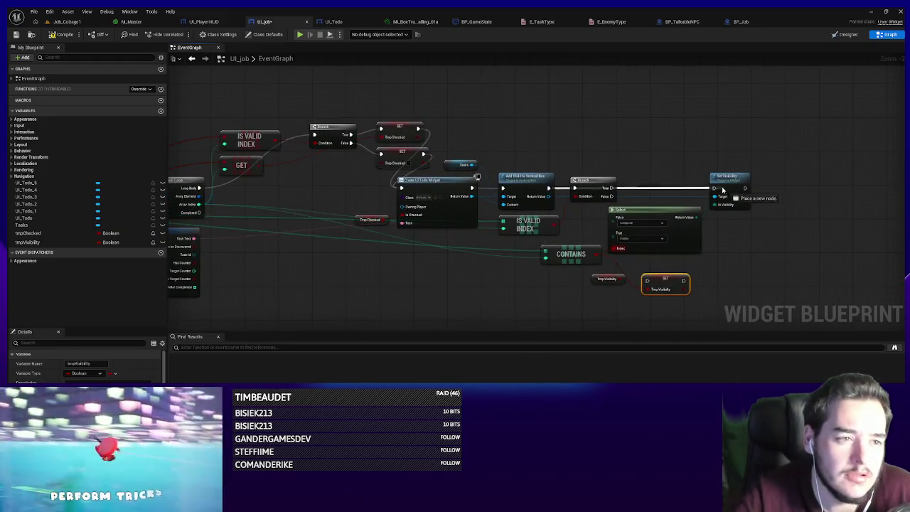
# - Delete the leftover Is Valid Index, Branch, SET and tmpVisibility getter nodes
pyautogui.click(593, 183)
pyautogui.press('Delete')
pyautogui.click(528, 224)
pyautogui.press('Delete')
pyautogui.click(665, 283)
pyautogui.keyDown('ctrl'); pyautogui.click(607, 278); pyautogui.keyUp('ctrl')
pyautogui.press('Delete')
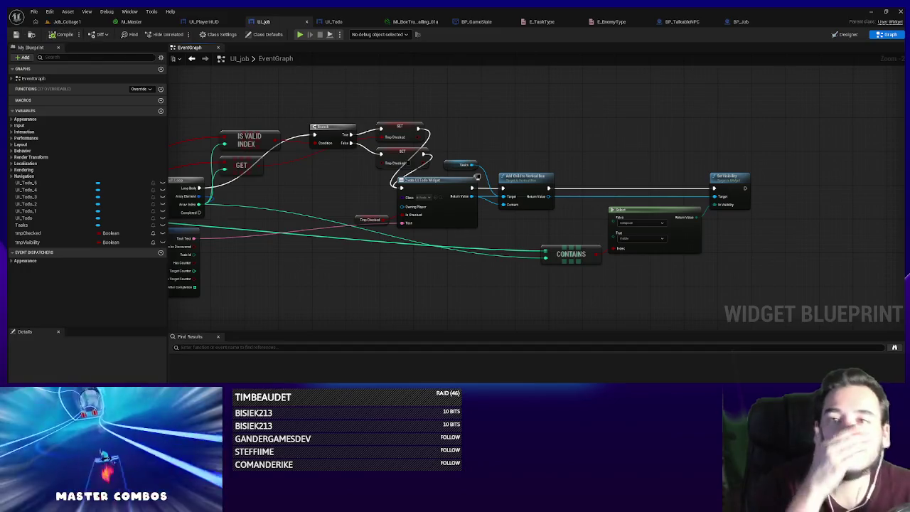
# - Add an OR Boolean node fed by the UpdateJobDetails event's Needs to be Discovered flag
pyautogui.moveTo(371, 213); pyautogui.dragTo(610, 213)
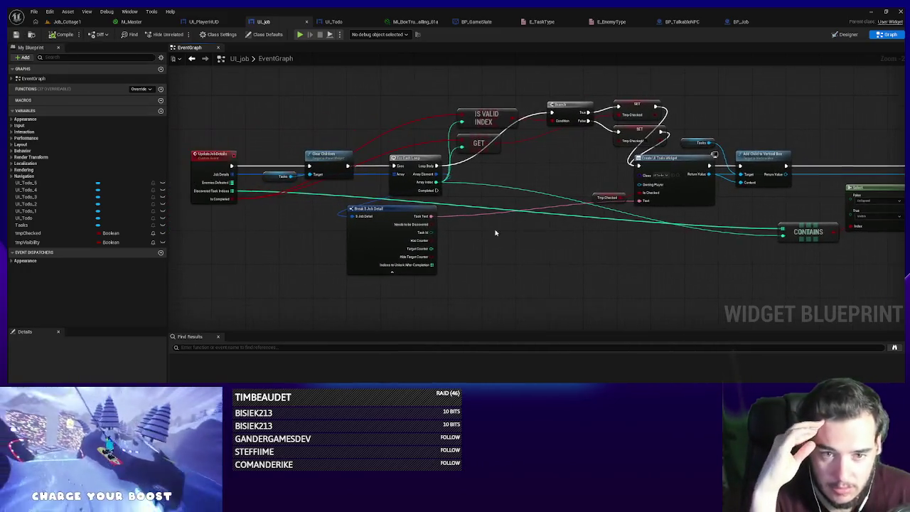
pyautogui.click(229, 200)
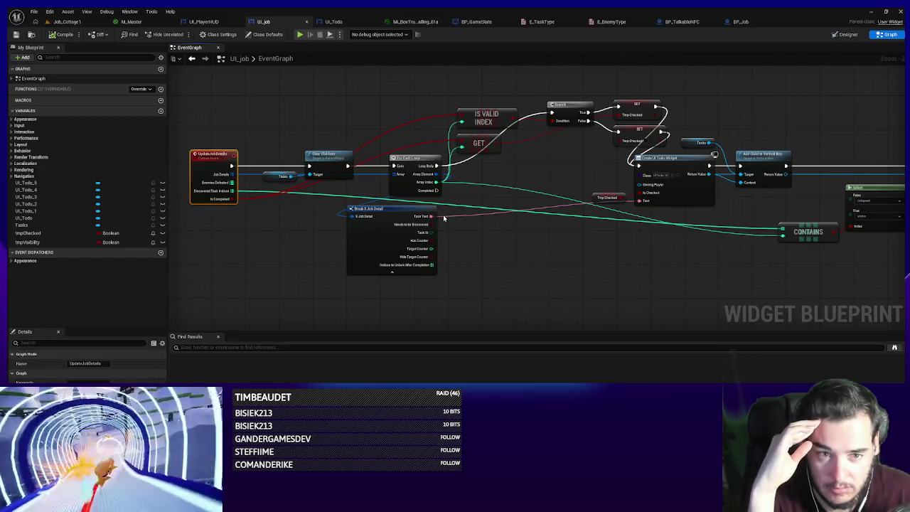
pyautogui.scroll(1, 443, 214)
pyautogui.scroll(-2, 427, 227)
pyautogui.scroll(1, 361, 237)
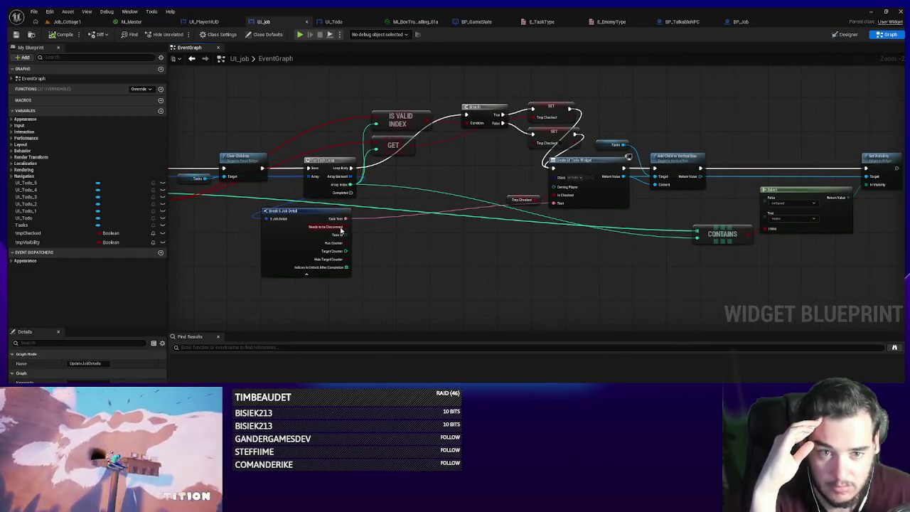
pyautogui.moveTo(344, 227); pyautogui.dragTo(715, 257)
pyautogui.write('or')
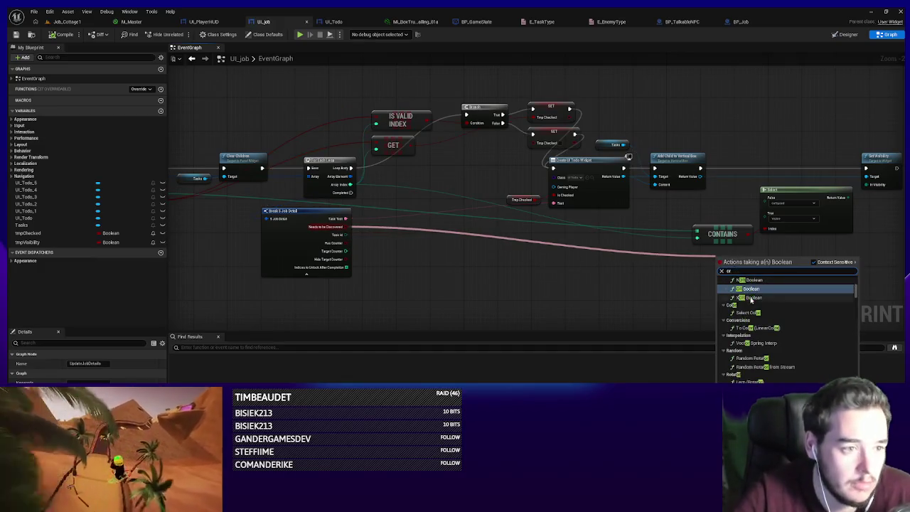
pyautogui.press('Return')
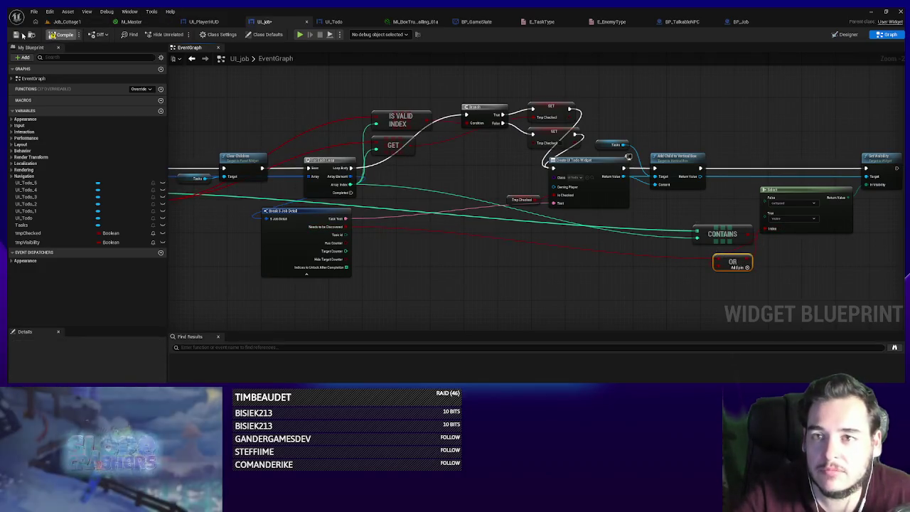
# - Play-test the Job_Cottage1 level
pyautogui.moveTo(197, 114); pyautogui.dragTo(341, 194)
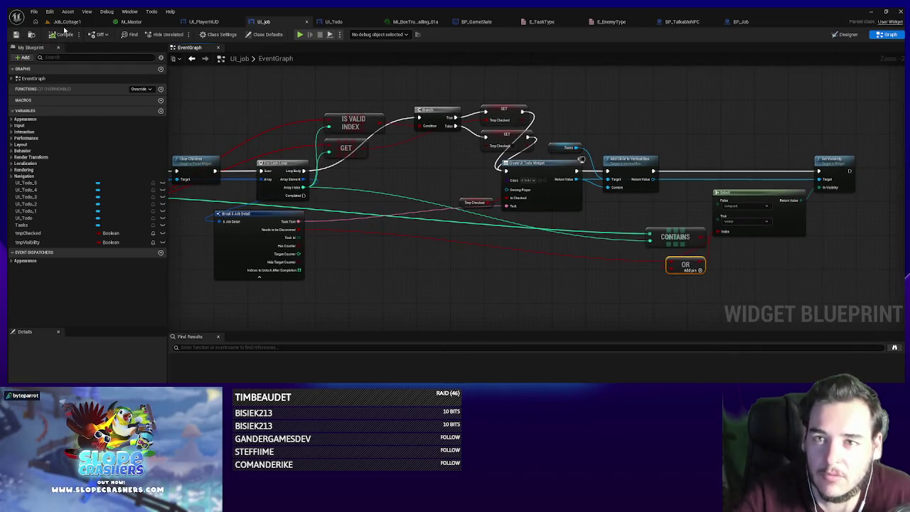
pyautogui.click(65, 22)
pyautogui.hotkey('alt', 'p')
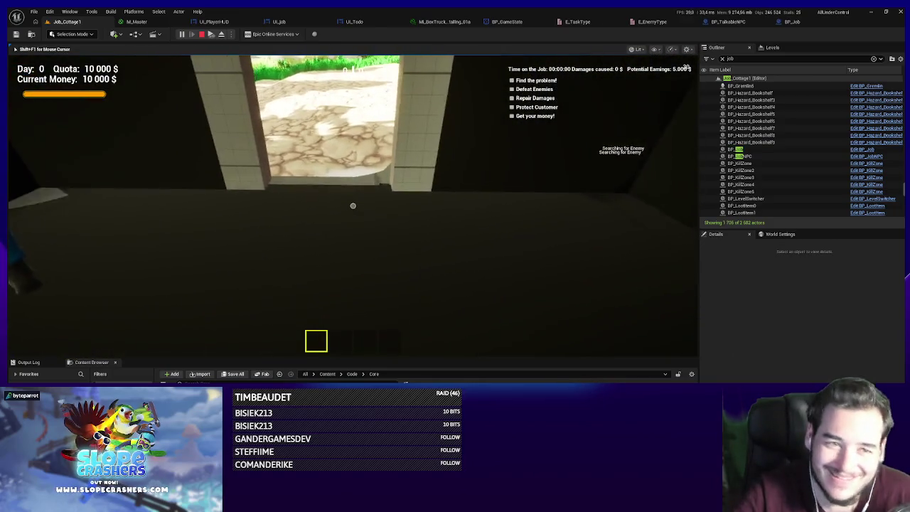
# - Stop the play test and inspect Job Details entries [5] and [0] in BP_Job
pyautogui.press('Escape')
pyautogui.click(793, 22)
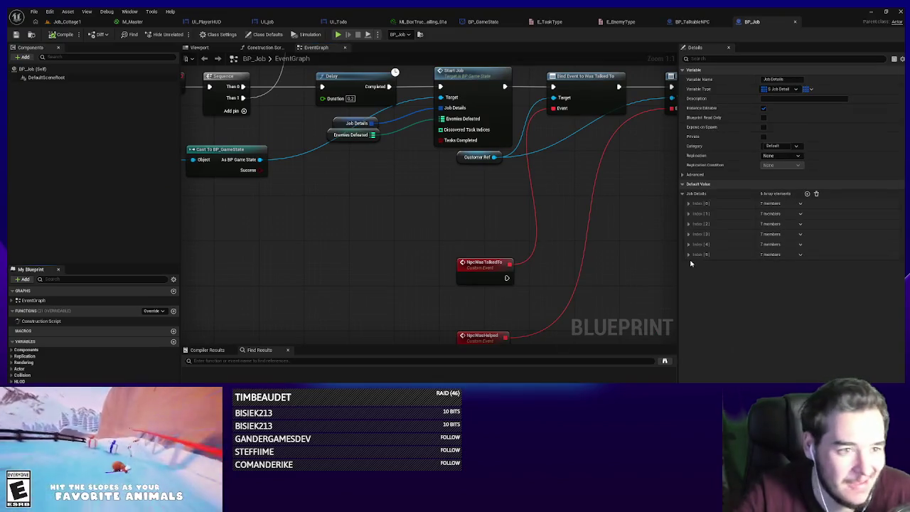
pyautogui.click(688, 254)
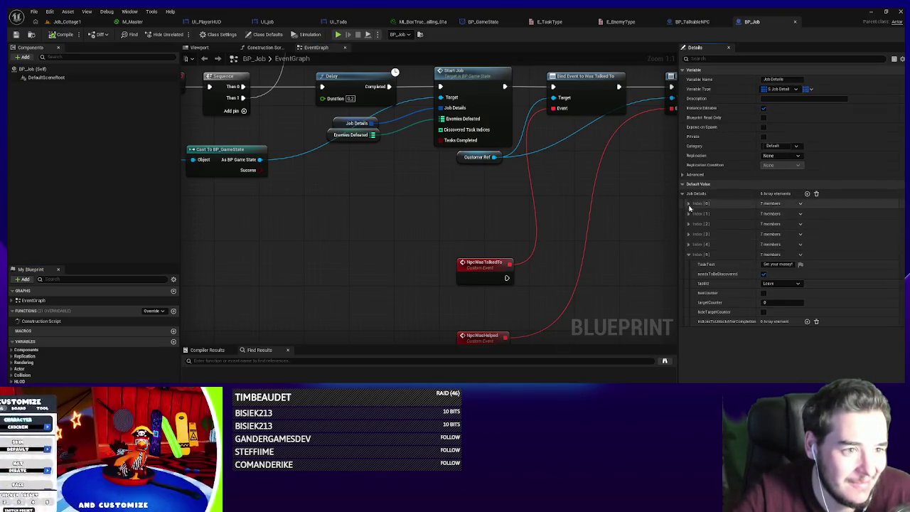
pyautogui.click(688, 204)
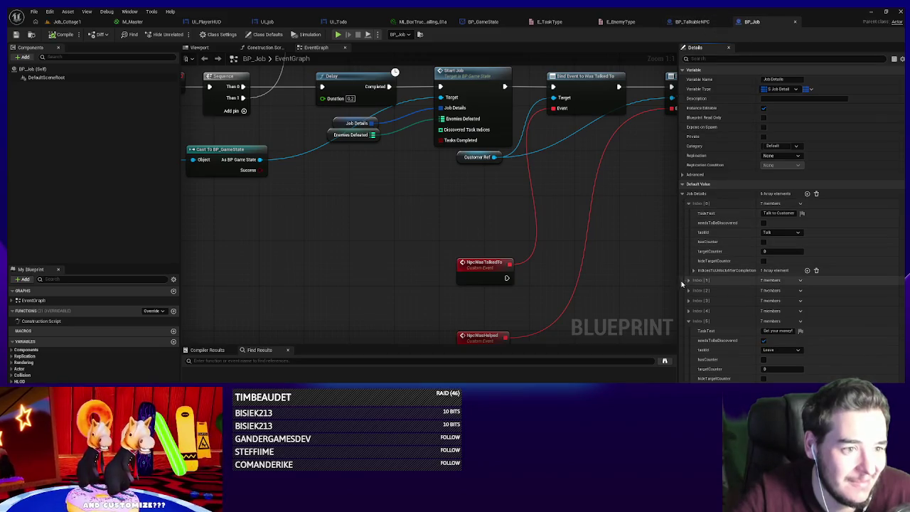
# - Glance at BP_TalkableNPC and UI_PlayerHUD, then return to UI_Job's event graph
pyautogui.click(689, 22)
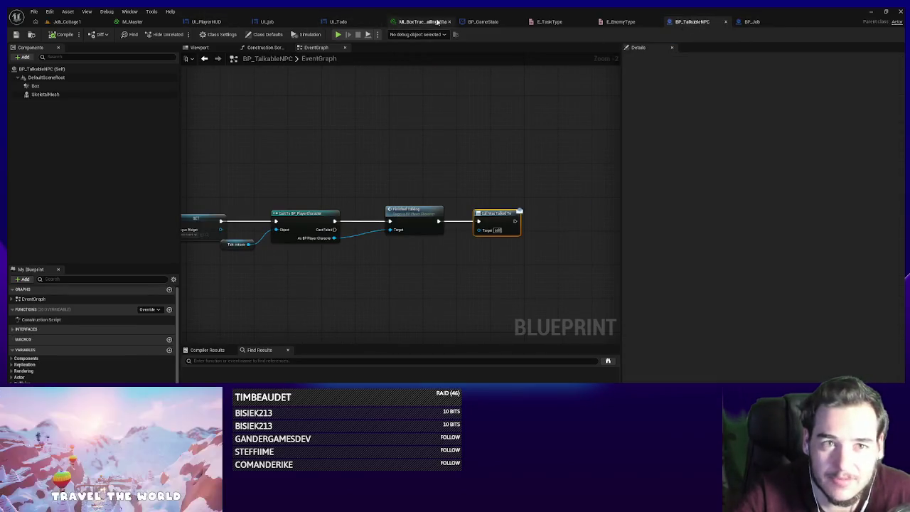
pyautogui.click(266, 22)
pyautogui.click(204, 22)
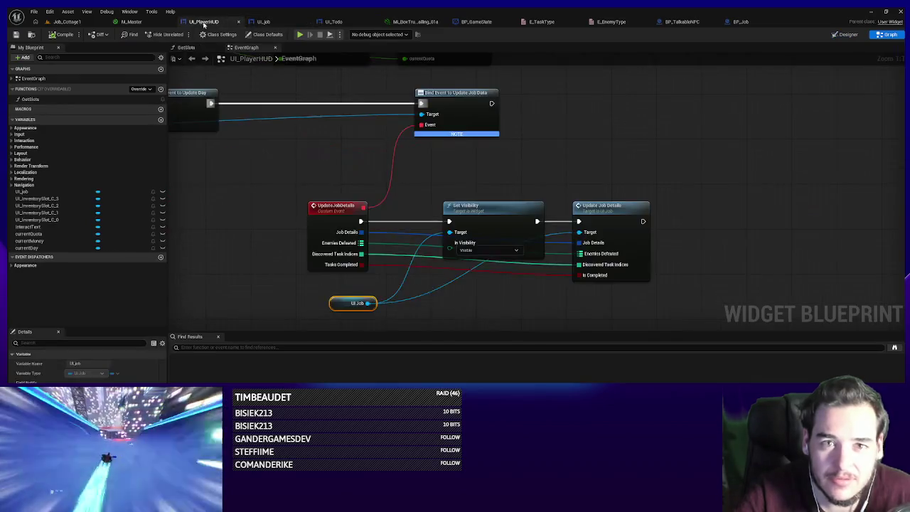
pyautogui.click(264, 22)
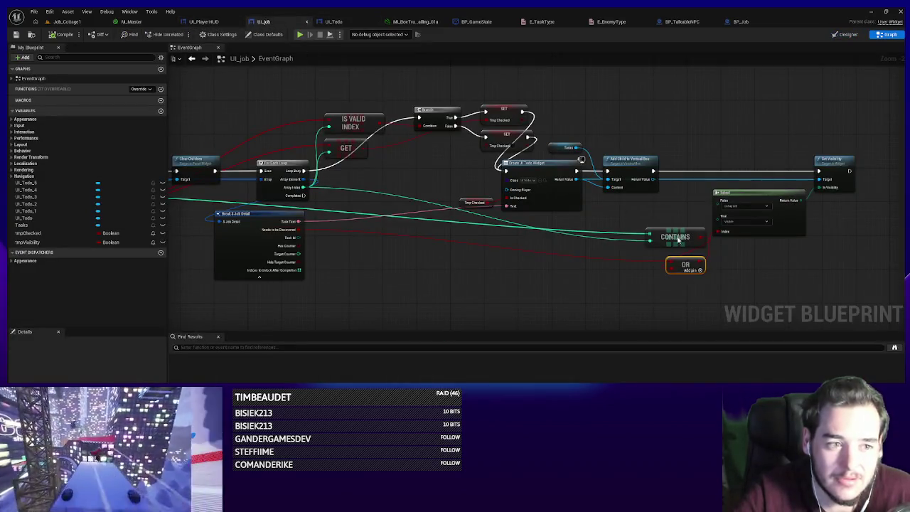
# - Add a NOT Boolean on Needs to be Discovered feeding the OR, then return to Job_Cottage1
pyautogui.hotkey('ctrl', 'z')
pyautogui.moveTo(677, 263)
pyautogui.mouseDown()
pyautogui.moveTo(626, 268)
pyautogui.moveTo(620, 256)
pyautogui.mouseUp()
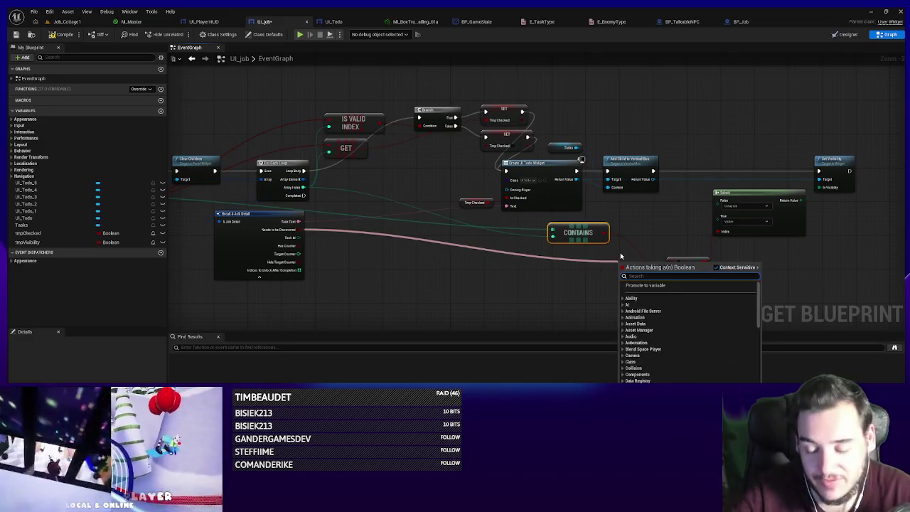
pyautogui.write('not b')
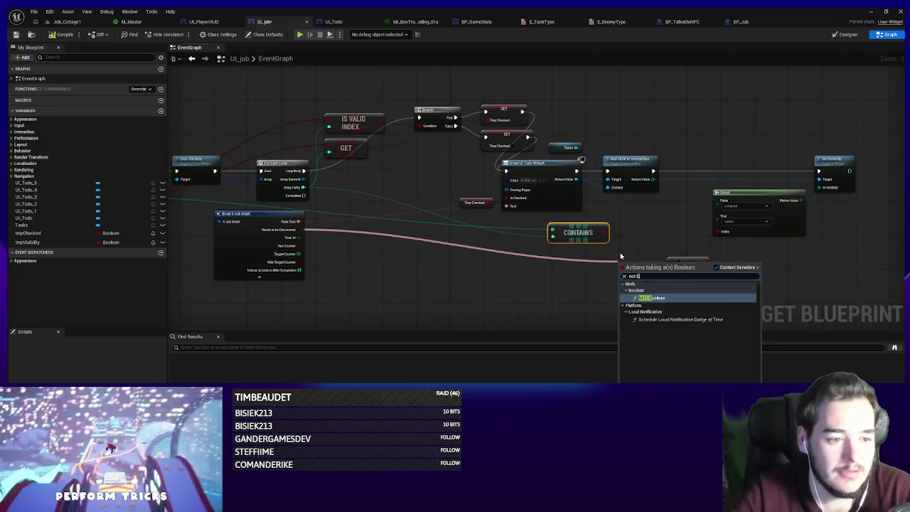
pyautogui.press('Return')
pyautogui.moveTo(672, 265); pyautogui.dragTo(638, 267)
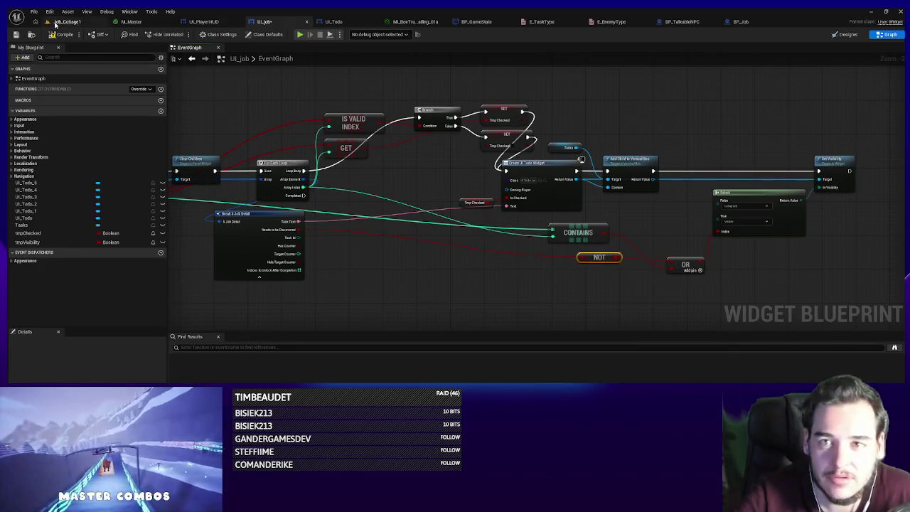
pyautogui.click(56, 22)
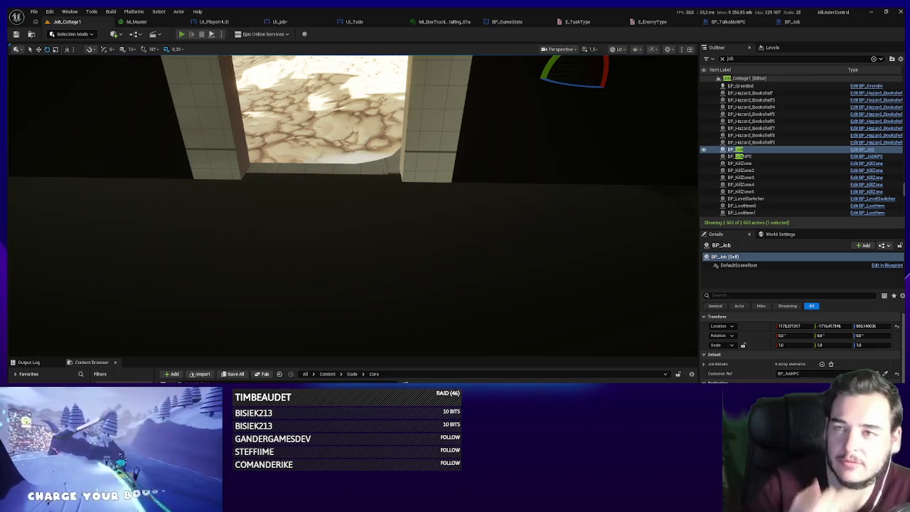
# - Play-test accepting the job with 'Yes chef!', then stop and select the Customer NPC
pyautogui.hotkey('alt', 'p')
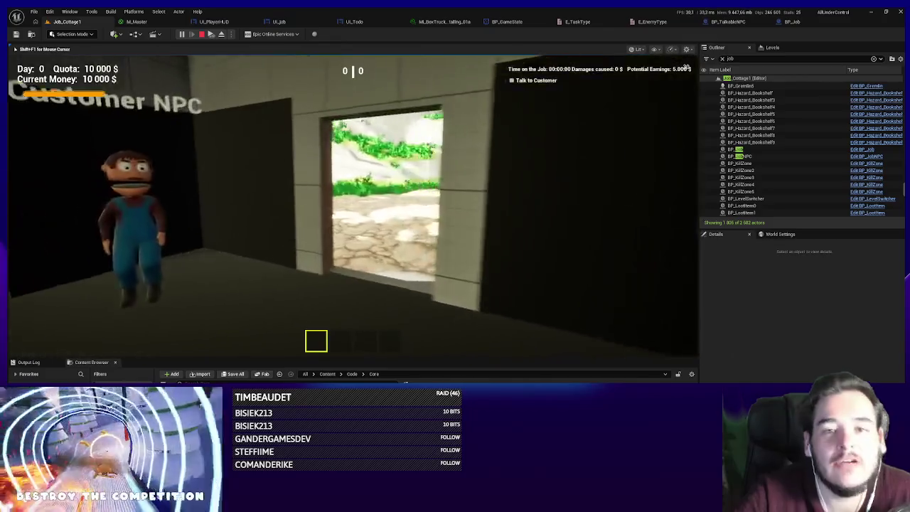
pyautogui.press('f')
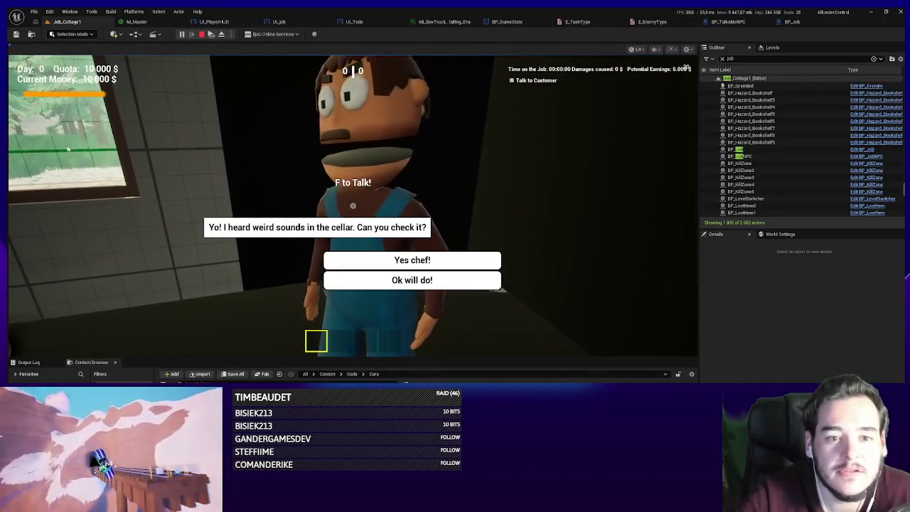
pyautogui.click(469, 260)
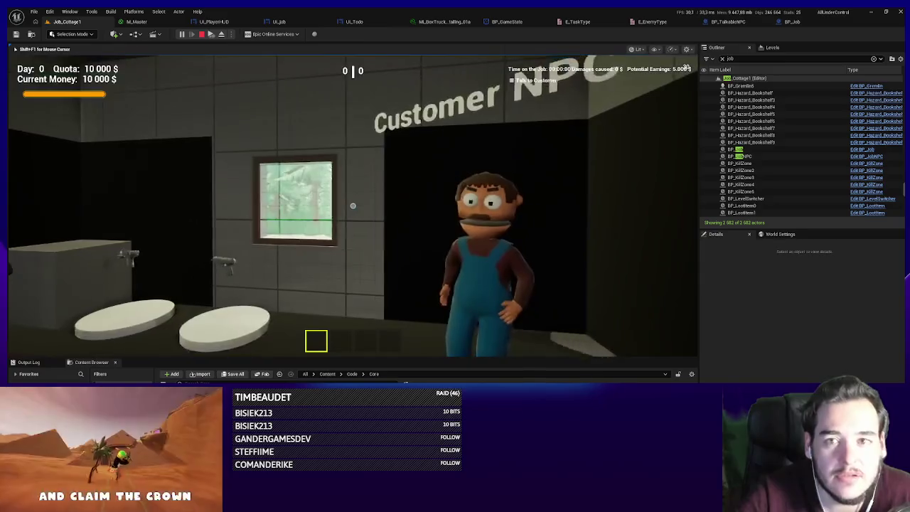
pyautogui.press('Escape')
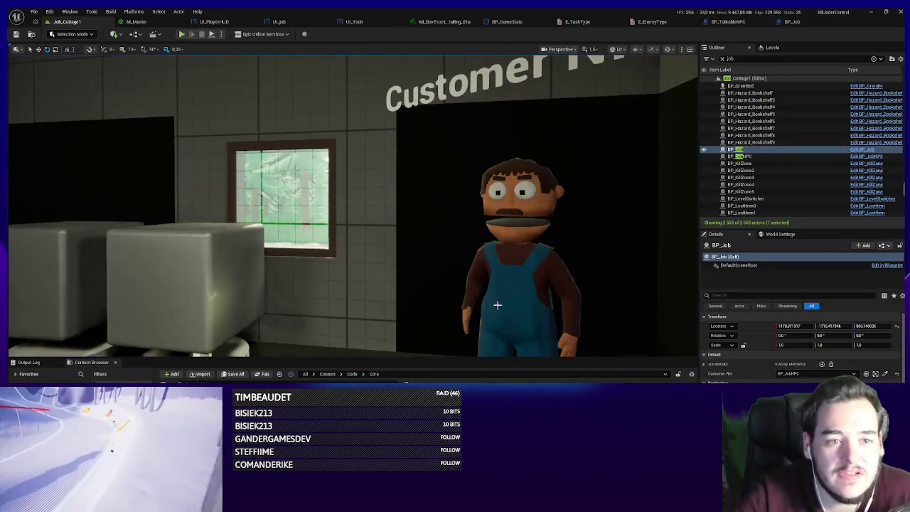
pyautogui.press('f')
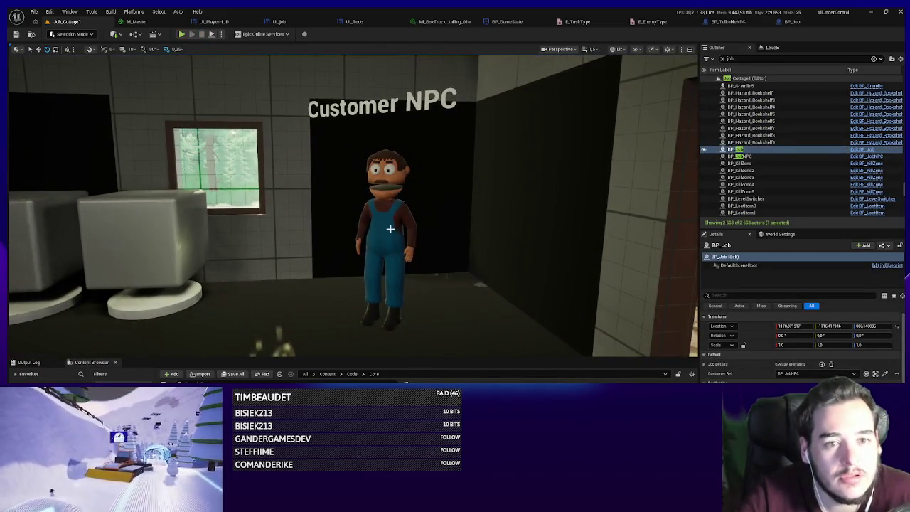
pyautogui.click(391, 228)
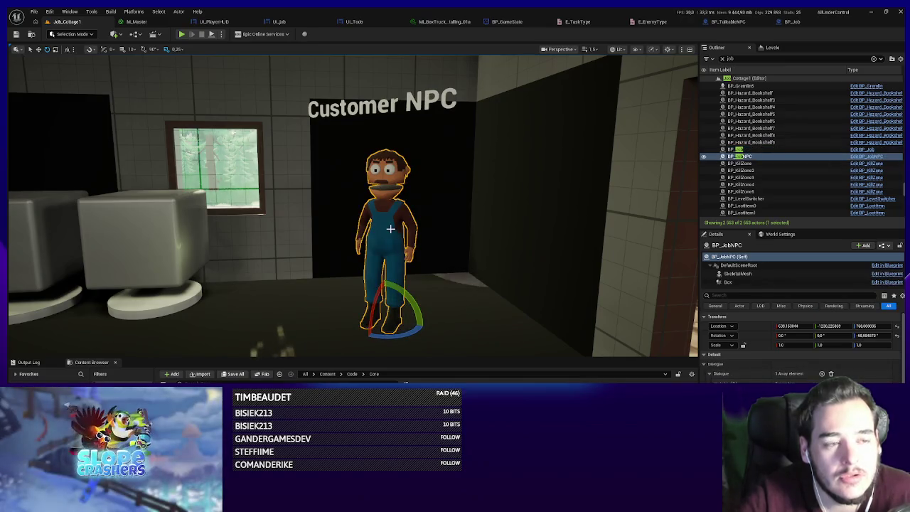
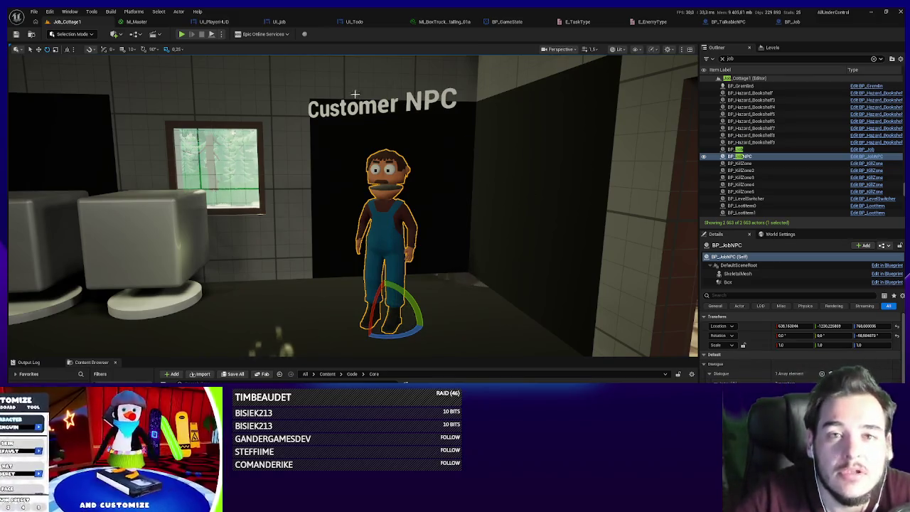
# - In BP_Job, paste a Job Details getter under the NpcWasTalkedTo event
pyautogui.click(791, 22)
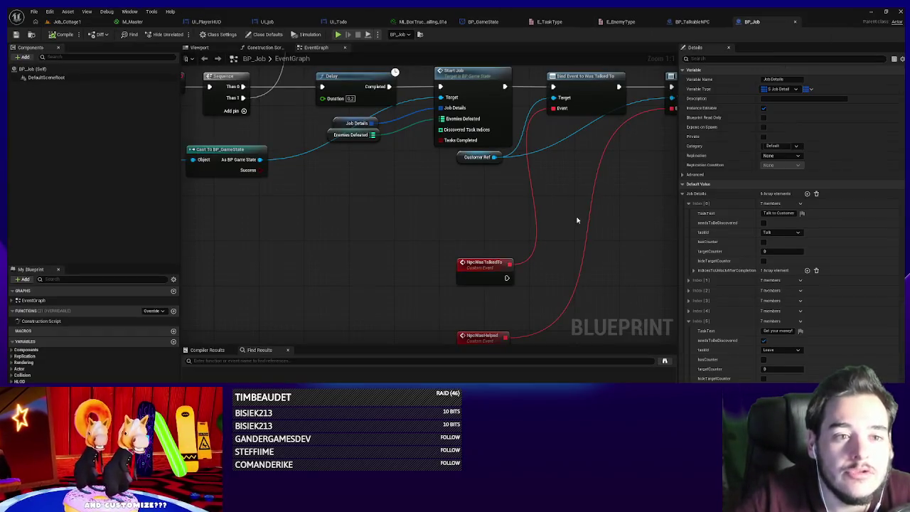
pyautogui.moveTo(438, 241)
pyautogui.mouseDown()
pyautogui.moveTo(423, 223)
pyautogui.moveTo(398, 224)
pyautogui.moveTo(419, 228)
pyautogui.moveTo(442, 302)
pyautogui.moveTo(474, 291)
pyautogui.mouseUp()
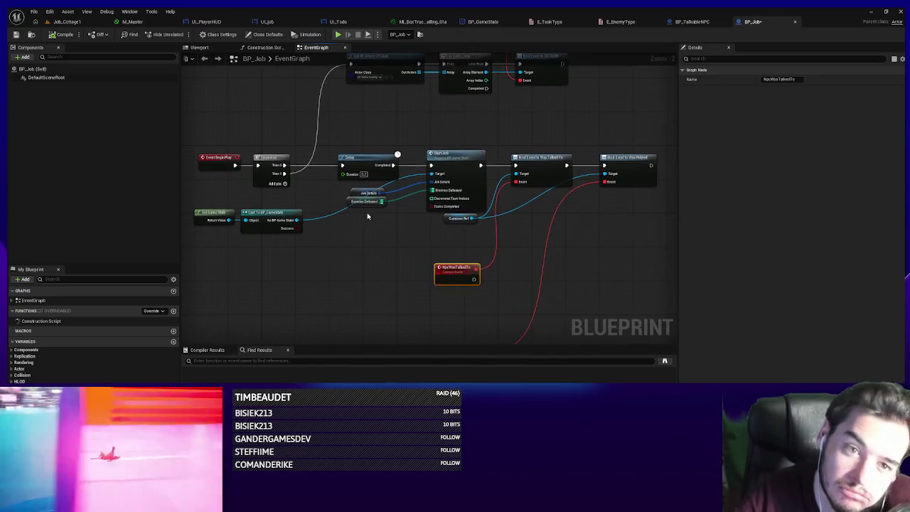
pyautogui.click(356, 195)
pyautogui.hotkey('ctrl', 'v')
pyautogui.scroll(3, 448, 284)
# - Add a For Each Loop over Job Details
pyautogui.moveTo(478, 288)
pyautogui.mouseDown()
pyautogui.moveTo(497, 296)
pyautogui.moveTo(505, 285)
pyautogui.mouseUp()
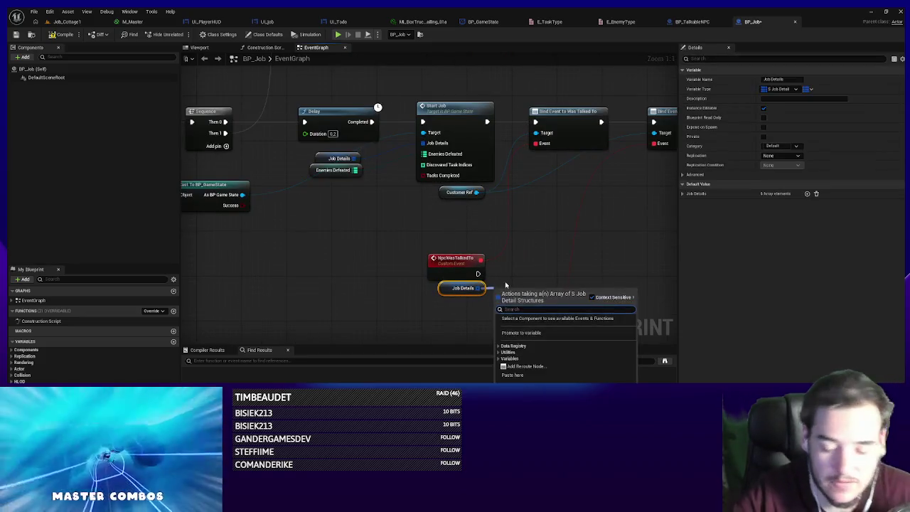
pyautogui.write('forea')
pyautogui.press('Return')
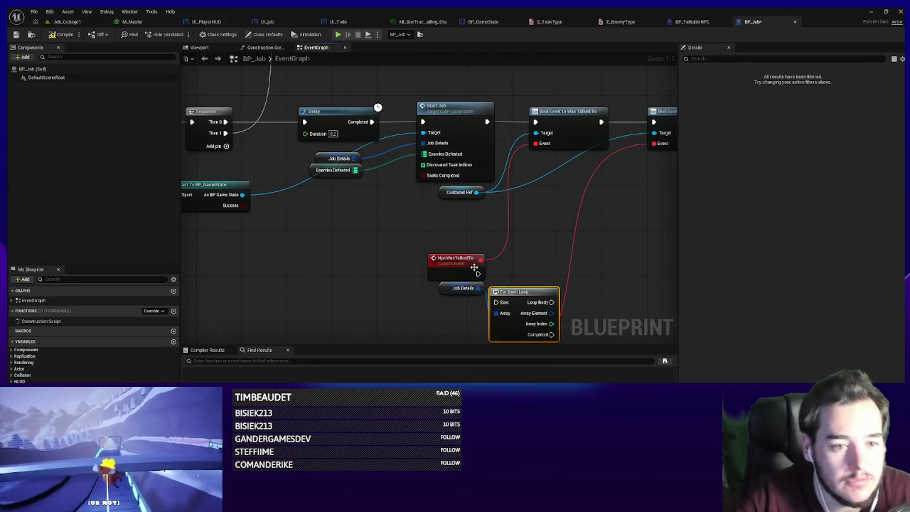
pyautogui.moveTo(528, 265); pyautogui.dragTo(523, 271)
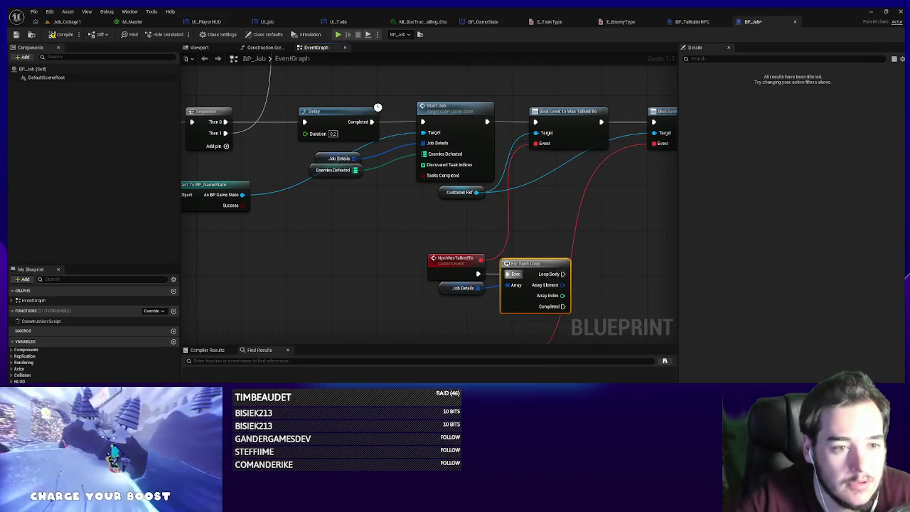
# - Split each Array Element with a Break S Job Detail node showing all pins
pyautogui.moveTo(455, 275); pyautogui.dragTo(425, 321)
pyautogui.write('break')
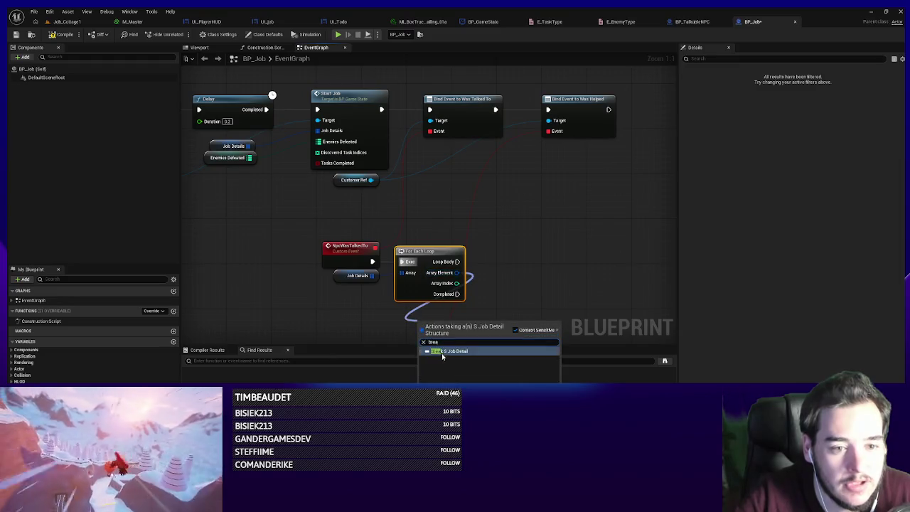
pyautogui.click(441, 345)
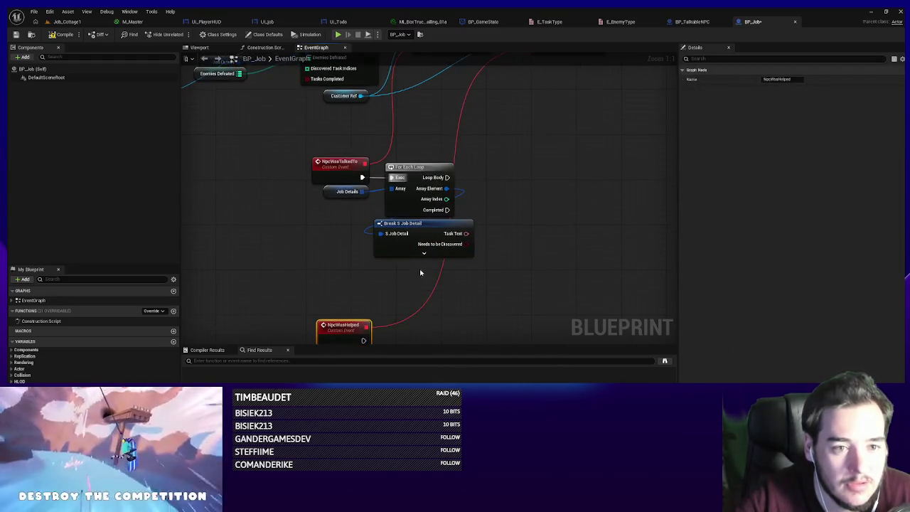
pyautogui.click(421, 260)
pyautogui.moveTo(416, 250)
pyautogui.mouseDown()
pyautogui.moveTo(391, 267)
pyautogui.moveTo(488, 214)
pyautogui.mouseUp()
# - Compare the entry's Task Id to Talk with an Equal (Enum) node
pyautogui.write('equa')
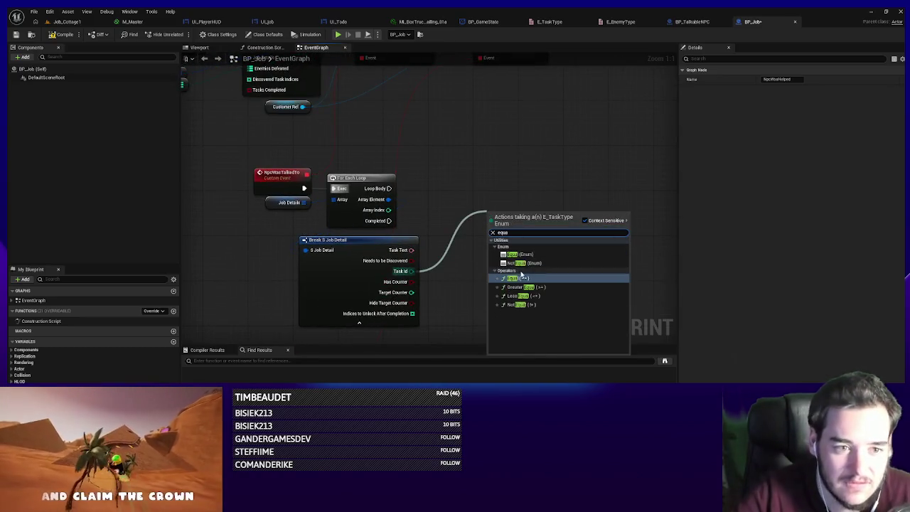
pyautogui.click(521, 277)
pyautogui.click(509, 222)
pyautogui.click(509, 236)
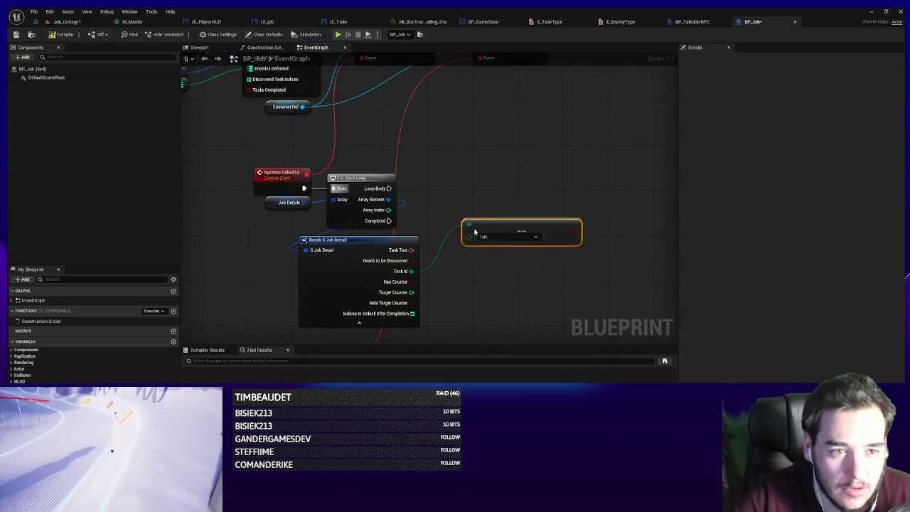
# - Add a Branch driven by the Talk comparison and run it from the Loop Body
pyautogui.click(596, 194)
pyautogui.moveTo(598, 222); pyautogui.dragTo(602, 216)
pyautogui.moveTo(600, 194)
pyautogui.mouseDown()
pyautogui.moveTo(504, 184)
pyautogui.moveTo(586, 189)
pyautogui.mouseUp()
pyautogui.moveTo(416, 190); pyautogui.dragTo(389, 188)
pyautogui.moveTo(610, 193)
pyautogui.mouseDown()
pyautogui.moveTo(529, 288)
pyautogui.moveTo(173, 75)
pyautogui.mouseUp()
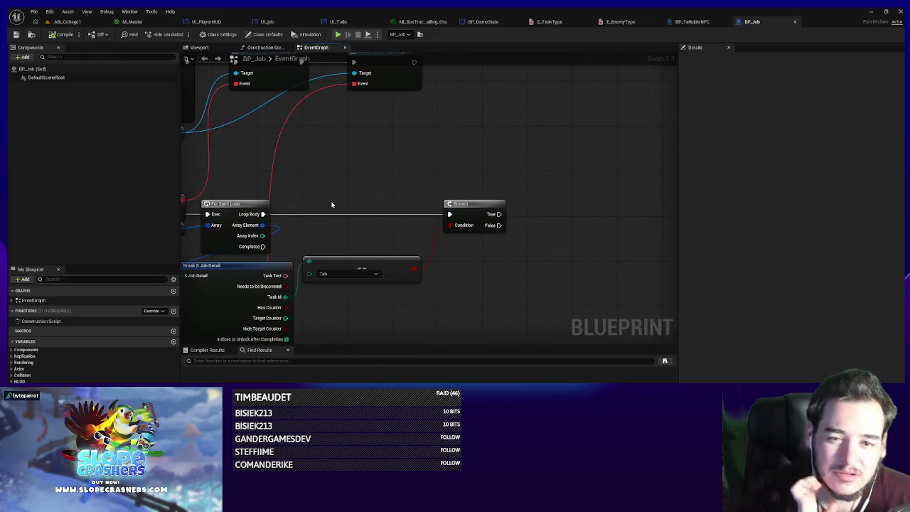
# - Tidy the graph, placing the Talk check under the collapsed Break node and the Branch near the loop
pyautogui.moveTo(403, 324); pyautogui.dragTo(462, 301)
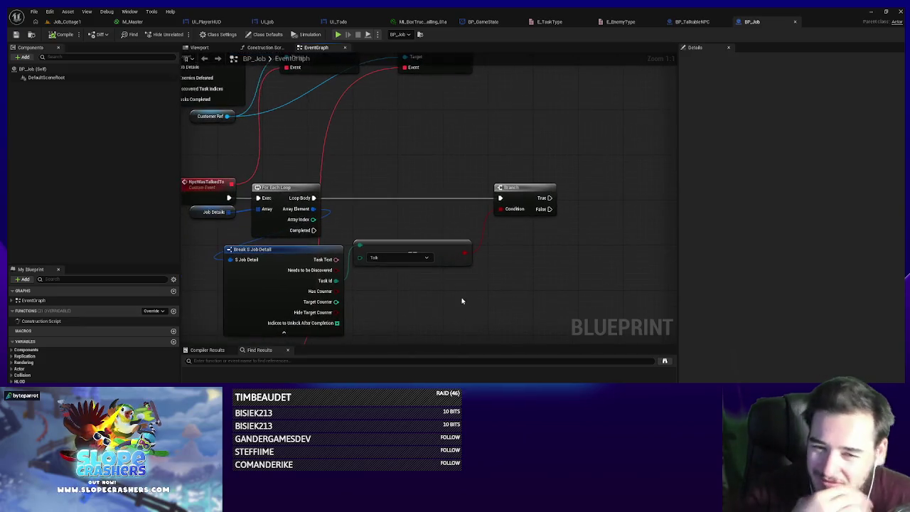
pyautogui.moveTo(407, 290); pyautogui.dragTo(455, 262)
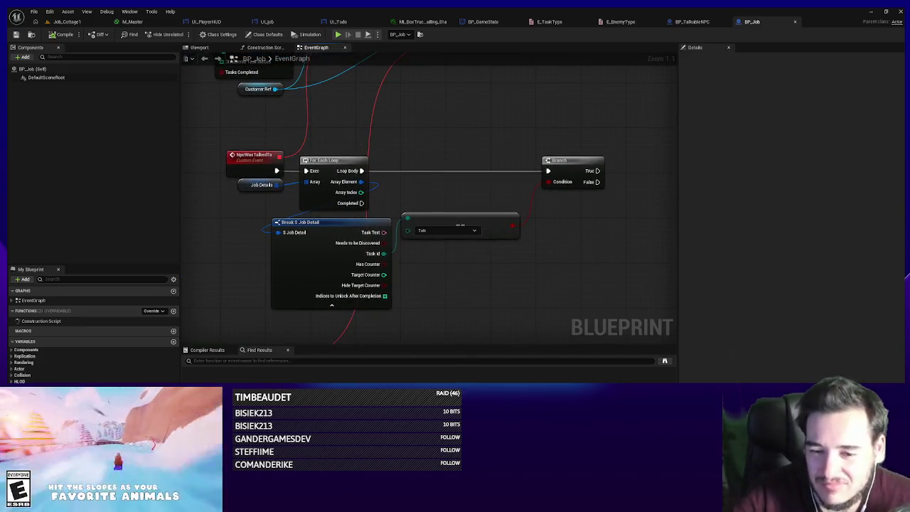
pyautogui.moveTo(453, 231)
pyautogui.mouseDown()
pyautogui.moveTo(331, 316)
pyautogui.moveTo(338, 293)
pyautogui.moveTo(316, 254)
pyautogui.mouseUp()
pyautogui.click(331, 280)
pyautogui.moveTo(541, 163); pyautogui.dragTo(411, 163)
pyautogui.moveTo(242, 312); pyautogui.dragTo(188, 370)
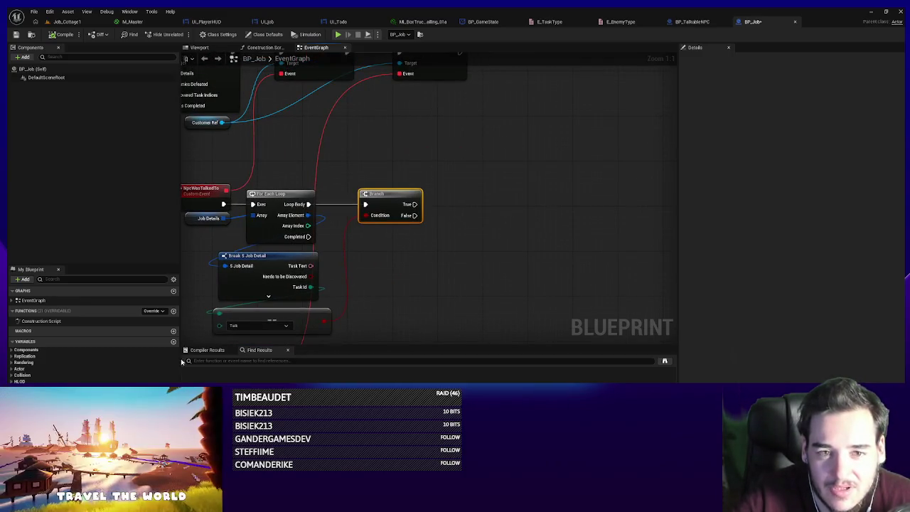
pyautogui.moveTo(182, 362); pyautogui.dragTo(671, 343)
pyautogui.moveTo(592, 162); pyautogui.dragTo(517, 208)
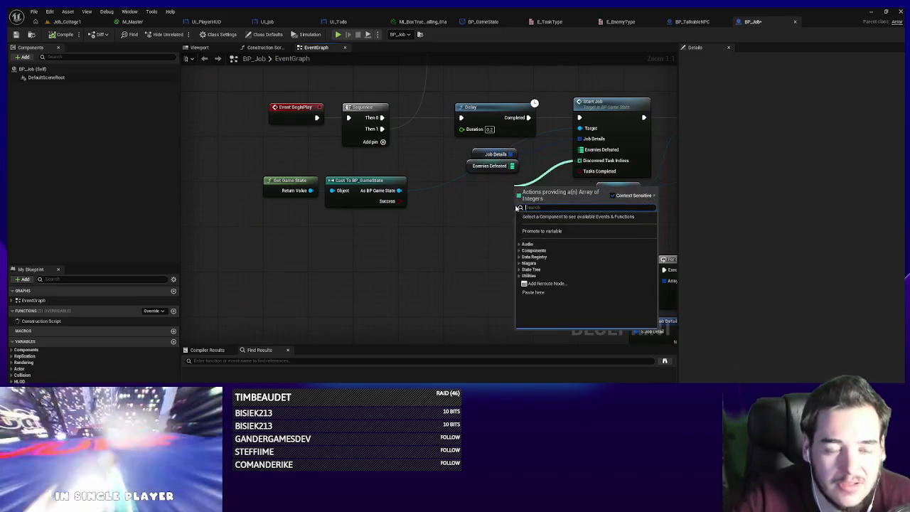
# - Place a Discovered Task Indices getter beside the Branch
pyautogui.click(544, 232)
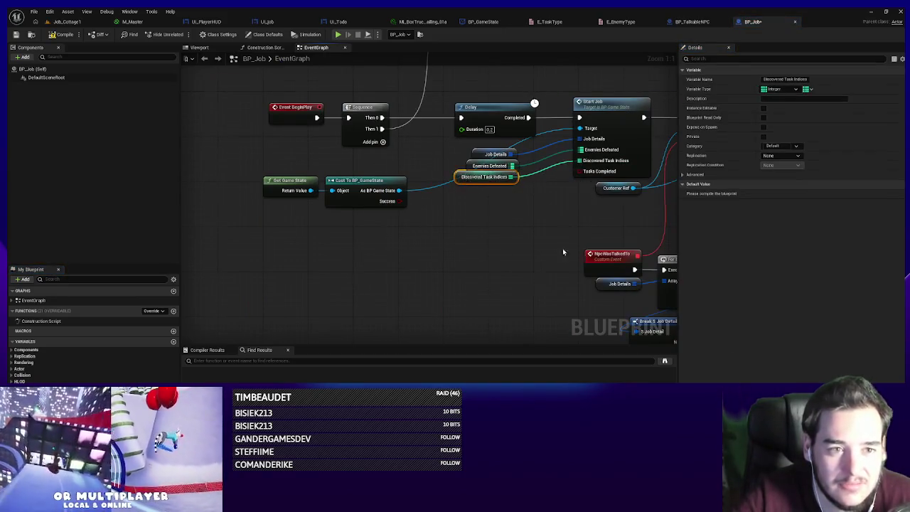
pyautogui.moveTo(562, 251); pyautogui.dragTo(258, 173)
pyautogui.hotkey('ctrl', 'v')
# - On Branch True, AddUnique the loop's Array Index into Discovered Task Indices
pyautogui.moveTo(527, 221); pyautogui.dragTo(575, 196)
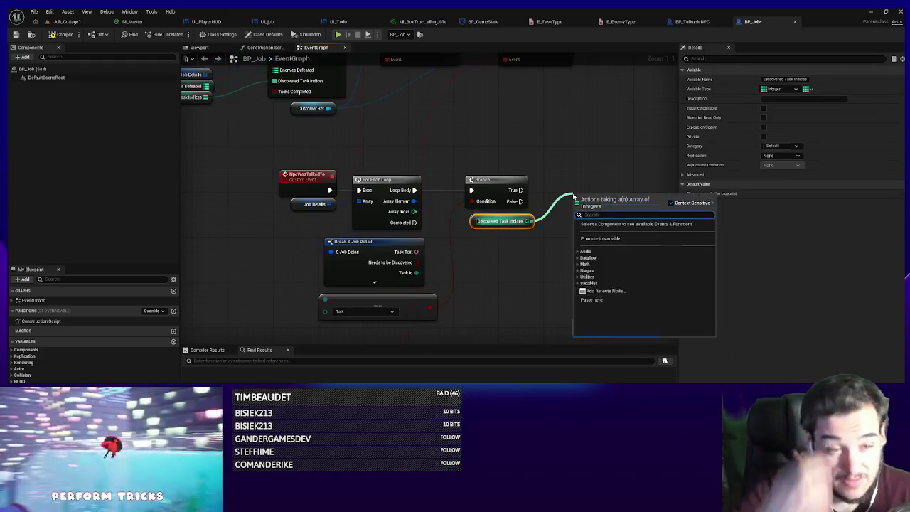
pyautogui.write('add unique')
pyautogui.press('Return')
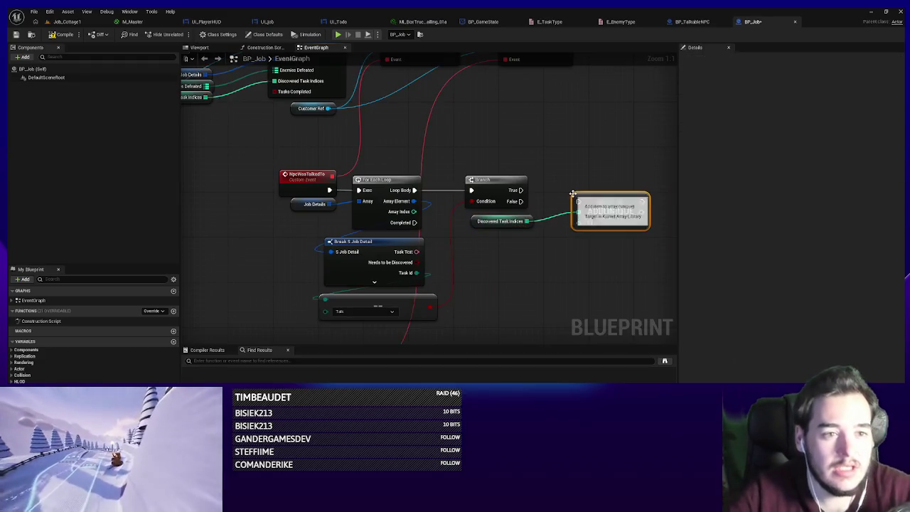
pyautogui.moveTo(522, 202); pyautogui.dragTo(579, 202)
pyautogui.moveTo(576, 225)
pyautogui.mouseDown()
pyautogui.moveTo(570, 209)
pyautogui.moveTo(414, 211)
pyautogui.mouseUp()
pyautogui.moveTo(582, 192); pyautogui.dragTo(583, 198)
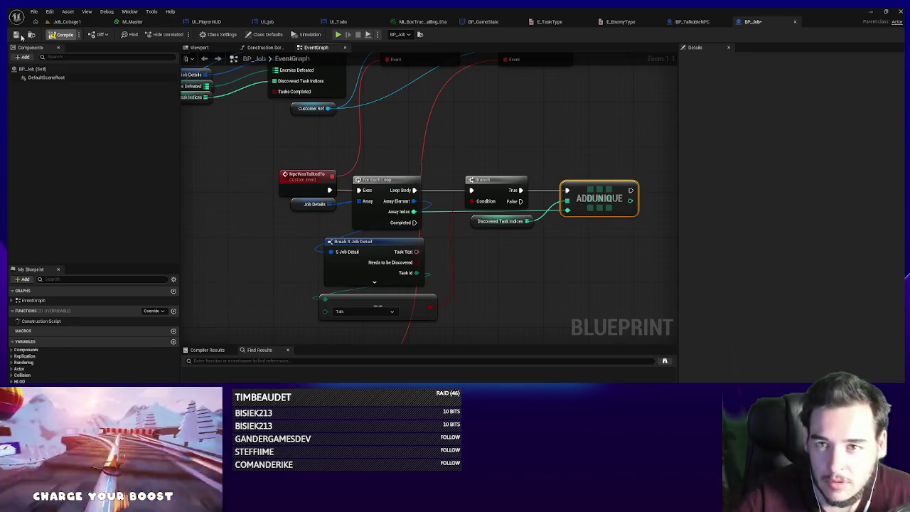
pyautogui.scroll(-3, 537, 242)
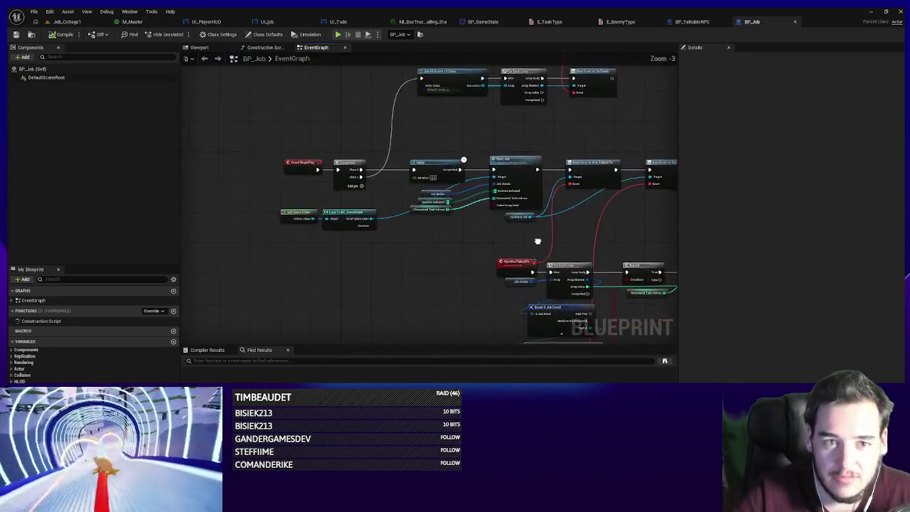
# - Add a custom event named UpdateJob
pyautogui.rightClick(380, 278)
pyautogui.write('custom even')
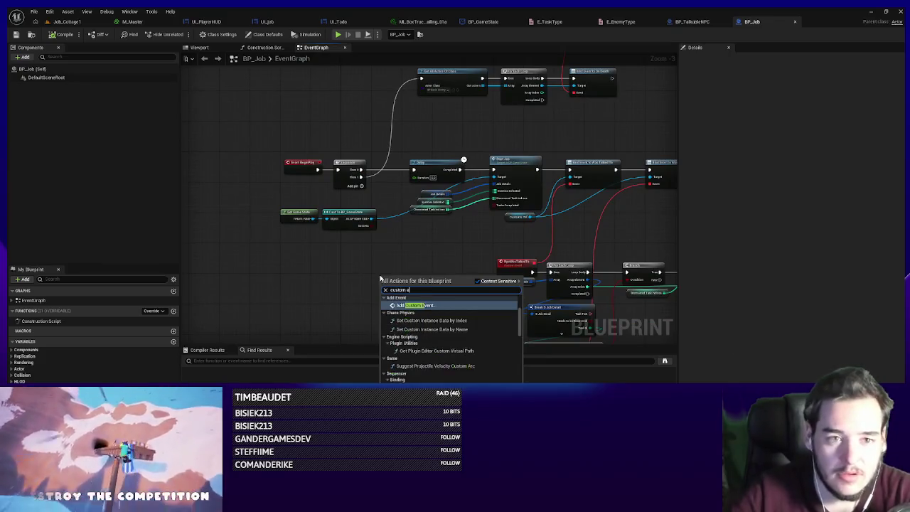
pyautogui.press('Return')
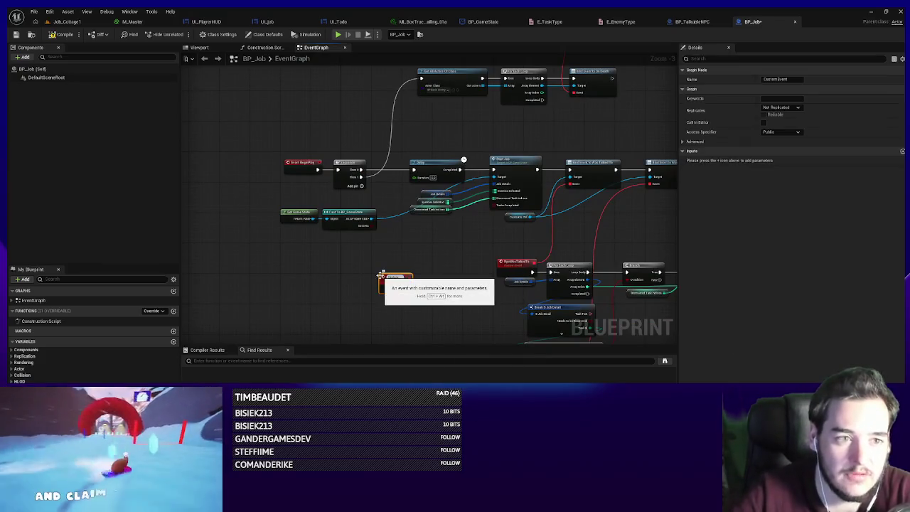
pyautogui.press('Return')
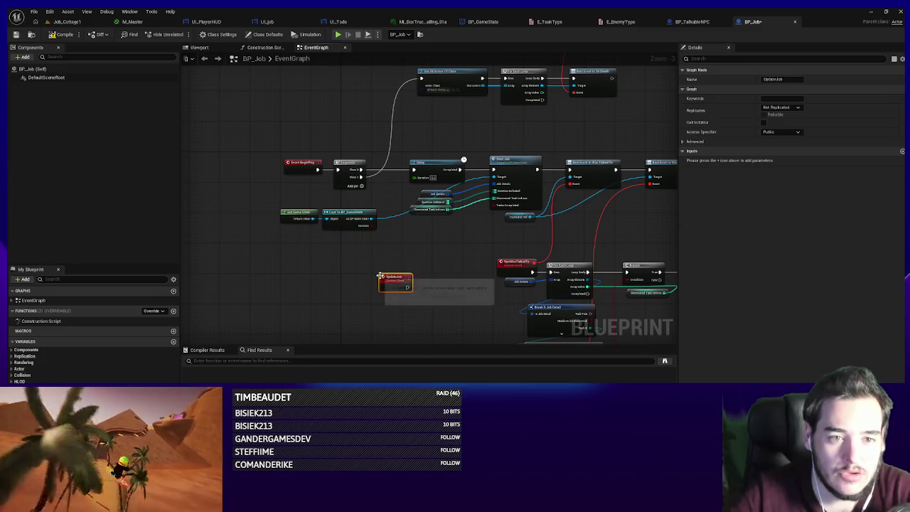
pyautogui.scroll(1, 468, 133)
# - Rearrange the Bind Event nodes and make UpdateJob trigger Start Job
pyautogui.moveTo(410, 169)
pyautogui.mouseDown()
pyautogui.moveTo(545, 166)
pyautogui.moveTo(538, 171)
pyautogui.mouseUp()
pyautogui.moveTo(601, 228)
pyautogui.mouseDown()
pyautogui.moveTo(448, 181)
pyautogui.moveTo(566, 95)
pyautogui.moveTo(547, 90)
pyautogui.mouseUp()
pyautogui.keyDown('ctrl'); pyautogui.click(399, 250); pyautogui.keyUp('ctrl')
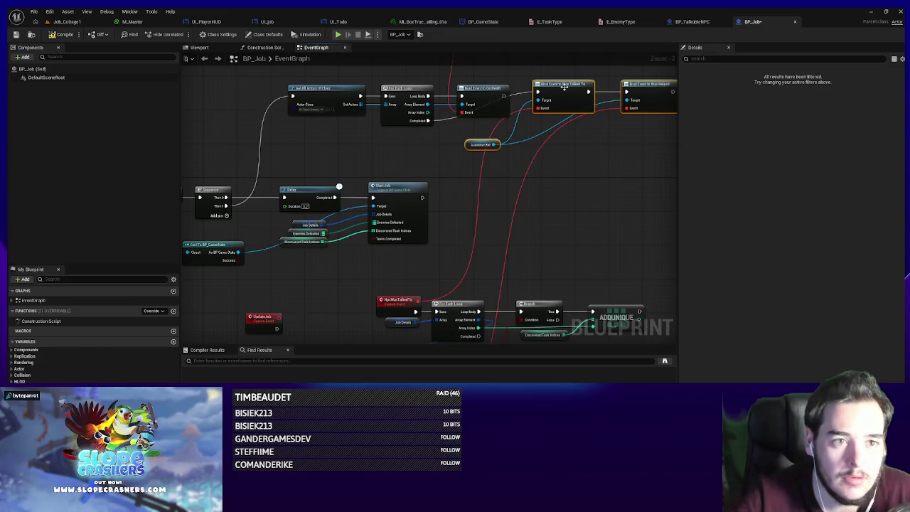
pyautogui.moveTo(481, 225); pyautogui.dragTo(562, 176)
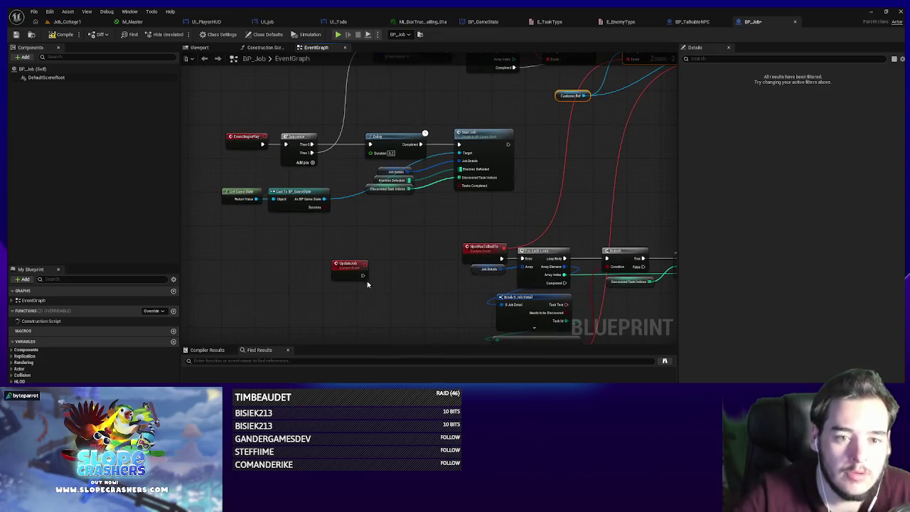
pyautogui.moveTo(334, 269); pyautogui.dragTo(301, 264)
pyautogui.moveTo(460, 145); pyautogui.dragTo(342, 264)
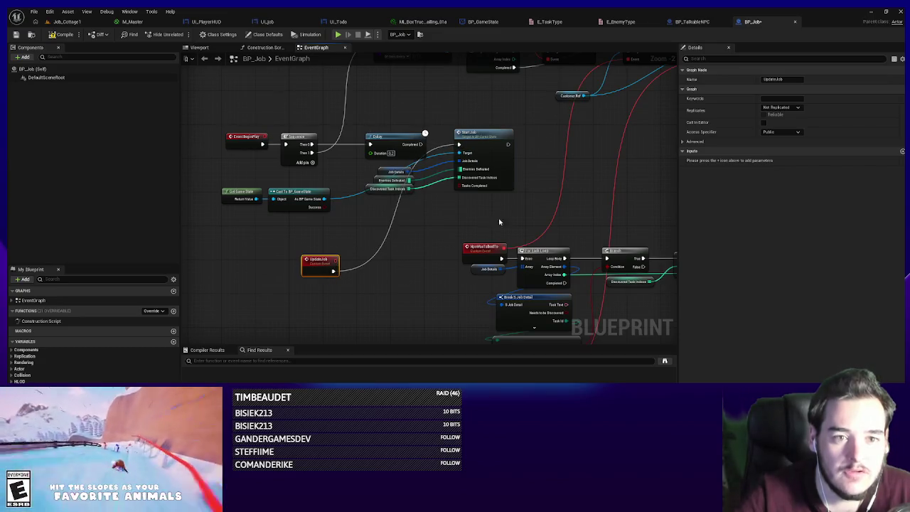
pyautogui.moveTo(499, 222); pyautogui.dragTo(270, 178)
pyautogui.moveTo(480, 146)
pyautogui.mouseDown()
pyautogui.moveTo(446, 216)
pyautogui.moveTo(396, 263)
pyautogui.moveTo(404, 260)
pyautogui.mouseUp()
# - Call Update Job after the Delay completes and again beside ADDUNIQUE
pyautogui.moveTo(391, 174)
pyautogui.mouseDown()
pyautogui.moveTo(317, 275)
pyautogui.moveTo(308, 242)
pyautogui.mouseUp()
pyautogui.click(322, 201)
pyautogui.moveTo(426, 98)
pyautogui.mouseDown()
pyautogui.moveTo(463, 104)
pyautogui.moveTo(467, 87)
pyautogui.moveTo(473, 93)
pyautogui.mouseUp()
pyautogui.moveTo(537, 126); pyautogui.dragTo(385, 159)
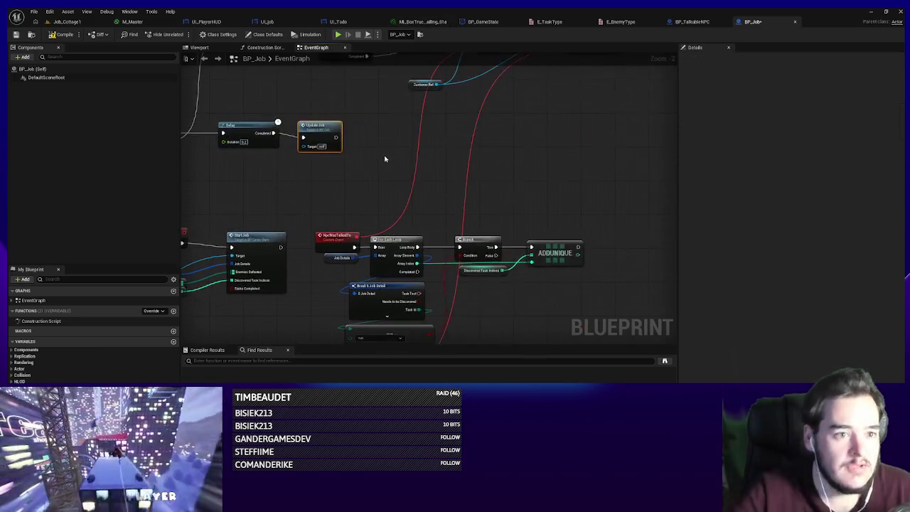
pyautogui.moveTo(616, 252)
pyautogui.mouseDown()
pyautogui.moveTo(569, 203)
pyautogui.moveTo(449, 273)
pyautogui.moveTo(443, 249)
pyautogui.mouseUp()
pyautogui.click(66, 21)
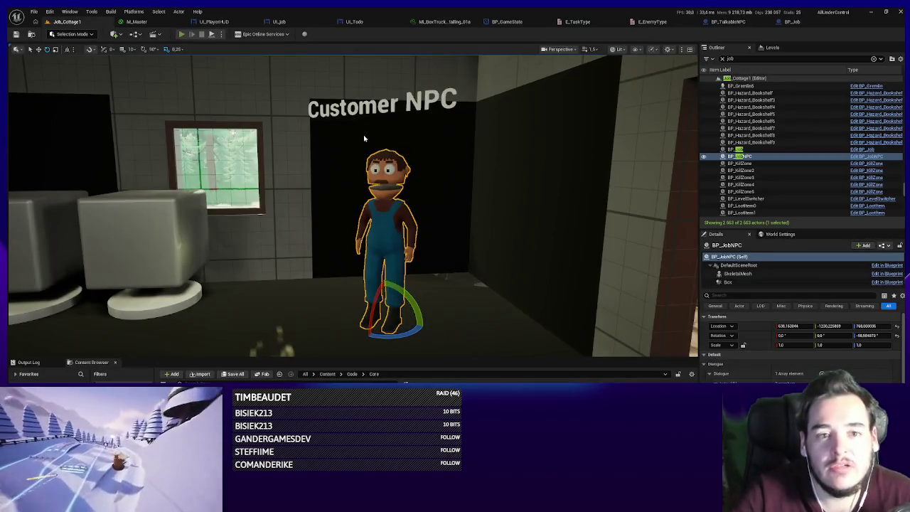
# - Play in editor, walk to the customer NPC and answer 'Yes chef!'
pyautogui.hotkey('alt', 'p')
pyautogui.press('w')
pyautogui.press('f')
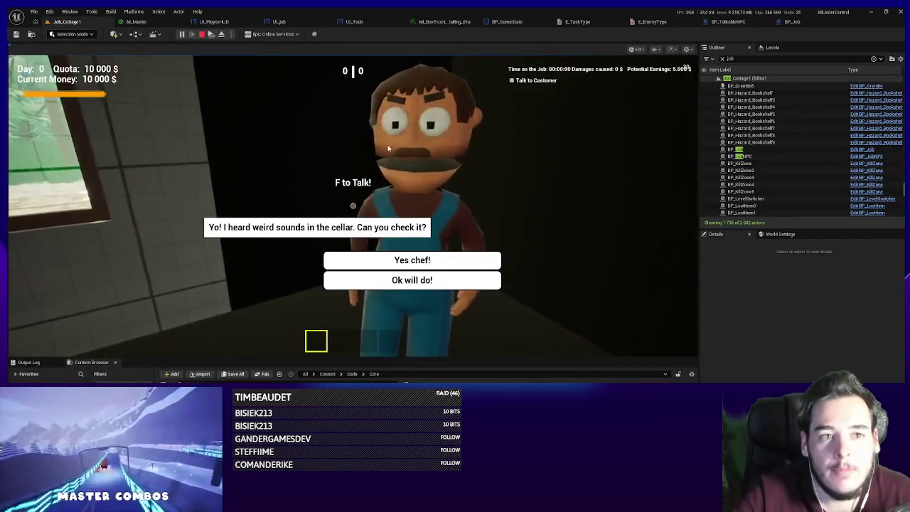
pyautogui.click(412, 261)
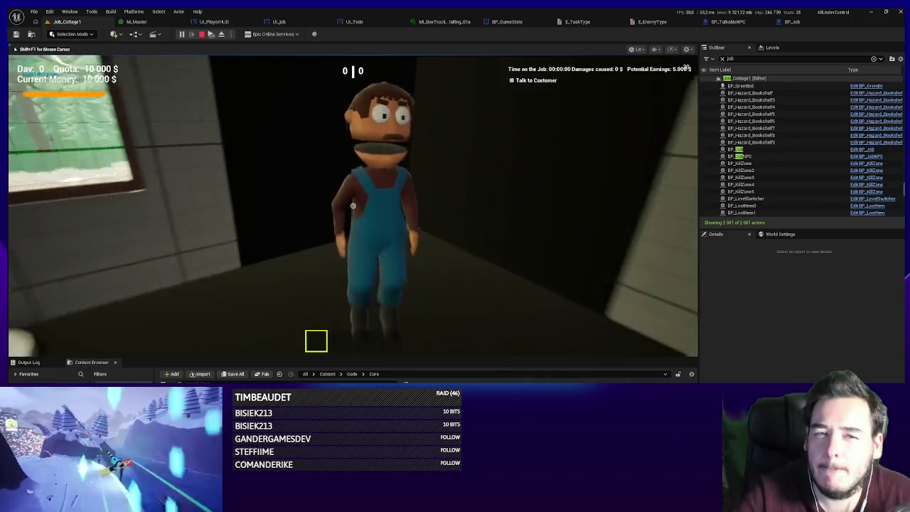
pyautogui.press('Escape')
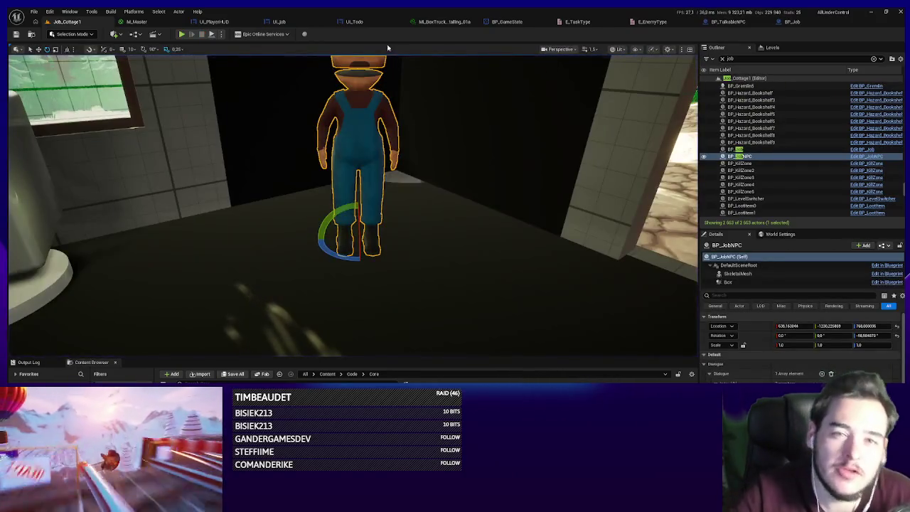
# - Add a breakpoint on NpcWasTalkedTo and replay the conversation to hit it
pyautogui.click(796, 22)
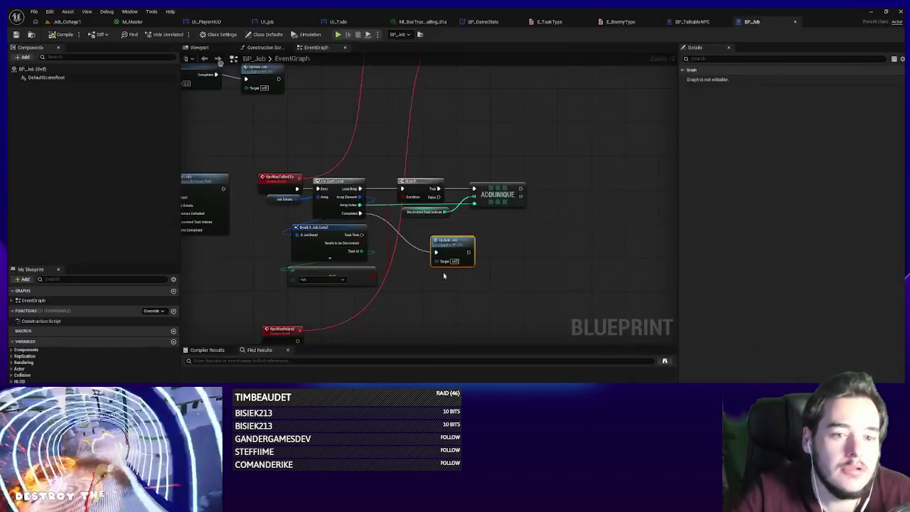
pyautogui.rightClick(352, 228)
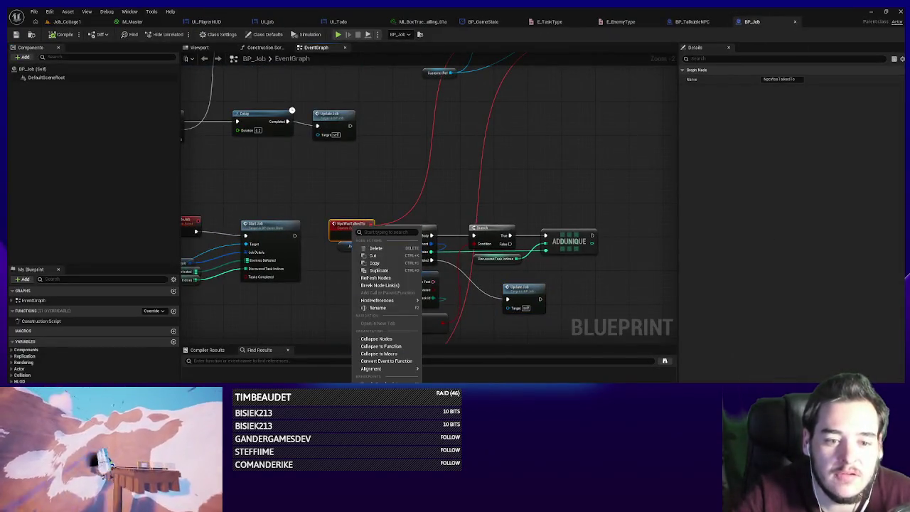
pyautogui.moveTo(443, 167); pyautogui.dragTo(449, 217)
pyautogui.click(65, 21)
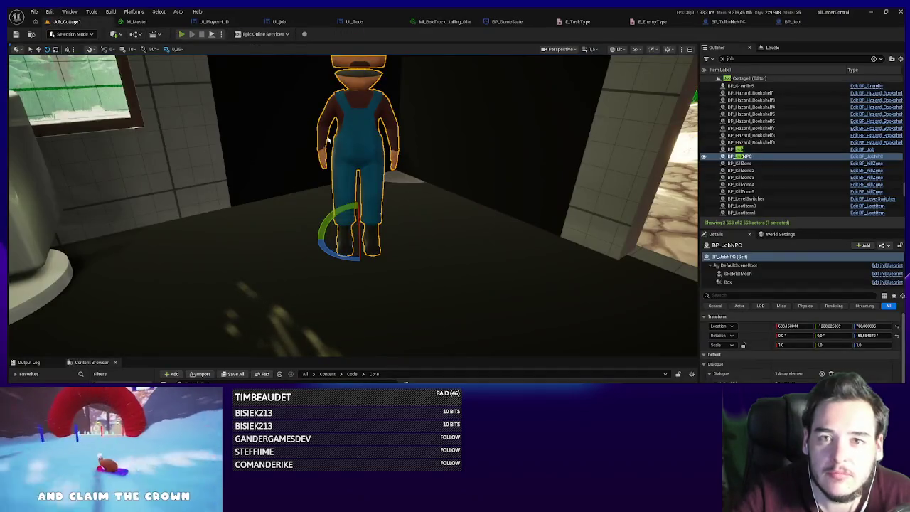
pyautogui.press('F8')
pyautogui.press('f')
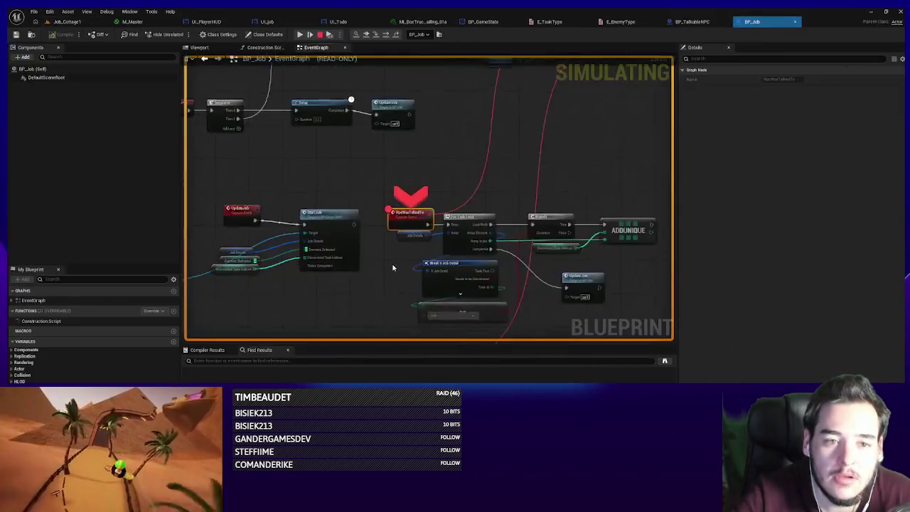
# - Step through the For Each Loop internals and the Branch to the AddUnique node
pyautogui.click(379, 35)
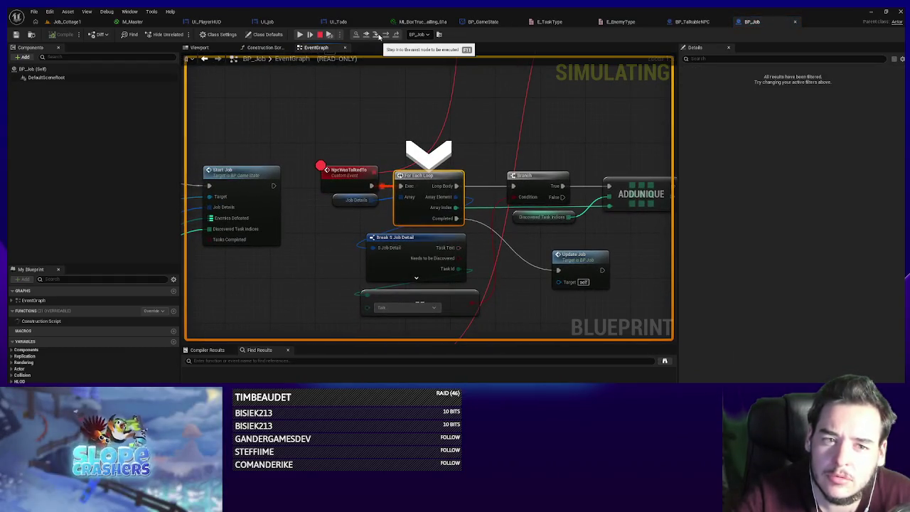
pyautogui.click(379, 35)
pyautogui.click(379, 35)
pyautogui.click(379, 35)
pyautogui.click(378, 35)
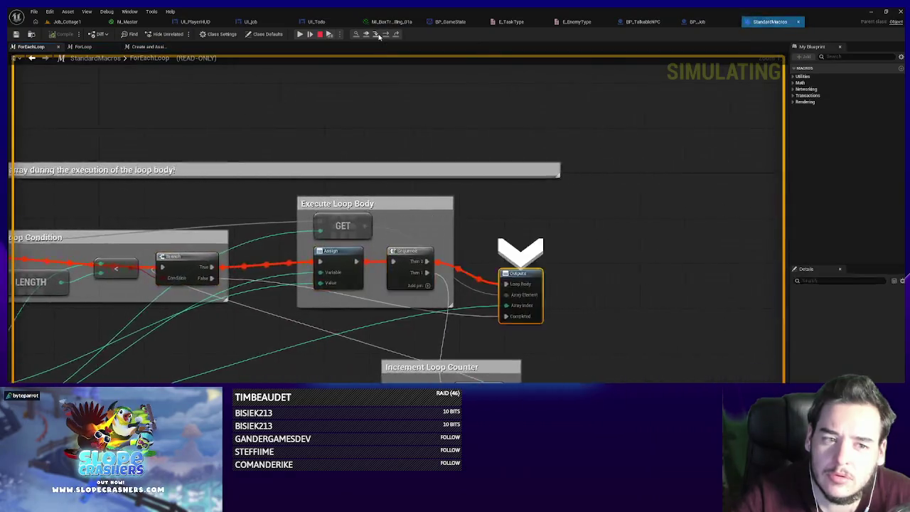
pyautogui.click(379, 35)
pyautogui.click(379, 35)
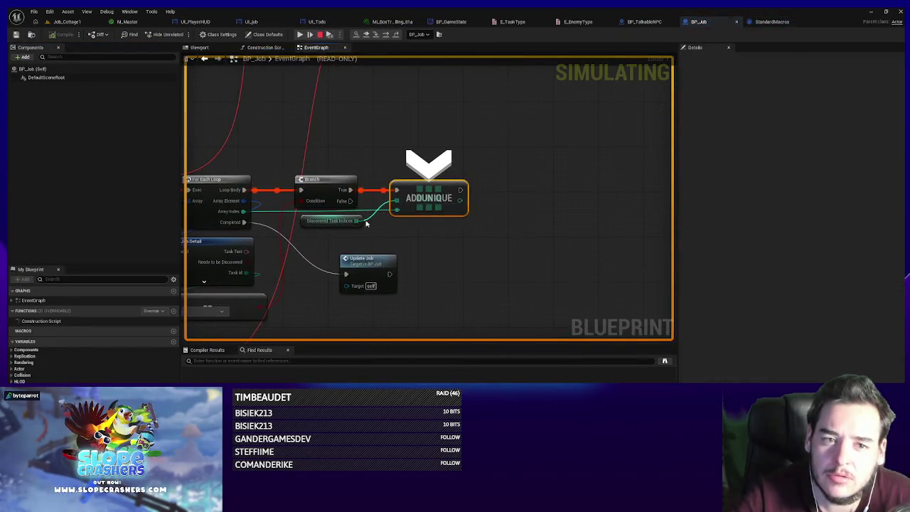
# - Step through the next iteration back to the Branch, confirming Discovered Task Indices is now Num=1
pyautogui.moveTo(353, 223)
pyautogui.click(377, 38)
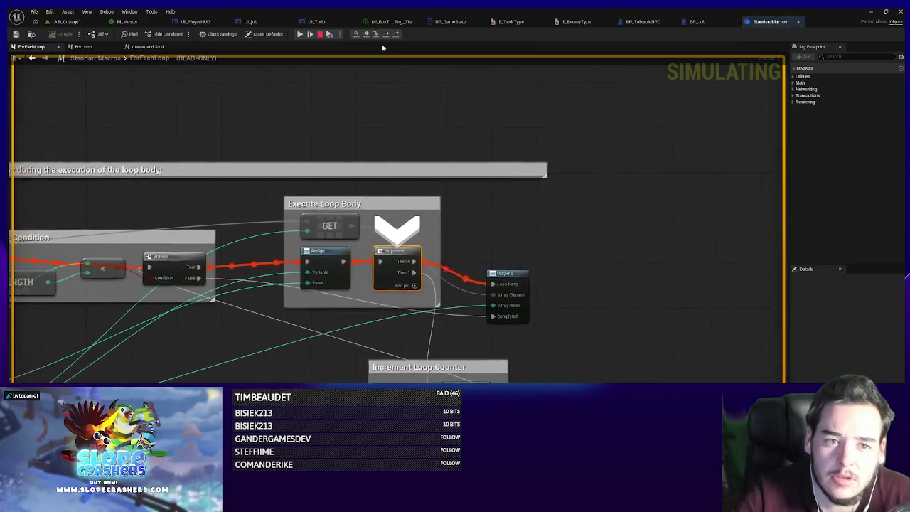
pyautogui.click(377, 40)
pyautogui.click(377, 41)
pyautogui.click(377, 40)
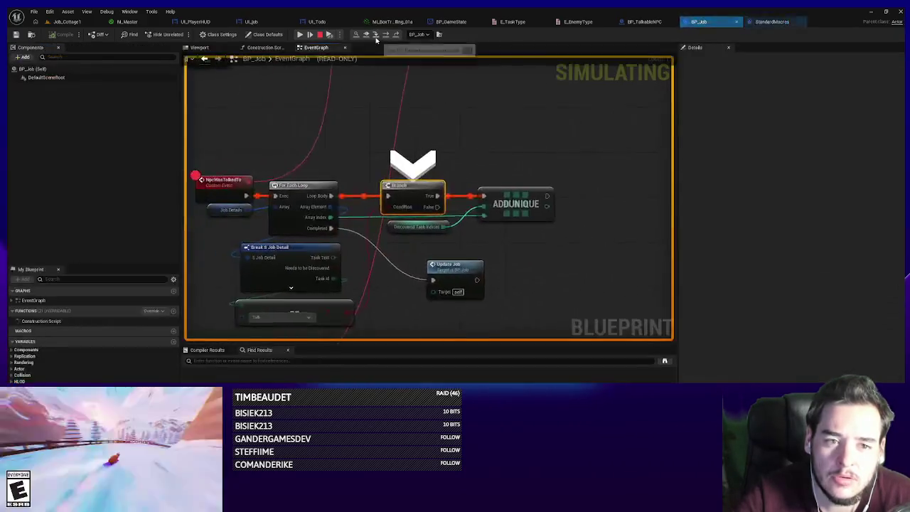
pyautogui.moveTo(455, 229)
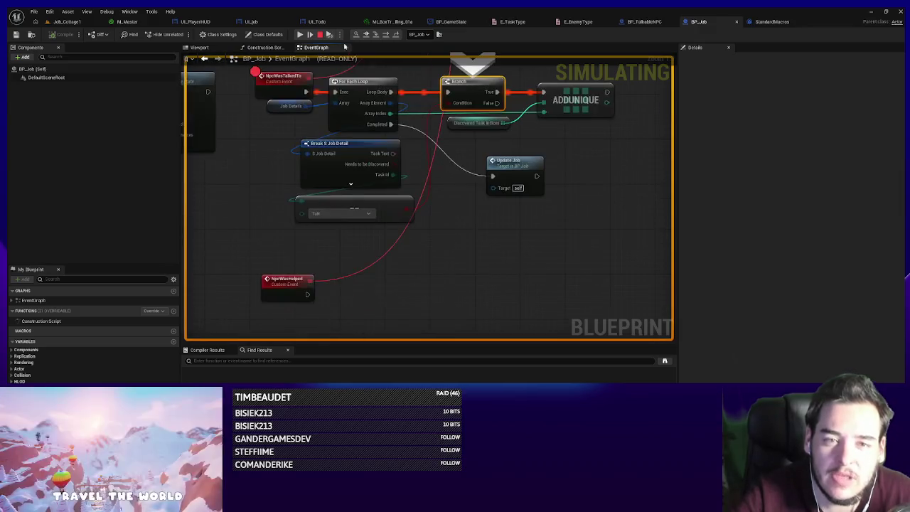
# - Stop the simulation and add a For Each Loop over Indices to Unlock After Completion
pyautogui.press('Escape')
pyautogui.moveTo(368, 204); pyautogui.dragTo(368, 232)
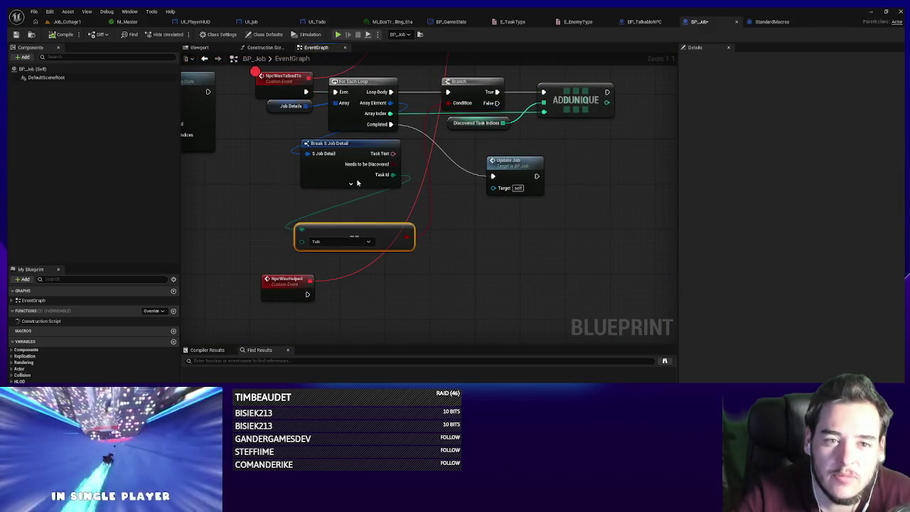
pyautogui.click(350, 184)
pyautogui.moveTo(368, 199); pyautogui.dragTo(369, 193)
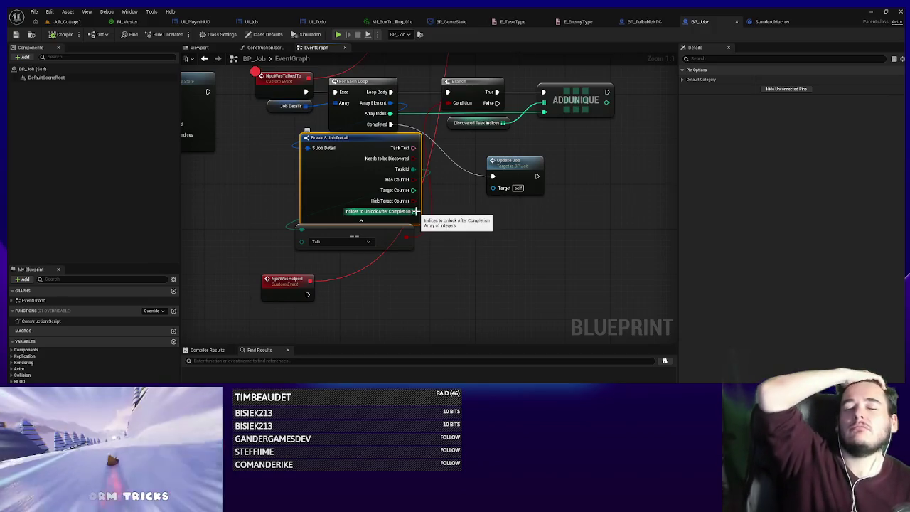
pyautogui.moveTo(415, 212)
pyautogui.mouseDown()
pyautogui.moveTo(518, 239)
pyautogui.moveTo(491, 213)
pyautogui.mouseUp()
pyautogui.write('forea')
pyautogui.press('Return')
# - Wire the new loop between Branch True and AddUnique, adding each element to Discovered Task Indices
pyautogui.moveTo(477, 183); pyautogui.dragTo(576, 184)
pyautogui.moveTo(491, 206); pyautogui.dragTo(462, 193)
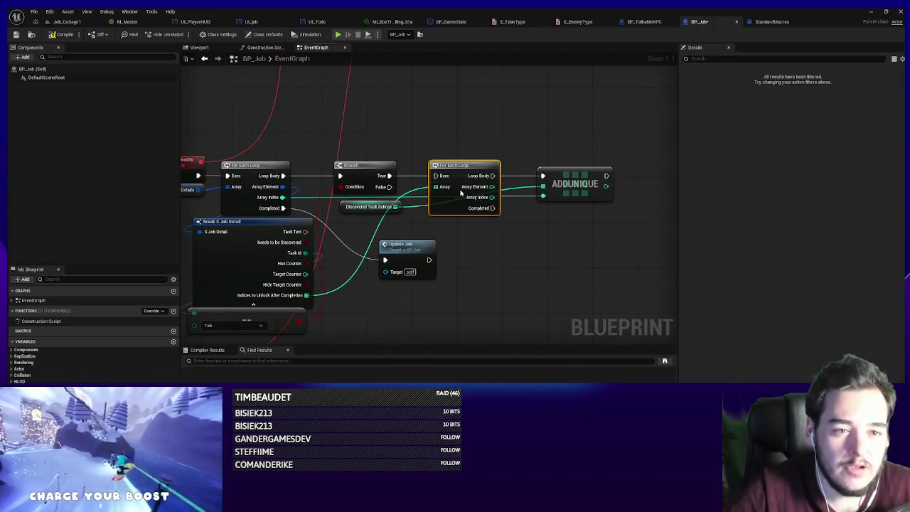
pyautogui.moveTo(363, 210); pyautogui.dragTo(451, 224)
pyautogui.moveTo(384, 176); pyautogui.dragTo(435, 176)
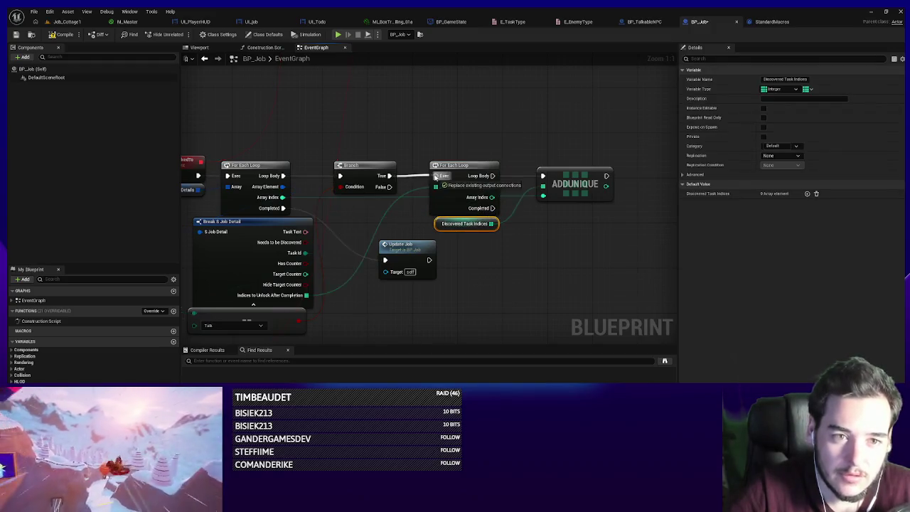
pyautogui.moveTo(492, 176); pyautogui.dragTo(545, 179)
pyautogui.moveTo(492, 186); pyautogui.dragTo(543, 195)
pyautogui.moveTo(491, 224); pyautogui.dragTo(542, 186)
pyautogui.click(188, 76)
# - Disable the breakpoint on the NpcWasTalkedTo event
pyautogui.moveTo(269, 176); pyautogui.dragTo(477, 186)
pyautogui.rightClick(393, 179)
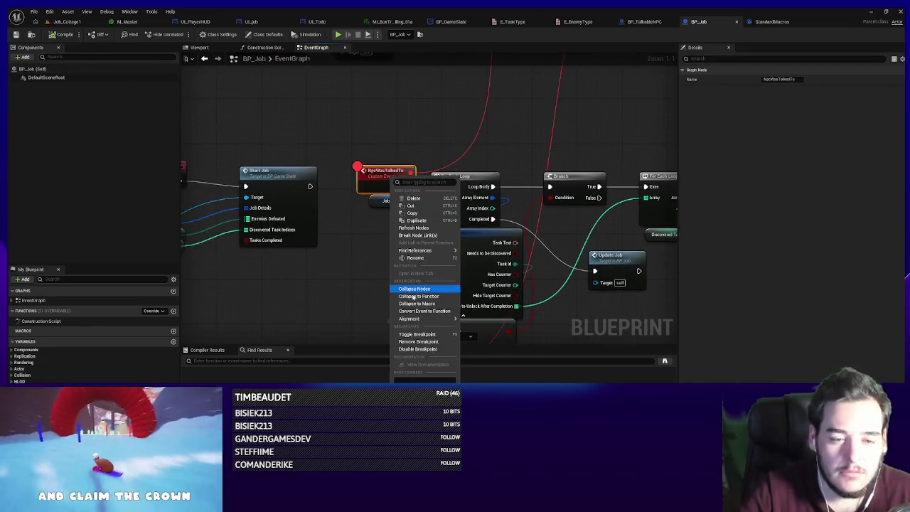
pyautogui.click(418, 349)
pyautogui.click(66, 21)
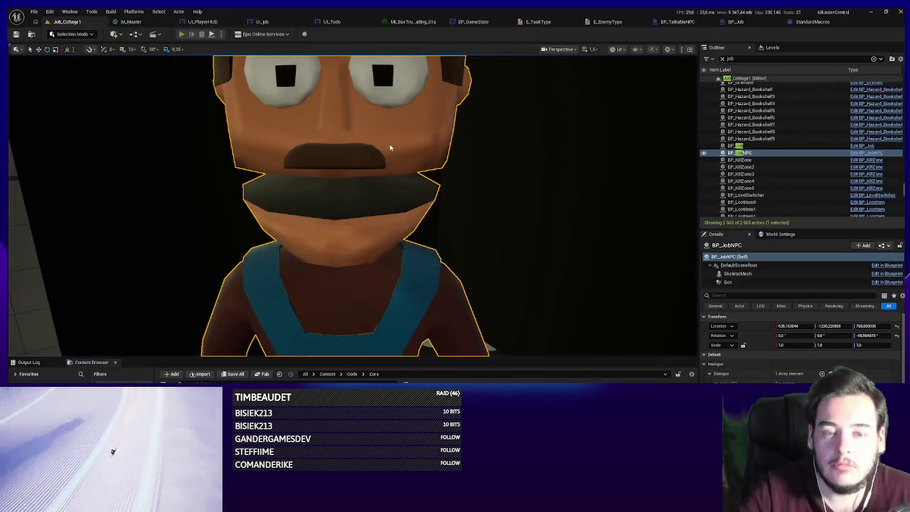
# - Play-test accepting the customer's request and check the new Find the problem! task appears
pyautogui.hotkey('alt', 'p')
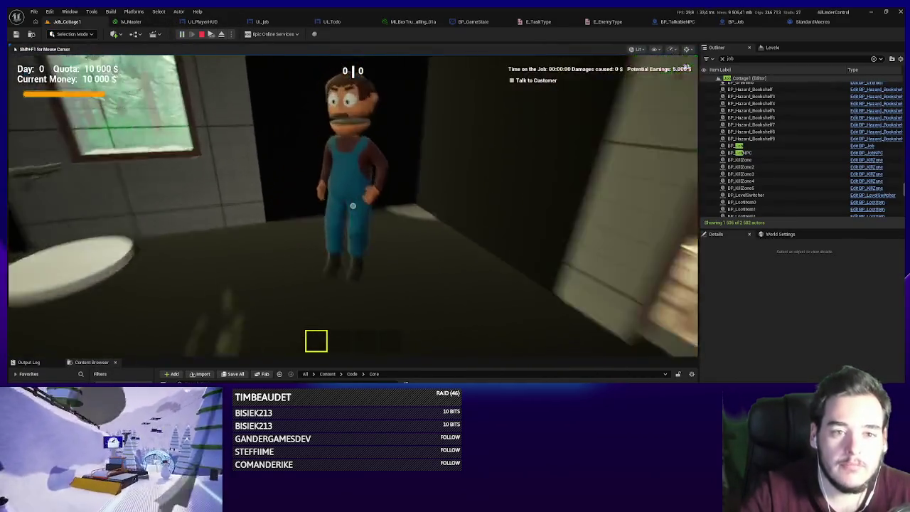
pyautogui.press('f')
pyautogui.press('Return')
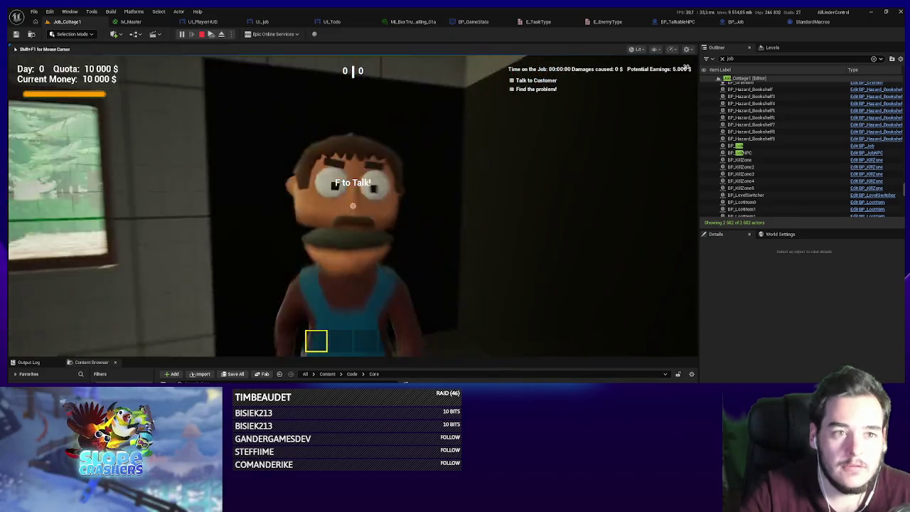
pyautogui.press('w')
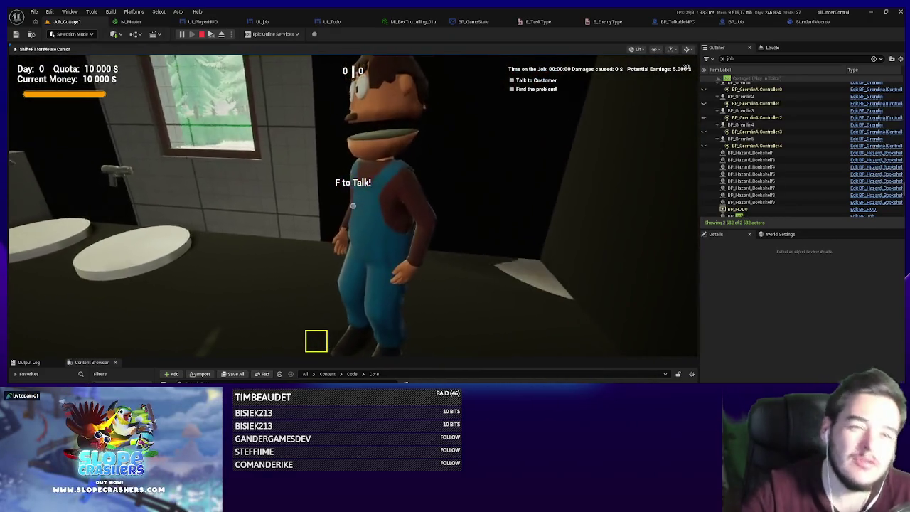
pyautogui.press('Escape')
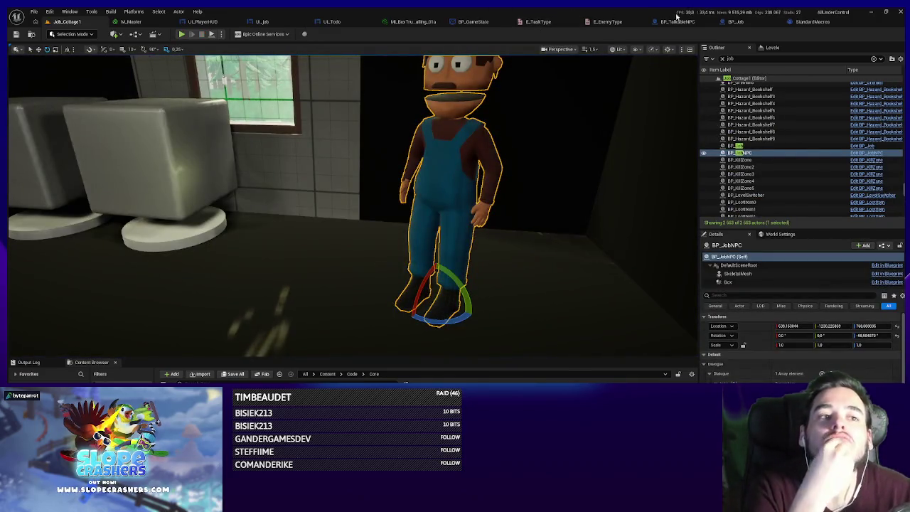
pyautogui.click(736, 21)
# - Promote Start Job's Tasks Completed input to a blueprint variable
pyautogui.scroll(-2, 614, 198)
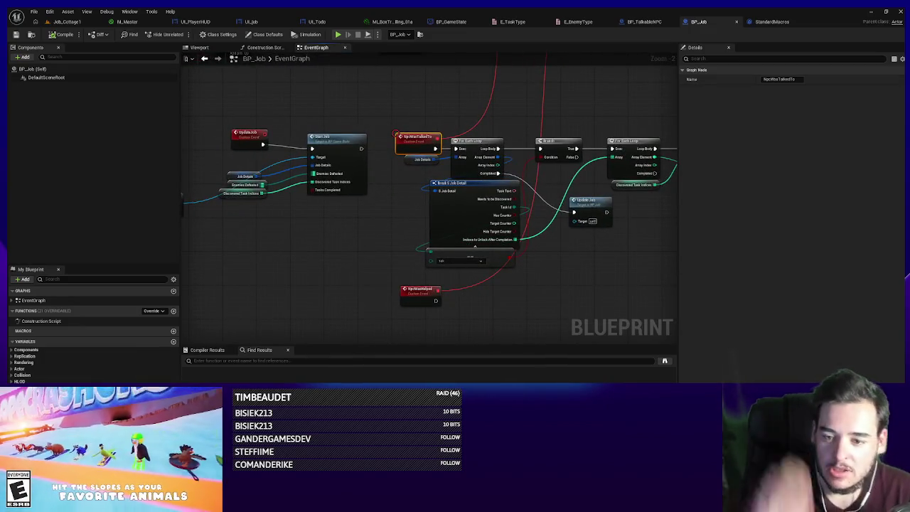
pyautogui.scroll(3, 477, 273)
pyautogui.moveTo(465, 263)
pyautogui.mouseDown()
pyautogui.moveTo(385, 297)
pyautogui.moveTo(357, 291)
pyautogui.mouseUp()
pyautogui.click(410, 333)
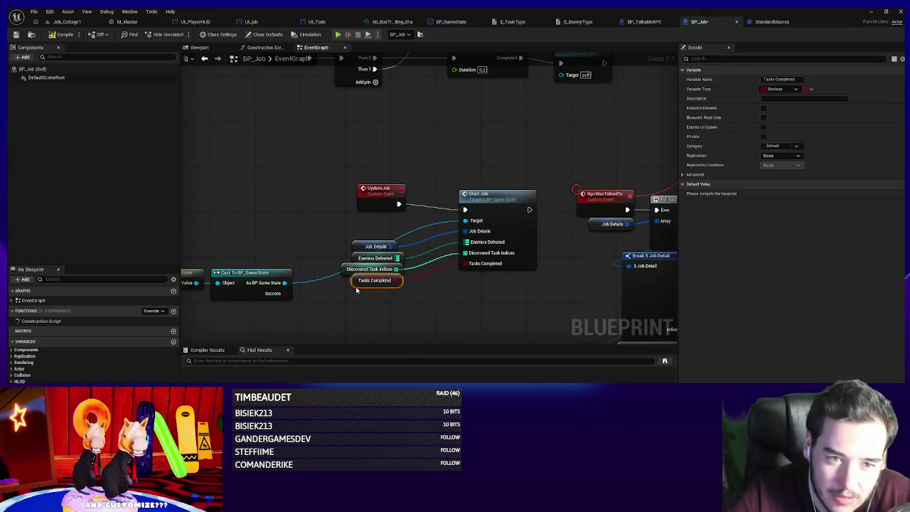
pyautogui.scroll(-2, 357, 291)
pyautogui.scroll(2, 498, 178)
# - Try adding an AddUnique on Tasks Completed in the loop, then delete it
pyautogui.moveTo(531, 227)
pyautogui.mouseDown()
pyautogui.moveTo(439, 128)
pyautogui.moveTo(570, 130)
pyautogui.mouseUp()
pyautogui.click(328, 165)
pyautogui.moveTo(328, 165)
pyautogui.mouseDown()
pyautogui.moveTo(344, 171)
pyautogui.moveTo(394, 145)
pyautogui.mouseUp()
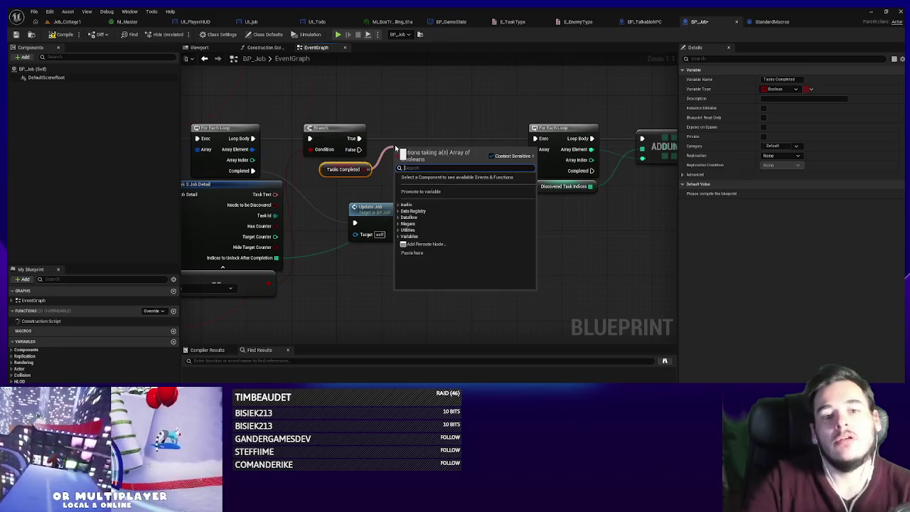
pyautogui.write('add unique')
pyautogui.press('Return')
pyautogui.moveTo(411, 153)
pyautogui.mouseDown()
pyautogui.moveTo(405, 136)
pyautogui.moveTo(637, 150)
pyautogui.mouseUp()
pyautogui.moveTo(561, 182); pyautogui.dragTo(537, 174)
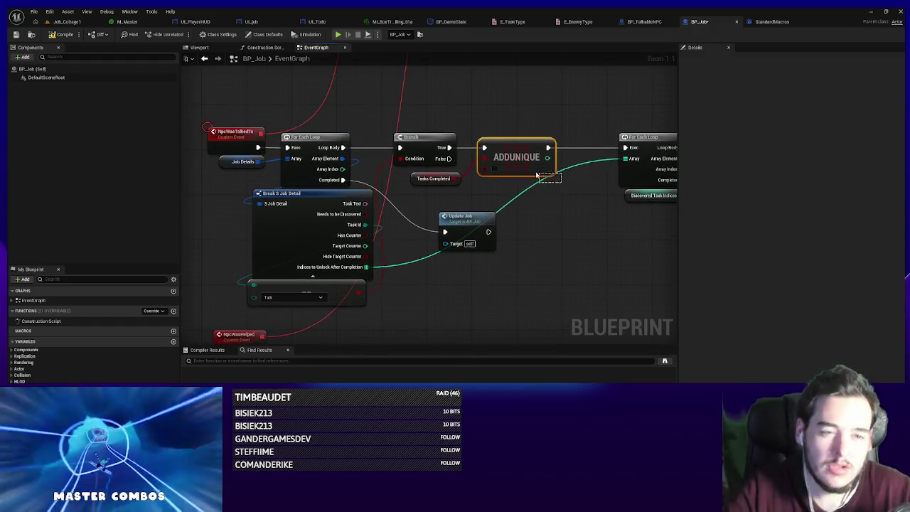
pyautogui.press('Delete')
# - On Branch True, Set Array Elem Tasks Completed at the loop's Array Index to true
pyautogui.moveTo(457, 179)
pyautogui.mouseDown()
pyautogui.moveTo(476, 177)
pyautogui.moveTo(519, 141)
pyautogui.moveTo(508, 152)
pyautogui.mouseUp()
pyautogui.write('set array')
pyautogui.press('Return')
pyautogui.moveTo(450, 147); pyautogui.dragTo(496, 148)
pyautogui.moveTo(552, 147); pyautogui.dragTo(575, 150)
pyautogui.moveTo(630, 147); pyautogui.dragTo(630, 147)
pyautogui.moveTo(507, 169)
pyautogui.mouseDown()
pyautogui.moveTo(318, 178)
pyautogui.moveTo(342, 170)
pyautogui.mouseUp()
pyautogui.click(524, 181)
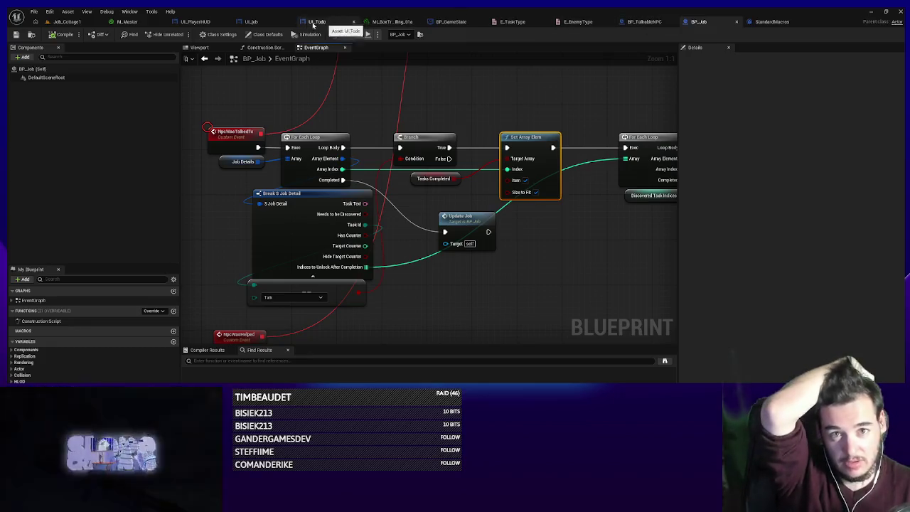
# - Inspect the Tmp Checked variable in the UI_Job widget graph
pyautogui.click(264, 26)
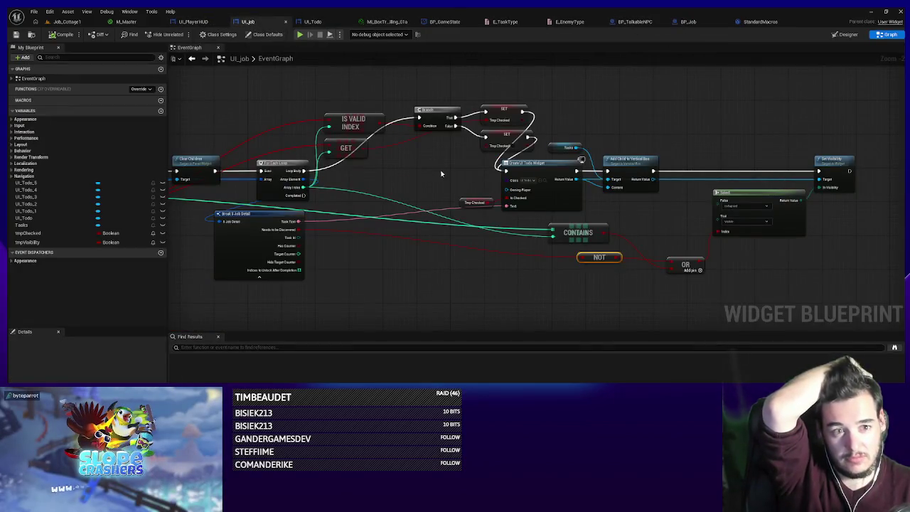
pyautogui.scroll(2, 473, 204)
pyautogui.click(460, 202)
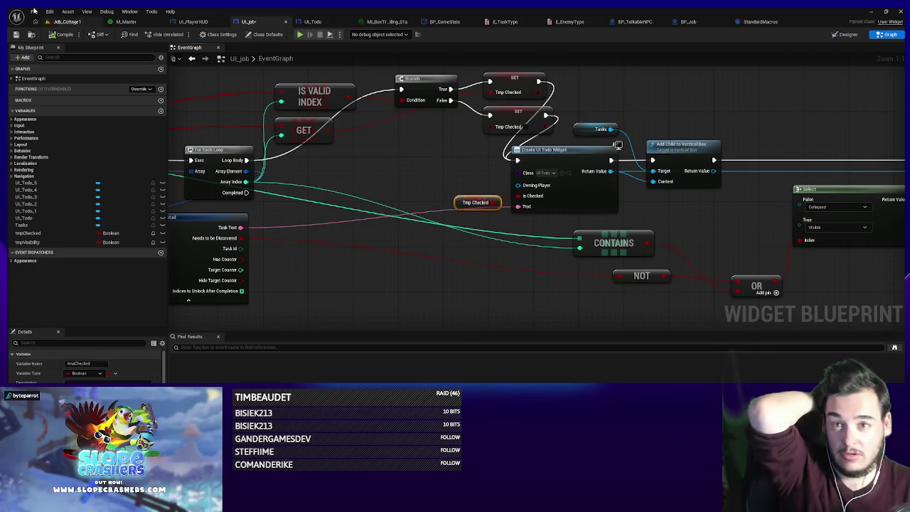
pyautogui.click(66, 21)
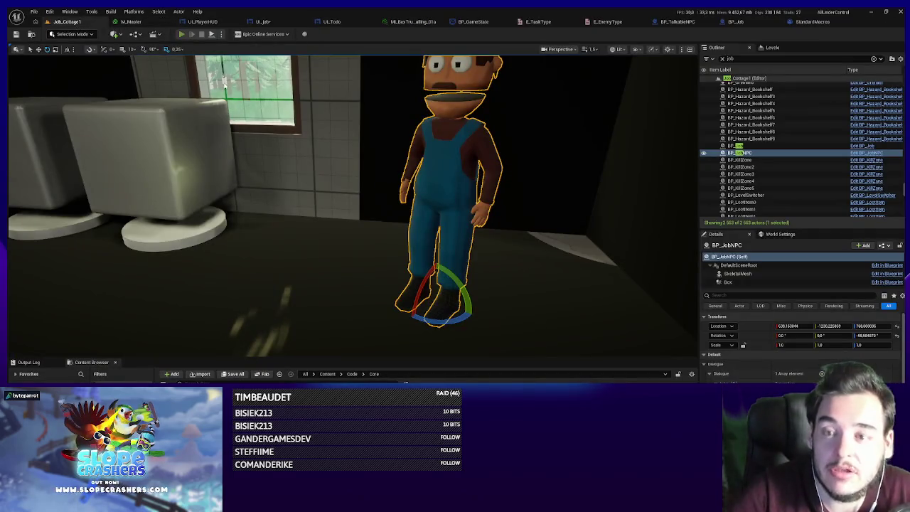
pyautogui.hotkey('alt', 'p')
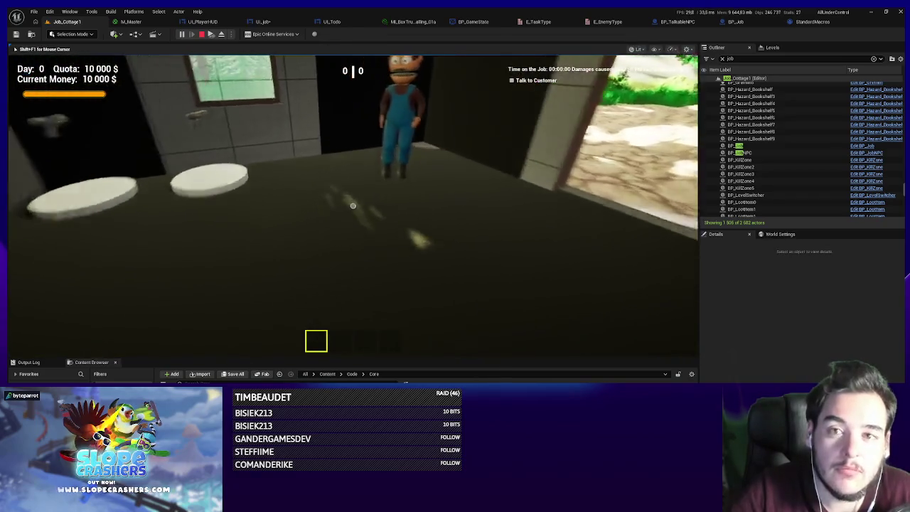
pyautogui.press('w')
pyautogui.press('f')
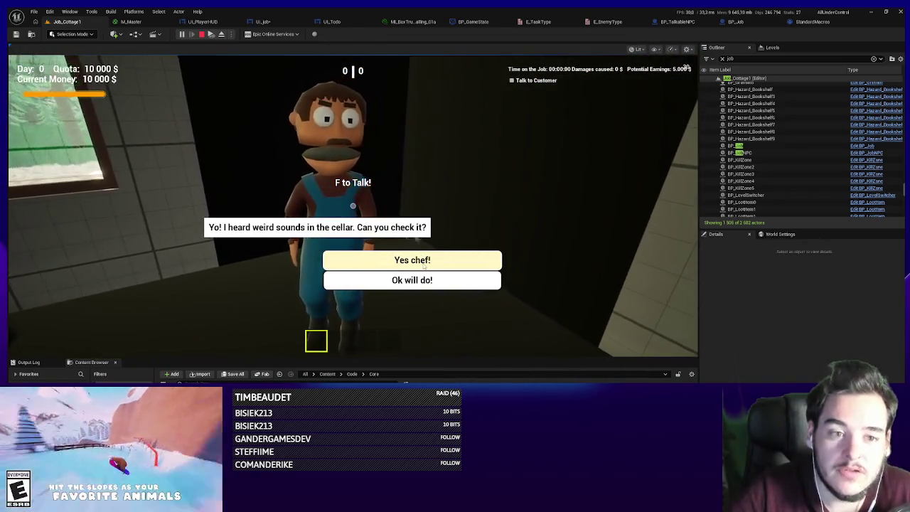
pyautogui.click(424, 265)
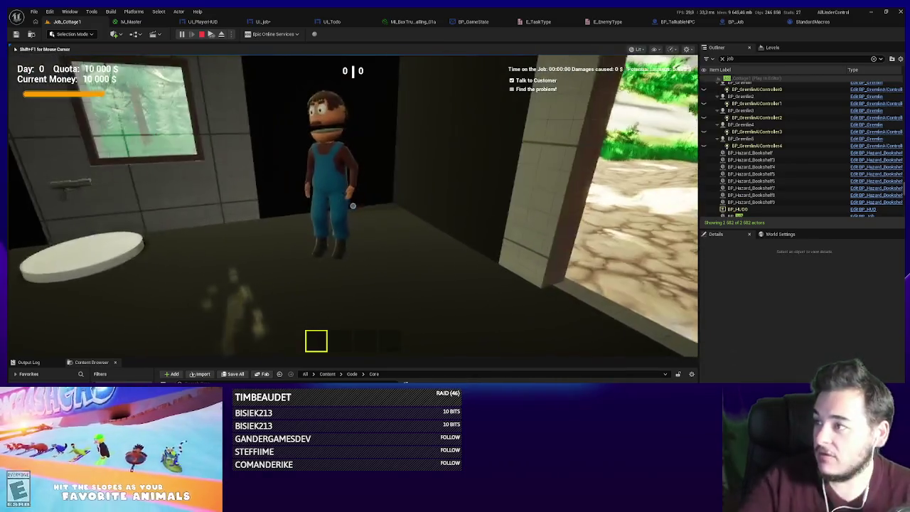
pyautogui.press('s')
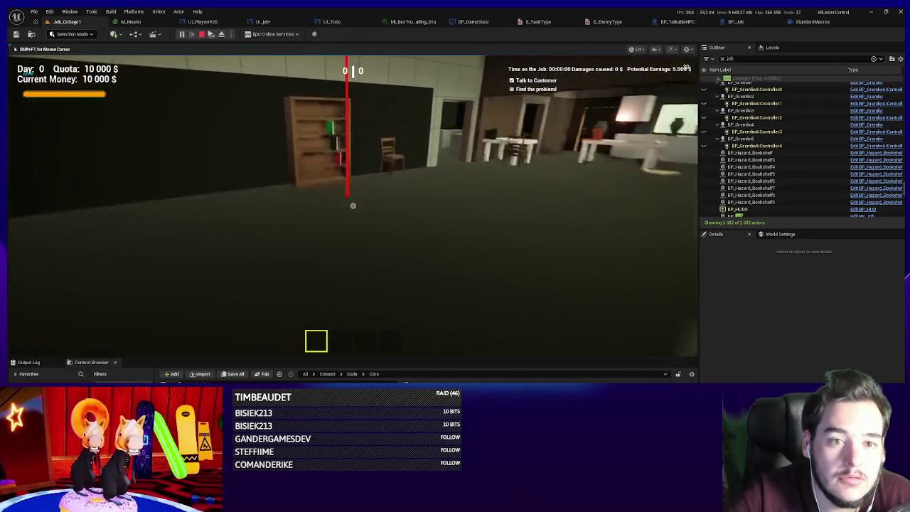
pyautogui.press('w')
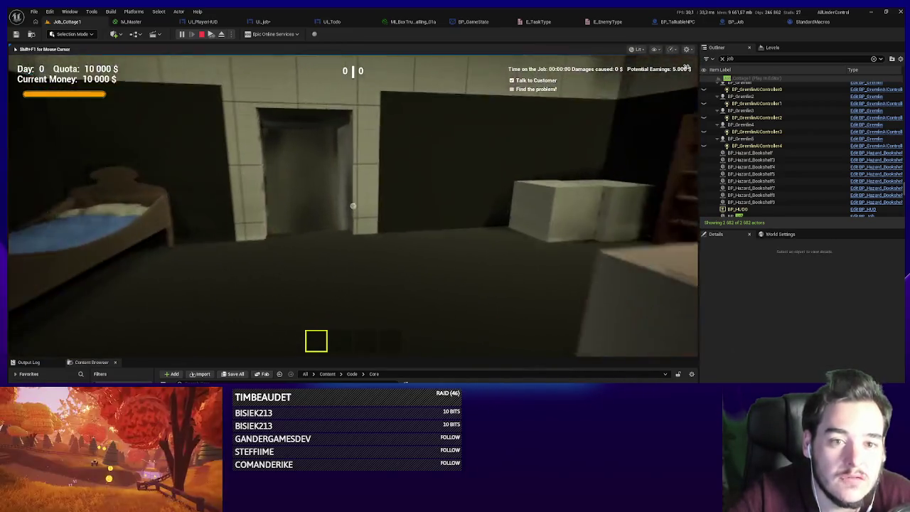
pyautogui.press('w')
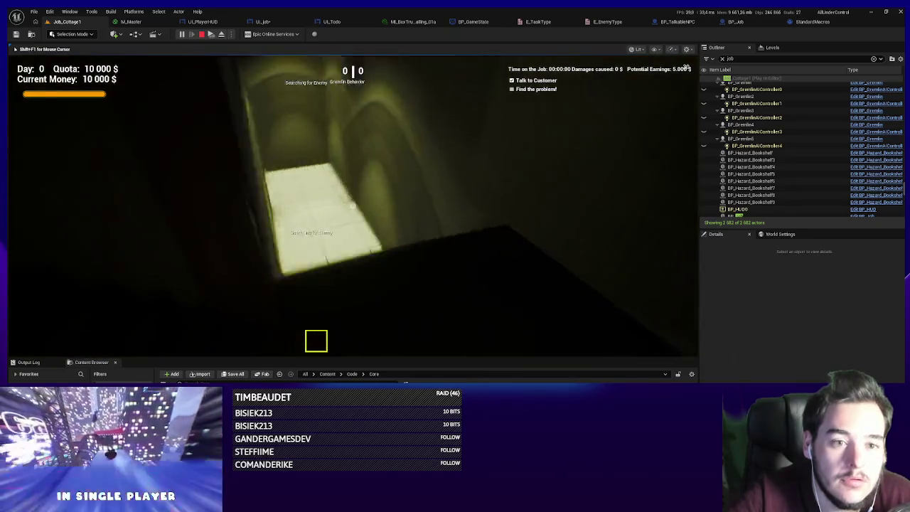
pyautogui.press('w')
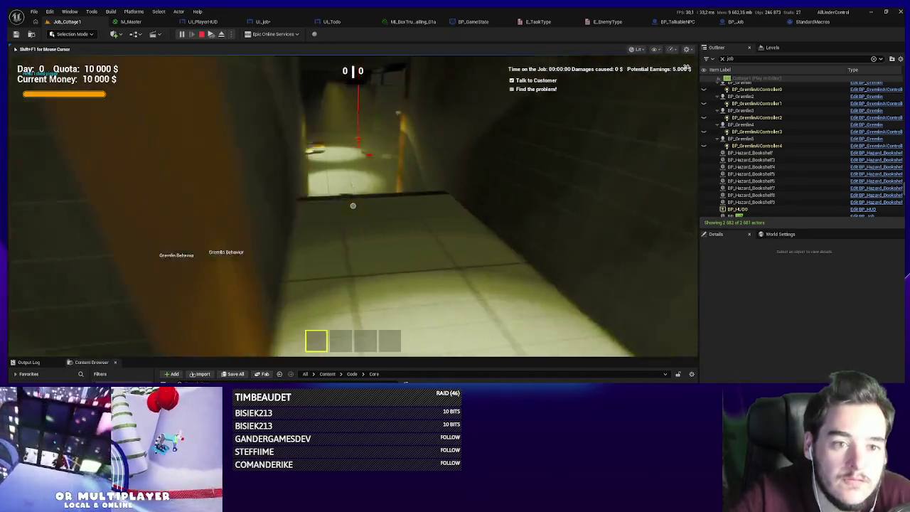
pyautogui.press('w')
pyautogui.press('w')
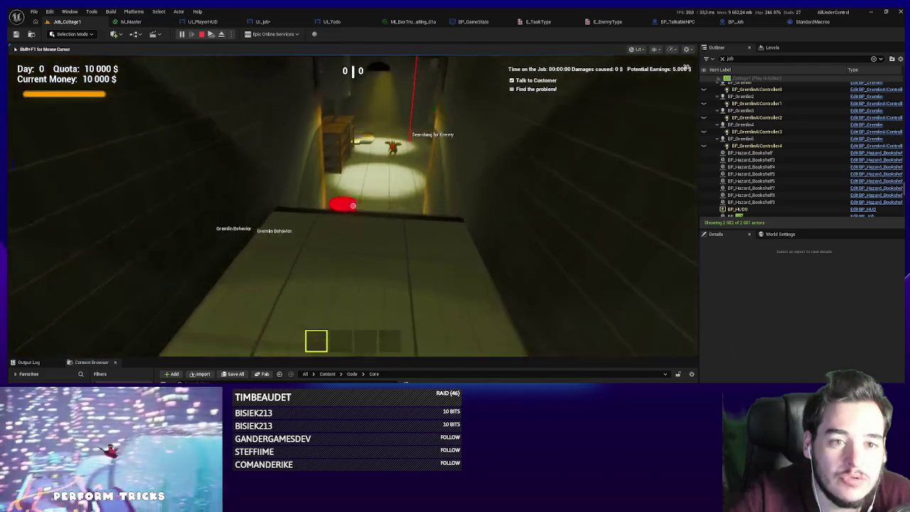
pyautogui.press('w')
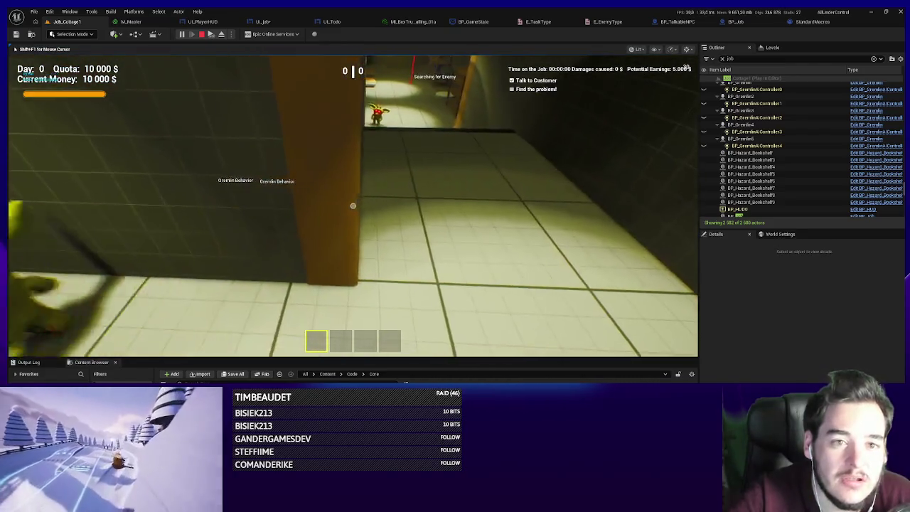
pyautogui.press('w')
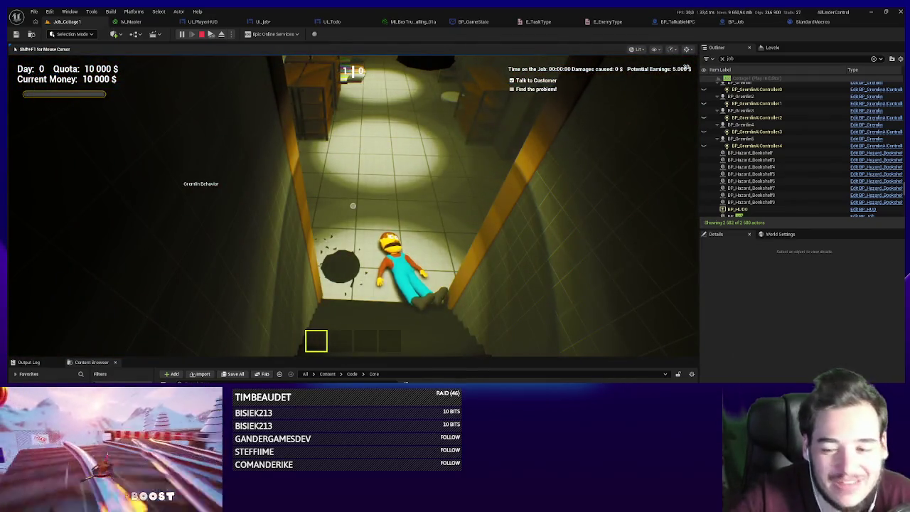
pyautogui.press('w')
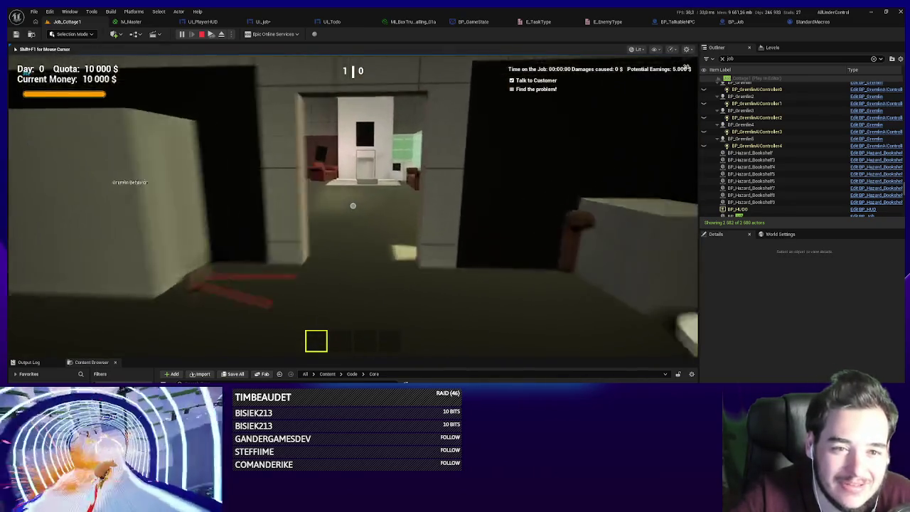
pyautogui.press('w')
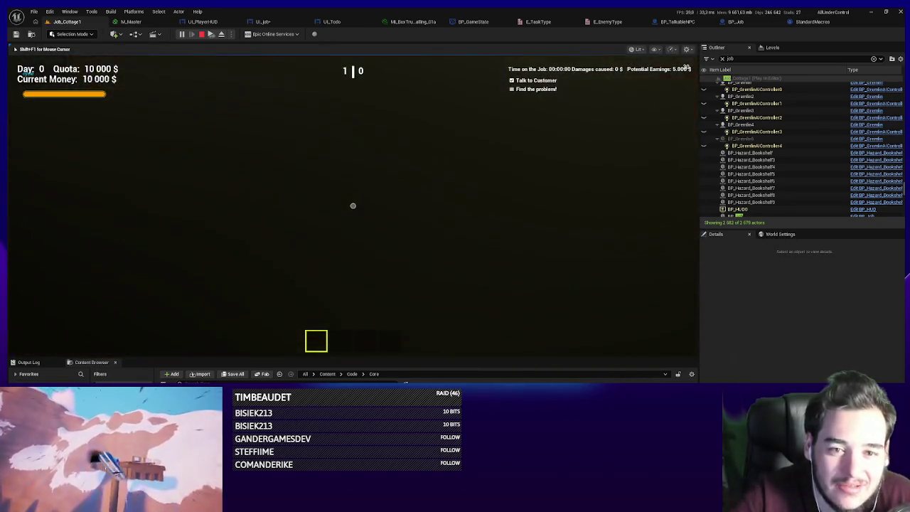
pyautogui.press('w')
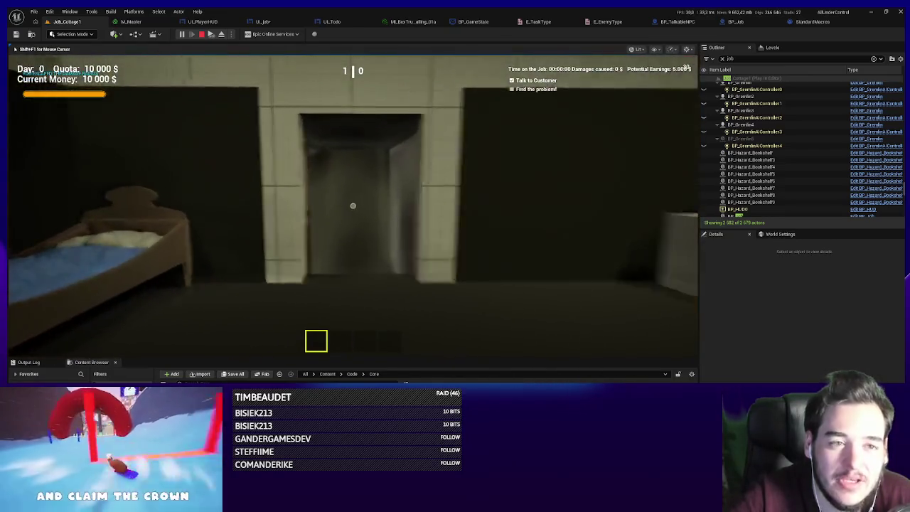
pyautogui.press('Escape')
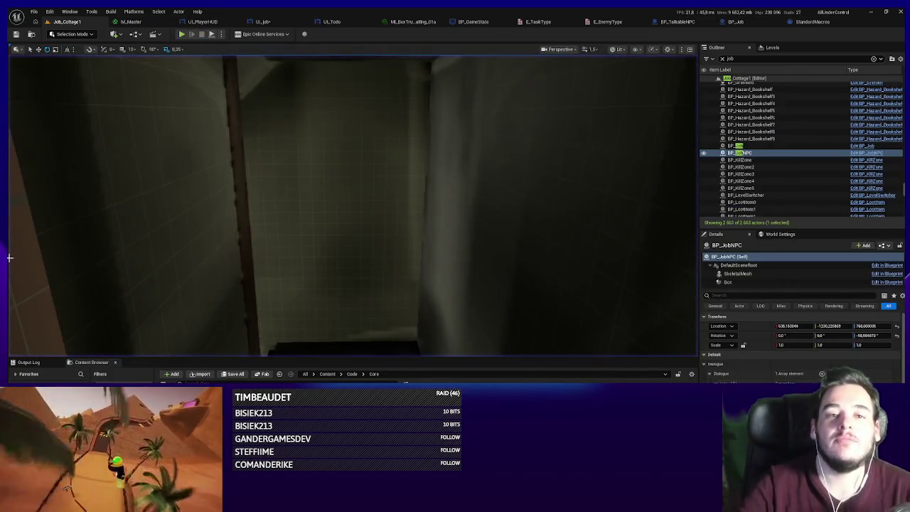